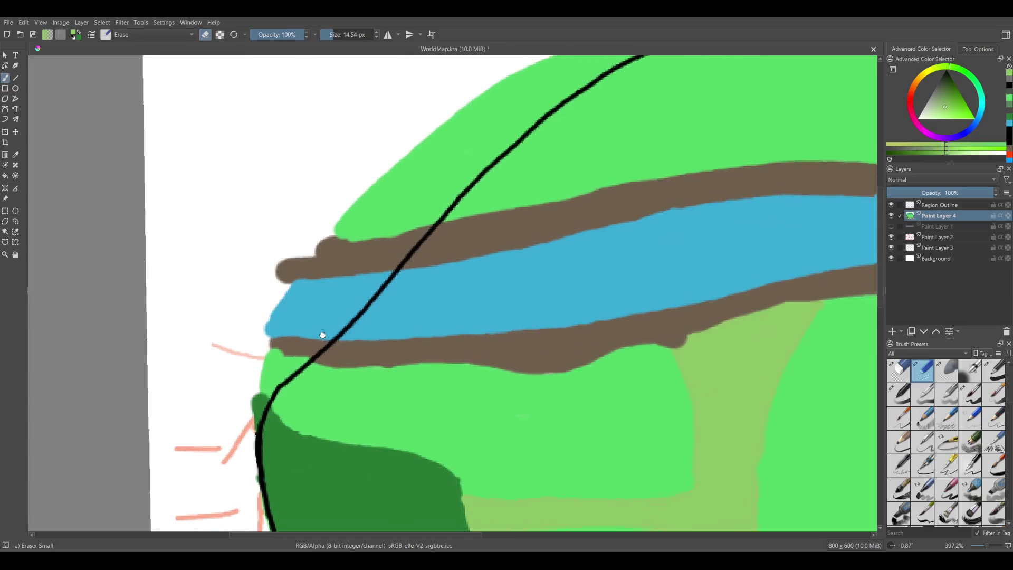
- Erase the dark-green bump and green spill left of the outline along the map's left edge
mouse_move(248, 408)
left_mouse_down()
mouse_move(312, 319)
mouse_move(285, 357)
mouse_move(354, 292)
left_mouse_up()
mouse_move(323, 327)
left_mouse_down()
mouse_move(435, 198)
mouse_move(293, 314)
mouse_move(358, 231)
mouse_move(389, 163)
mouse_move(479, 84)
mouse_move(347, 257)
mouse_move(484, 124)
mouse_move(416, 215)
left_mouse_up()
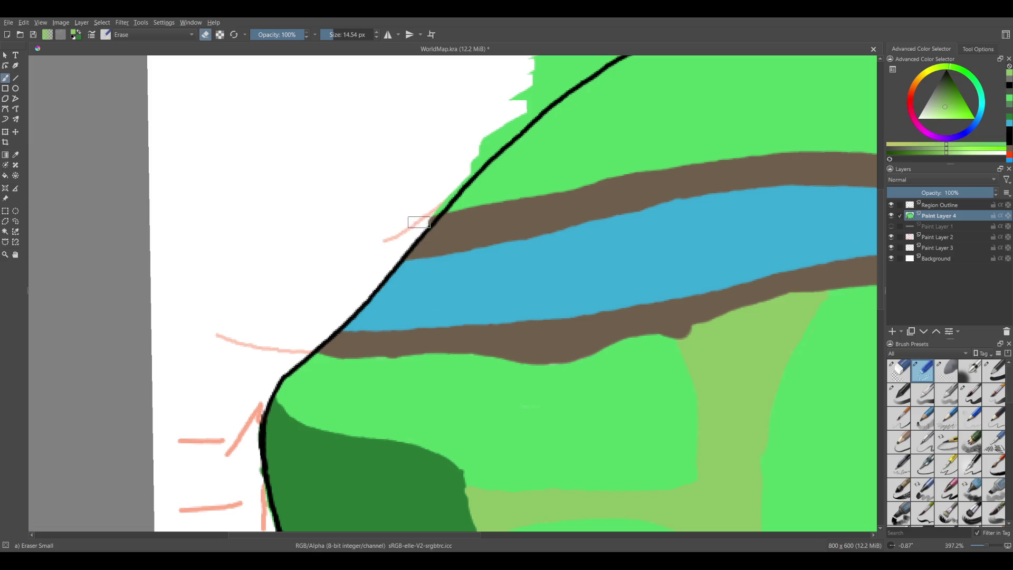
left_click_drag(480, 211, 339, 375)
mouse_move(305, 347)
left_mouse_down()
mouse_move(411, 253)
mouse_move(342, 314)
left_mouse_up()
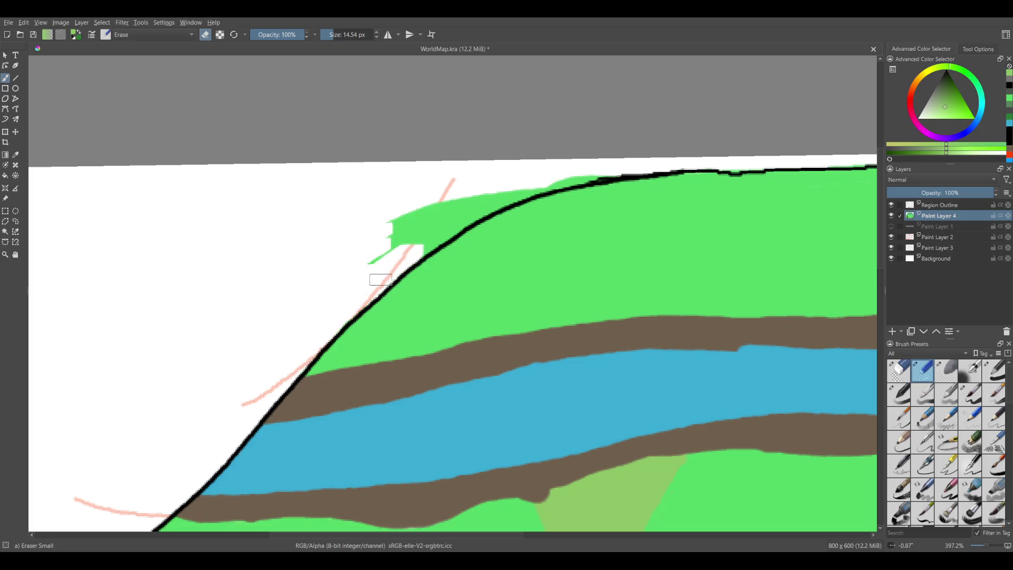
- Erase the remaining green spill and the stray patch above the outline, then select the Region Outline layer
left_click_drag(407, 253, 422, 246)
mouse_move(336, 321)
left_mouse_down()
mouse_move(416, 227)
mouse_move(491, 174)
mouse_move(555, 173)
mouse_move(494, 205)
mouse_move(578, 180)
left_mouse_up()
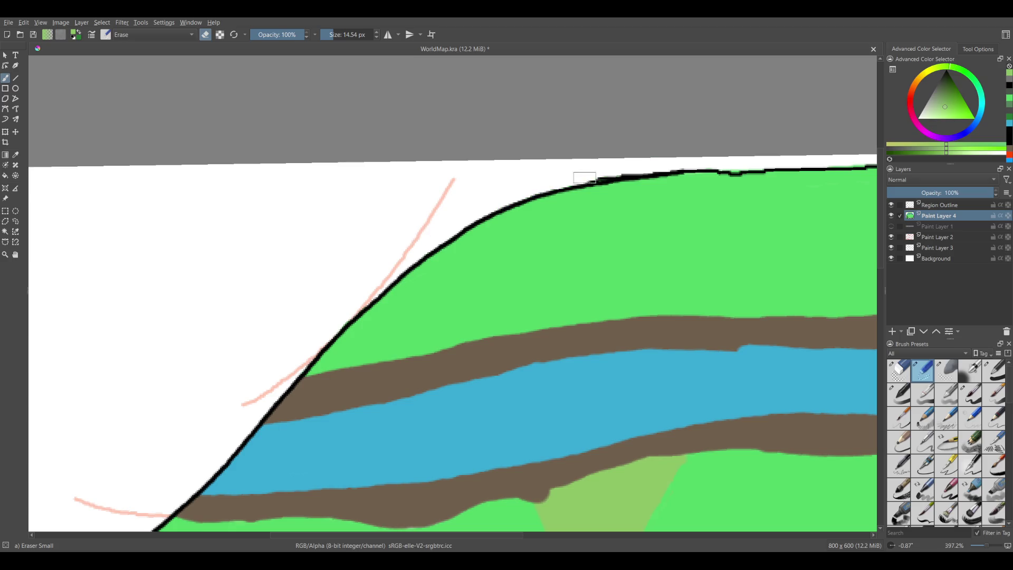
left_click_drag(690, 214, 387, 383)
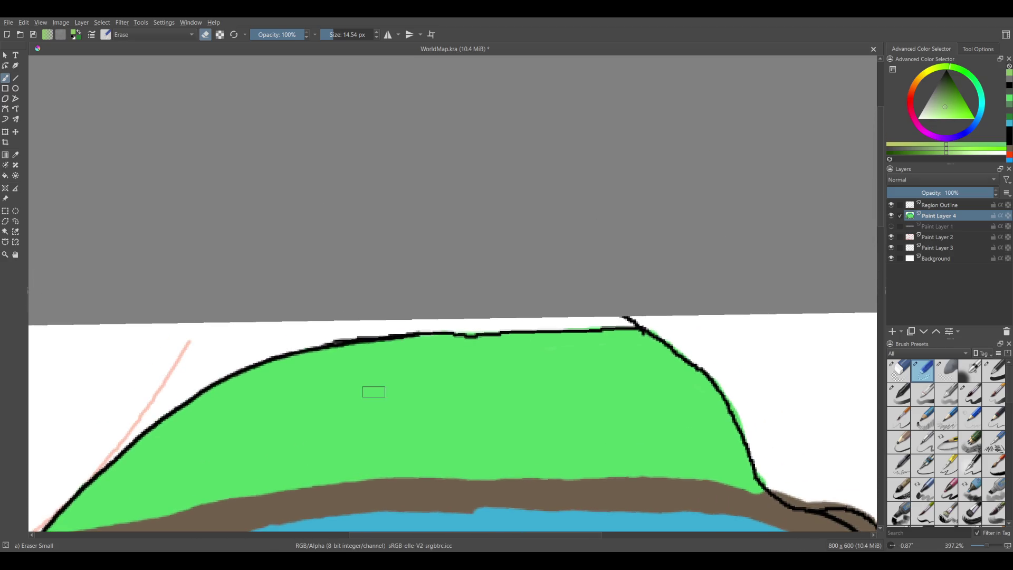
left_click_drag(527, 282, 334, 267)
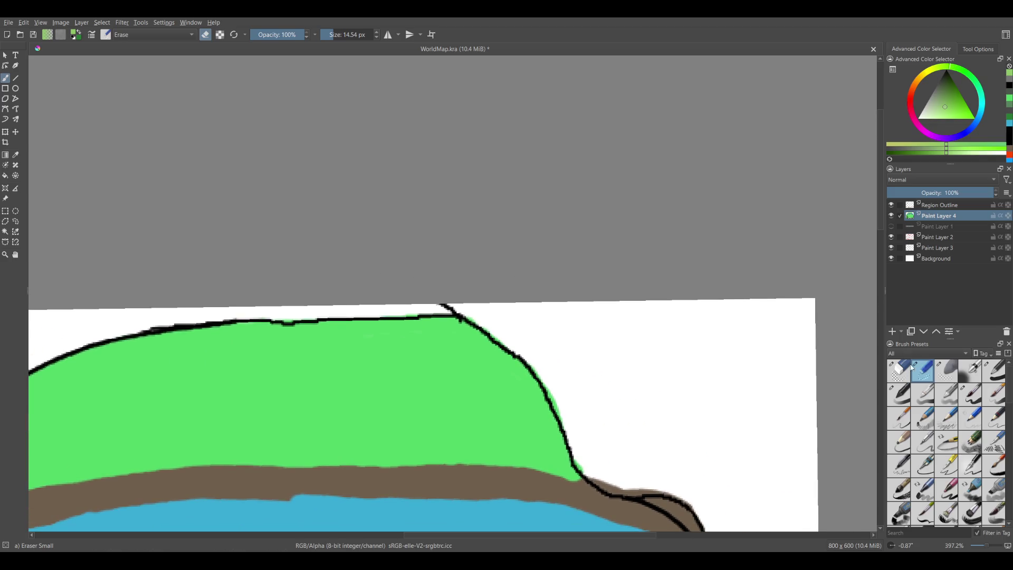
left_click(945, 205)
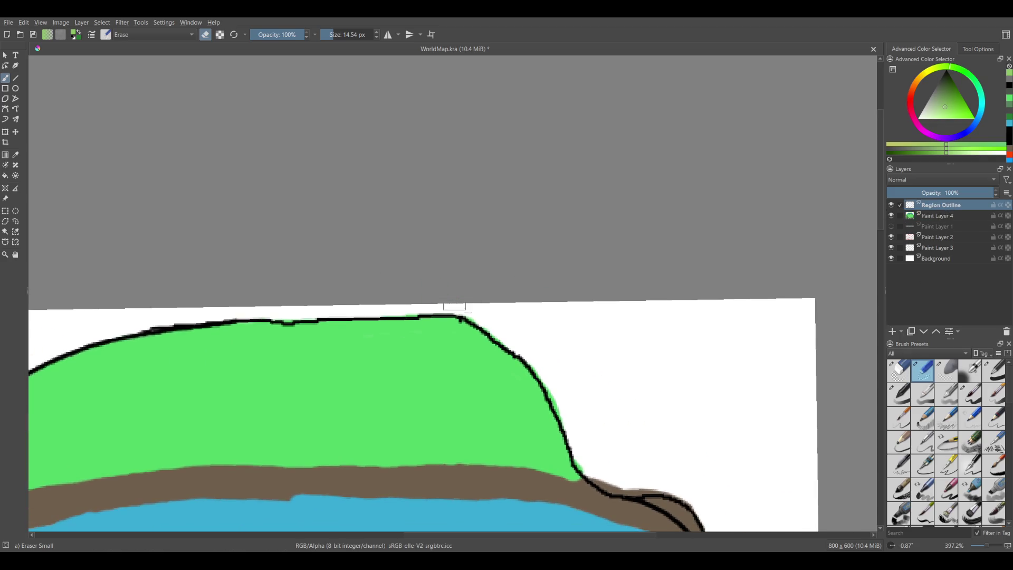
- Take the Basic-2 Opacity brush and rotate the canvas to follow the slanted hilltop edge
left_click(901, 400)
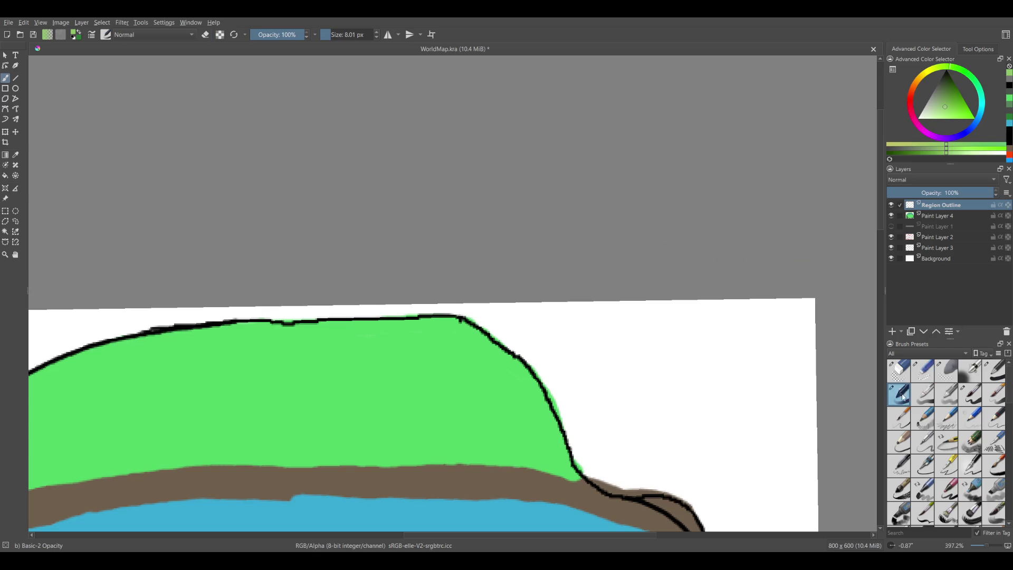
mouse_move(528, 370)
left_mouse_down()
mouse_move(602, 271)
mouse_move(528, 238)
mouse_move(468, 192)
mouse_move(590, 144)
mouse_move(629, 239)
mouse_move(516, 359)
left_mouse_up()
mouse_move(425, 359)
left_mouse_down()
mouse_move(396, 355)
mouse_move(407, 385)
mouse_move(389, 394)
mouse_move(566, 198)
mouse_move(625, 169)
left_mouse_up()
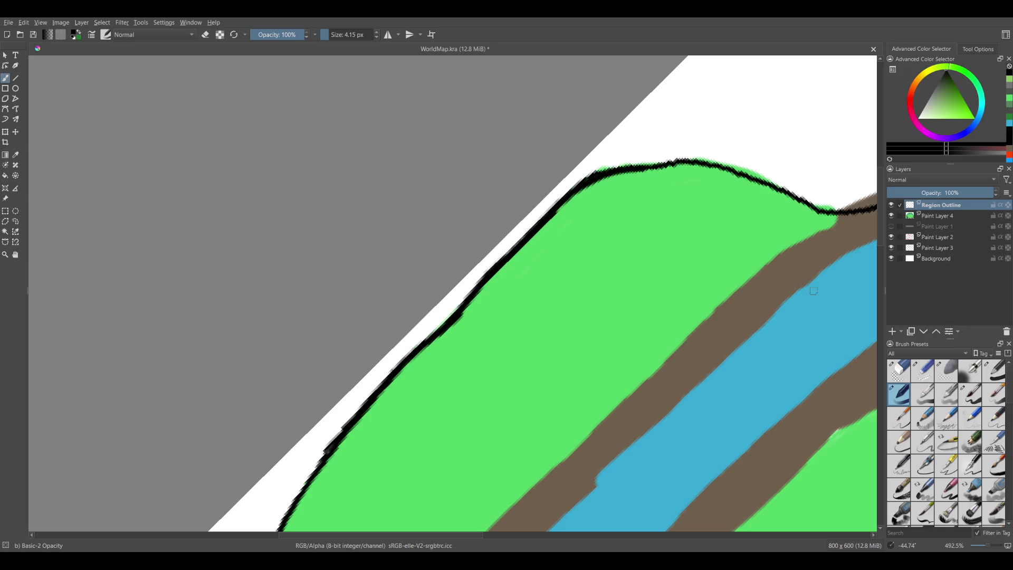
- Erase the wobbly hilltop outline and redraw it as a thinner line along the green edge
left_click(924, 381)
mouse_move(657, 166)
left_mouse_down()
mouse_move(612, 167)
mouse_move(579, 193)
mouse_move(343, 430)
mouse_move(313, 475)
left_mouse_up()
left_click(900, 396)
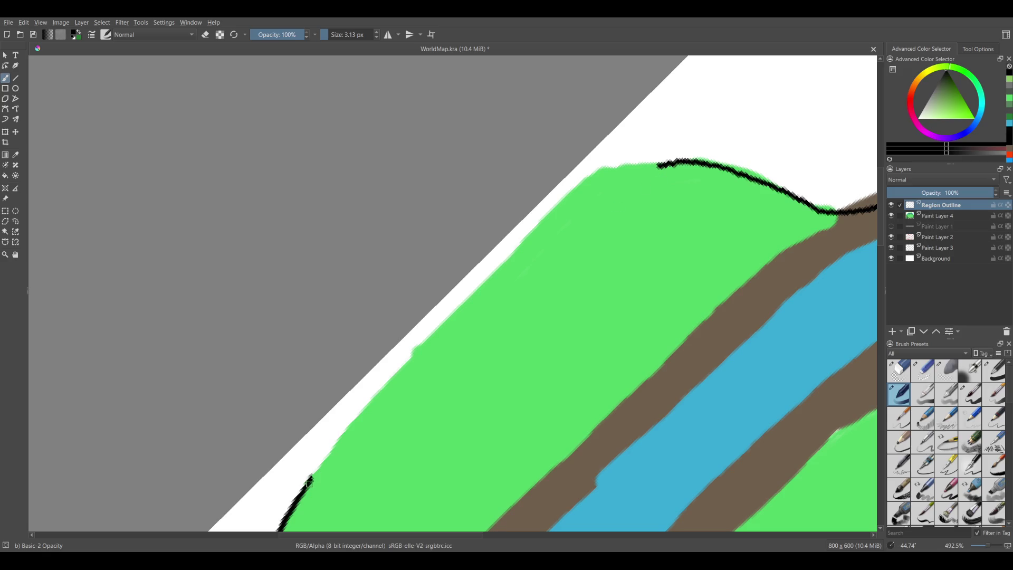
left_click_drag(310, 479, 440, 324)
mouse_move(473, 291)
left_mouse_down()
mouse_move(560, 201)
mouse_move(630, 165)
mouse_move(721, 161)
left_mouse_up()
left_click(927, 373)
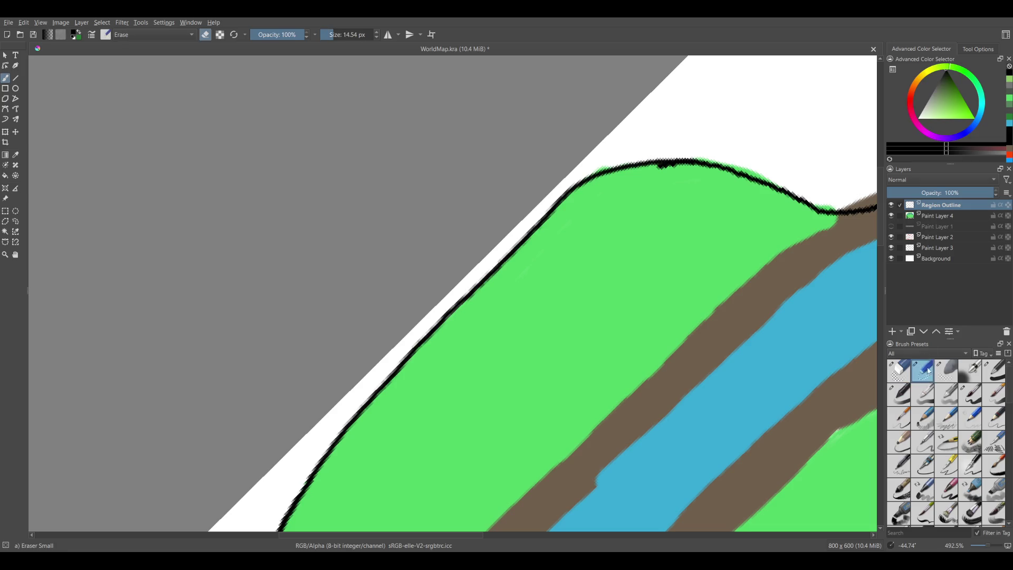
- Smooth the hilltop outline bump, then erase the green fringe beside the outline on Paint Layer 4
left_click_drag(639, 174, 686, 174)
left_click(933, 217)
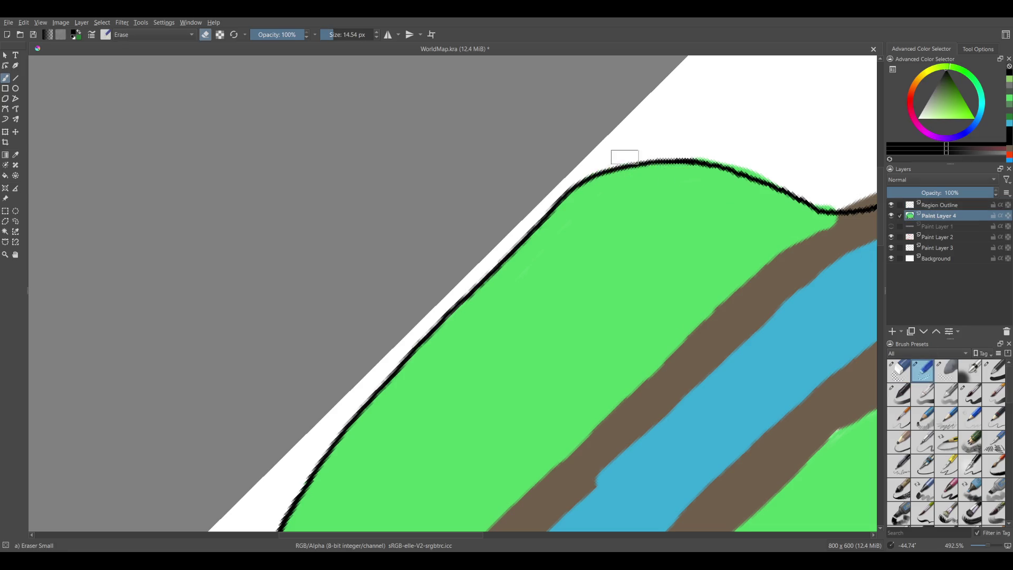
mouse_move(674, 195)
left_mouse_down()
mouse_move(575, 402)
mouse_move(429, 215)
mouse_move(512, 280)
left_mouse_up()
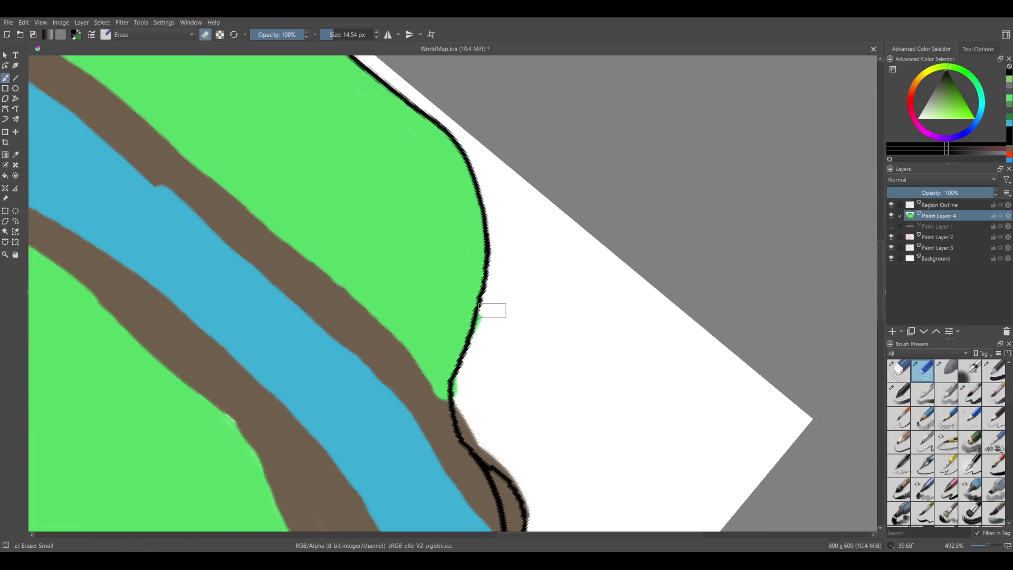
key("ctrl+z")
mouse_move(502, 274)
left_mouse_down()
mouse_move(469, 409)
mouse_move(501, 457)
mouse_move(514, 446)
mouse_move(430, 255)
mouse_move(415, 250)
mouse_move(454, 357)
mouse_move(402, 410)
mouse_move(374, 458)
left_mouse_up()
- On the Region Outline layer, erase the doubled outline loop by the river and zoom out to check
left_click(951, 206)
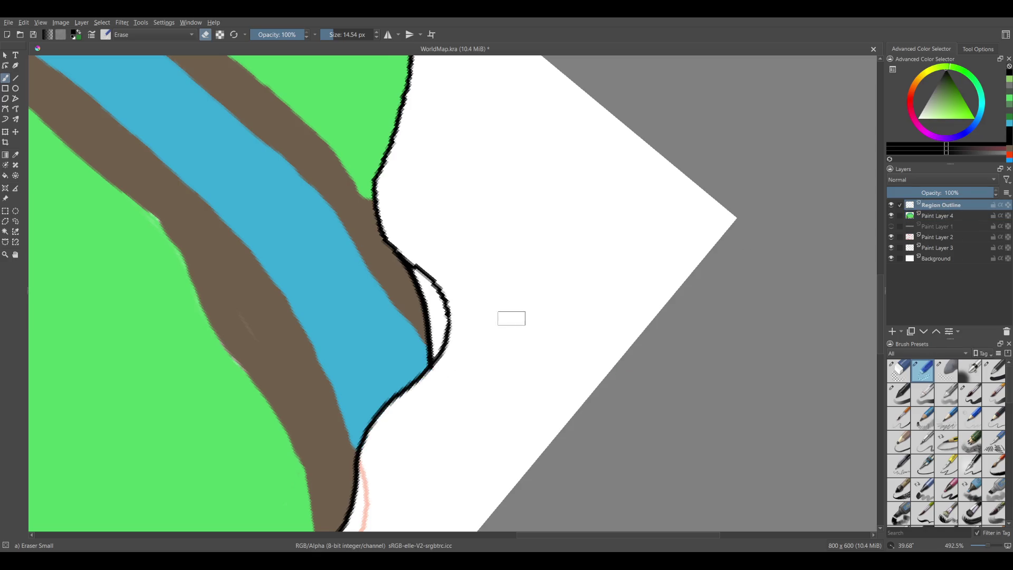
mouse_move(407, 242)
left_mouse_down()
mouse_move(444, 294)
mouse_move(443, 396)
left_mouse_up()
scroll(501, 419, "down", 2)
mouse_move(501, 418)
left_mouse_down()
mouse_move(527, 316)
mouse_move(480, 319)
mouse_move(529, 343)
mouse_move(626, 309)
mouse_move(606, 301)
mouse_move(625, 287)
mouse_move(591, 316)
mouse_move(597, 338)
left_mouse_up()
scroll(626, 308, "down", 3)
scroll(583, 325, "up", 2)
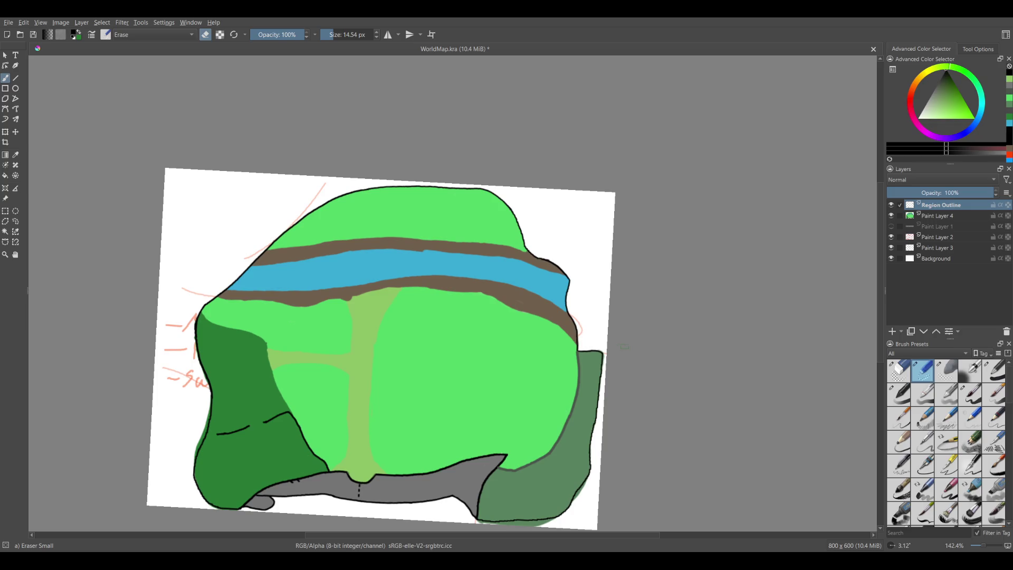
scroll(577, 346, "up", 4)
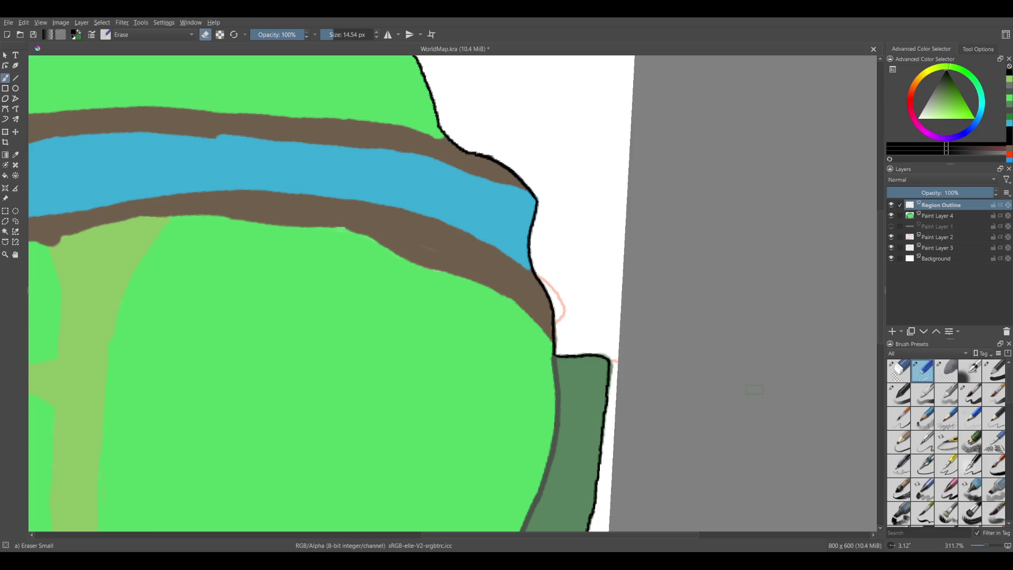
mouse_move(445, 330)
left_mouse_down()
mouse_move(454, 319)
mouse_move(432, 352)
mouse_move(438, 338)
left_mouse_up()
- On Paint Layer 4, paint sampled light green over the lower river bank's ragged edge
left_click(950, 216)
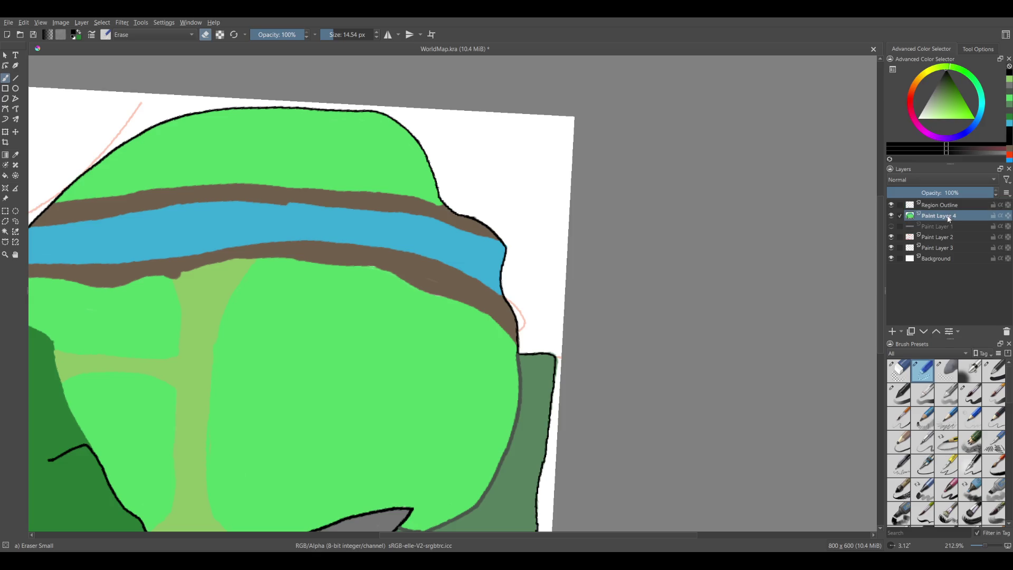
key("slash")
left_click_drag(443, 301, 442, 288)
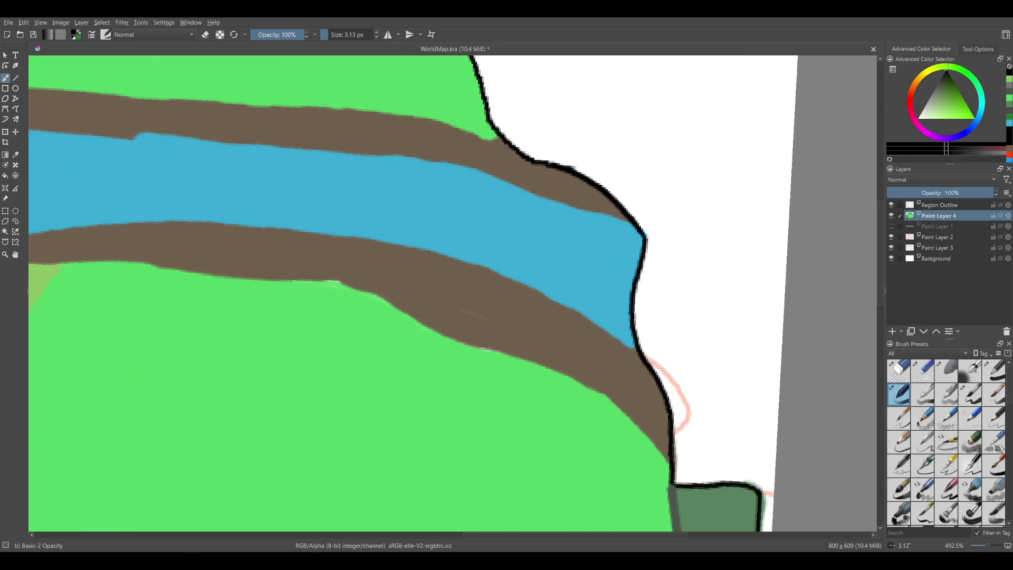
left_click(494, 329, "ctrl")
left_click_drag(484, 321, 501, 321)
left_click(524, 360, "ctrl")
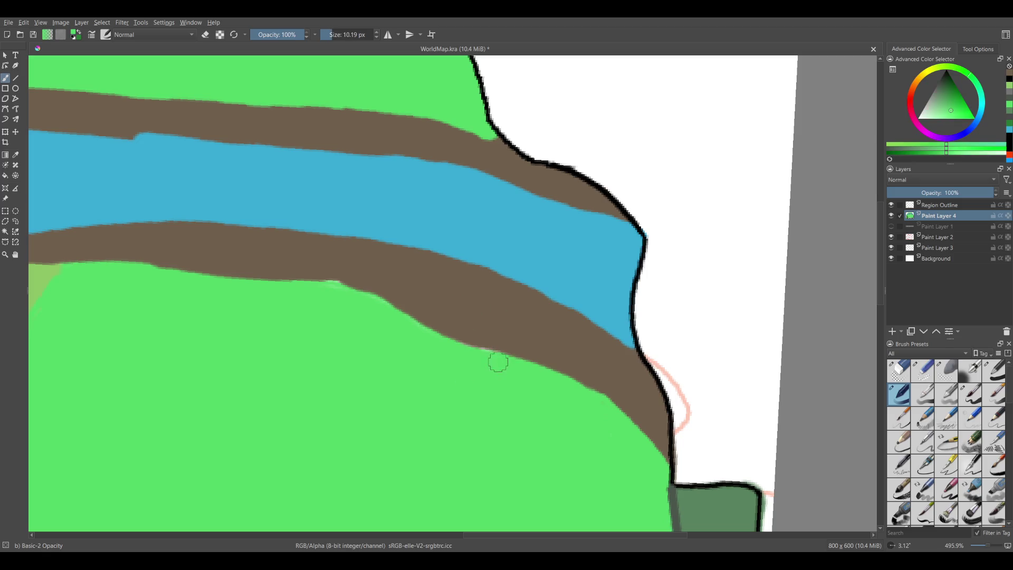
mouse_move(469, 354)
left_mouse_down()
mouse_move(375, 314)
mouse_move(359, 290)
mouse_move(315, 306)
mouse_move(334, 289)
left_mouse_up()
scroll(399, 336, "down", 5)
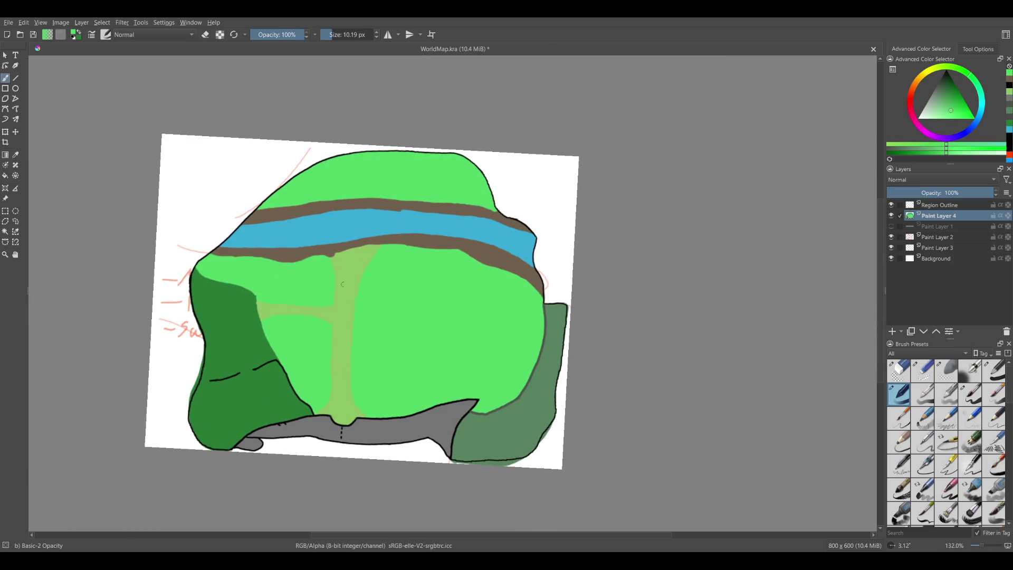
- Erase the pale green strokes outside the left outline near the Sw note
key("e")
scroll(286, 309, "up", 4)
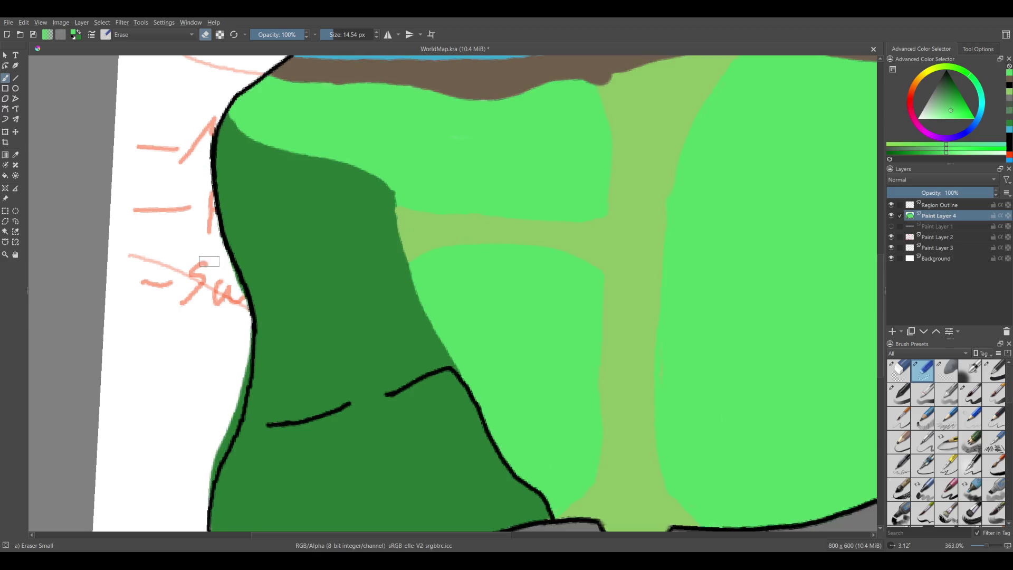
left_click_drag(233, 300, 214, 253)
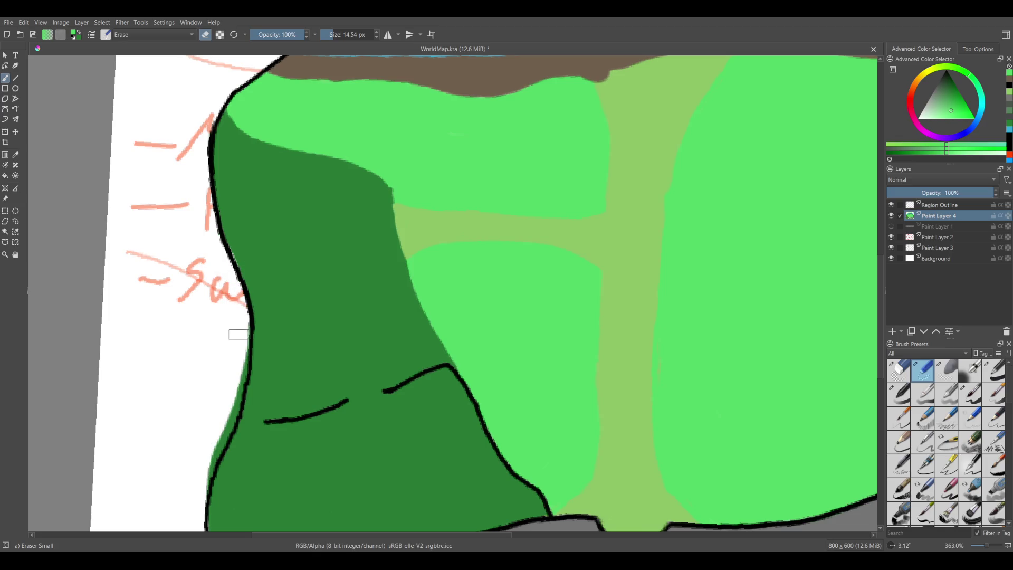
left_click_drag(241, 341, 189, 500)
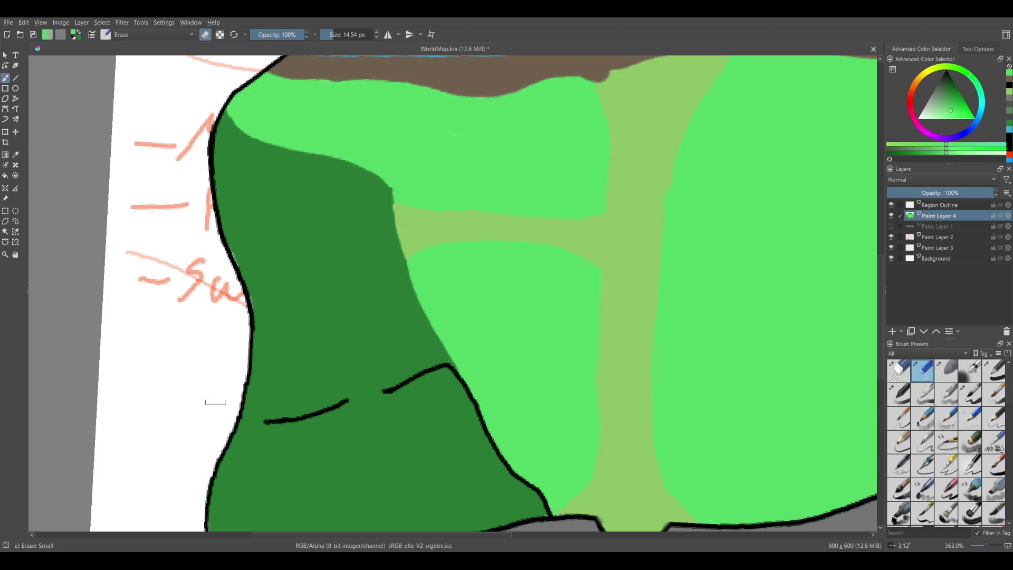
- Erase dark green bleeding past the bottom-right outline and reset the canvas rotation to zero
key("slash")
left_click(305, 331, "ctrl")
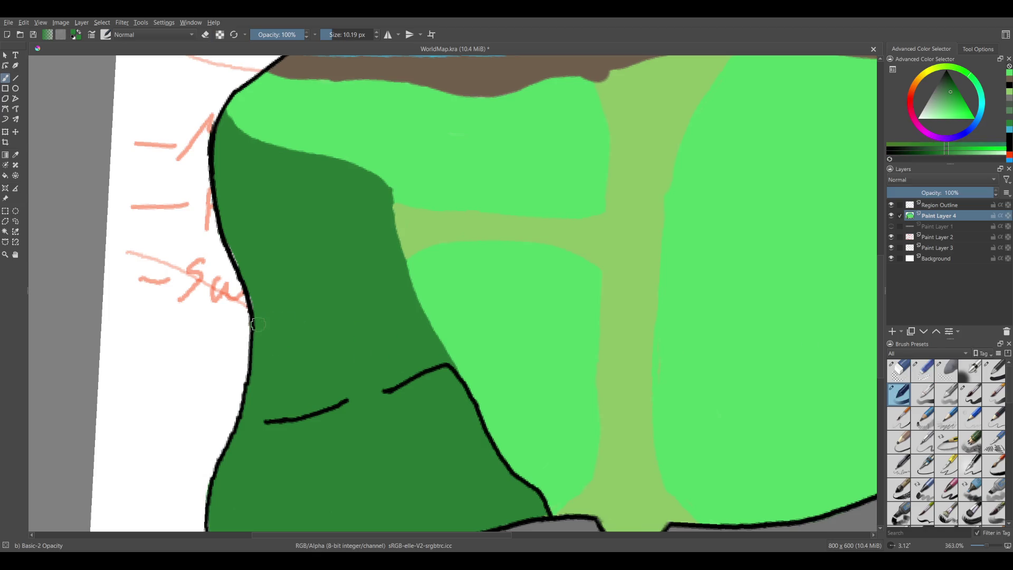
left_click_drag(323, 430, 363, 319)
mouse_move(429, 323)
left_mouse_down()
mouse_move(645, 366)
mouse_move(230, 350)
mouse_move(640, 263)
mouse_move(673, 237)
mouse_move(561, 335)
left_mouse_up()
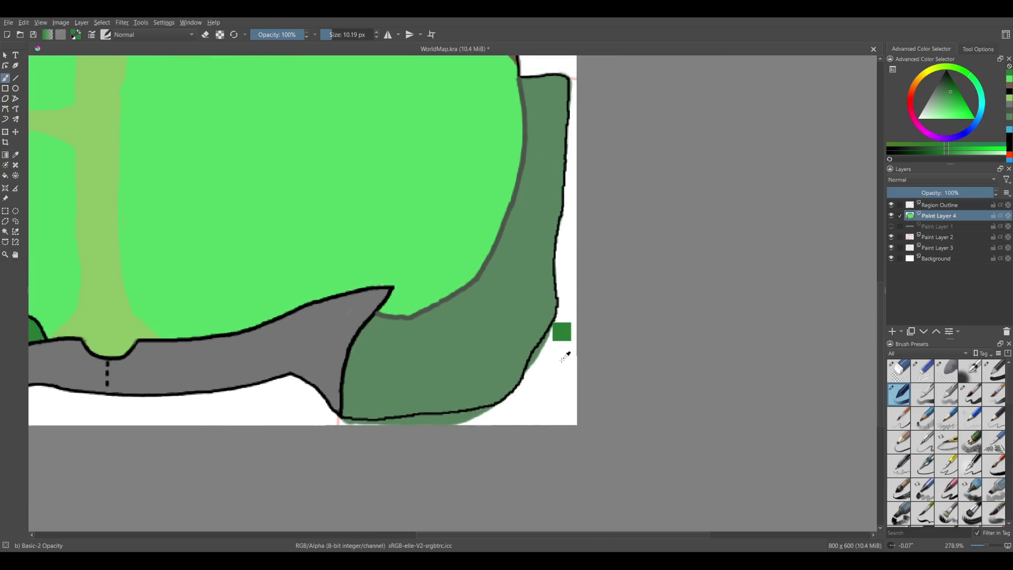
scroll(561, 334, "up", 3)
key("slash")
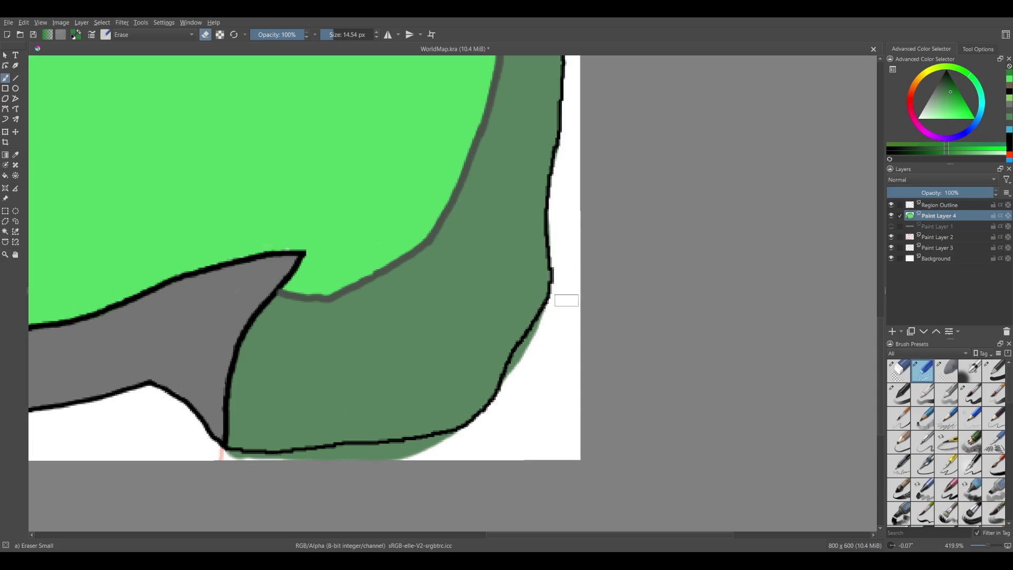
mouse_move(548, 323)
left_mouse_down()
mouse_move(515, 387)
mouse_move(597, 225)
mouse_move(591, 217)
mouse_move(578, 252)
mouse_move(586, 244)
mouse_move(555, 278)
mouse_move(459, 345)
left_mouse_up()
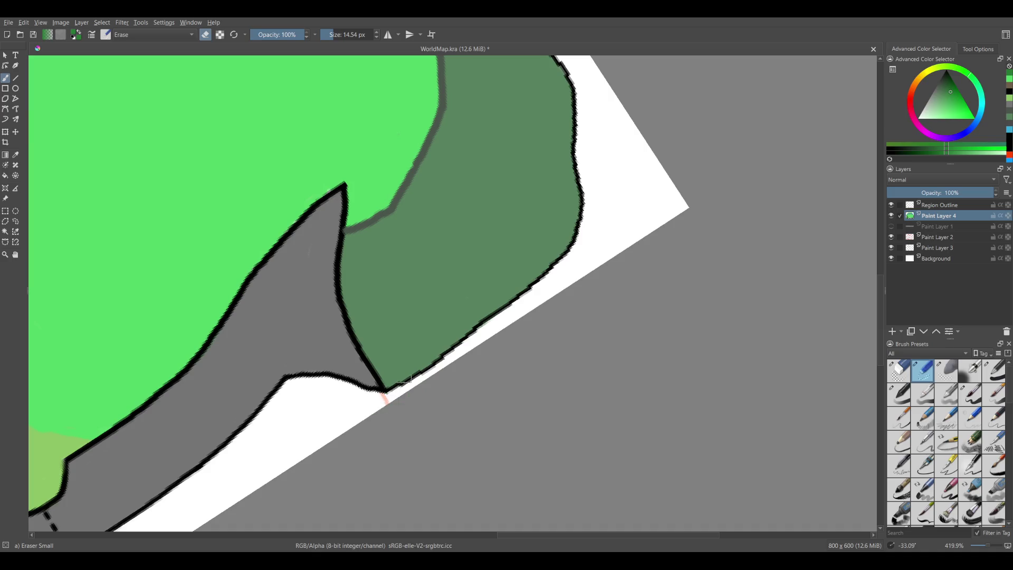
scroll(540, 298, "down", 3)
mouse_move(541, 298)
left_mouse_down()
mouse_move(523, 345)
mouse_move(715, 396)
left_mouse_up()
double_click(900, 545)
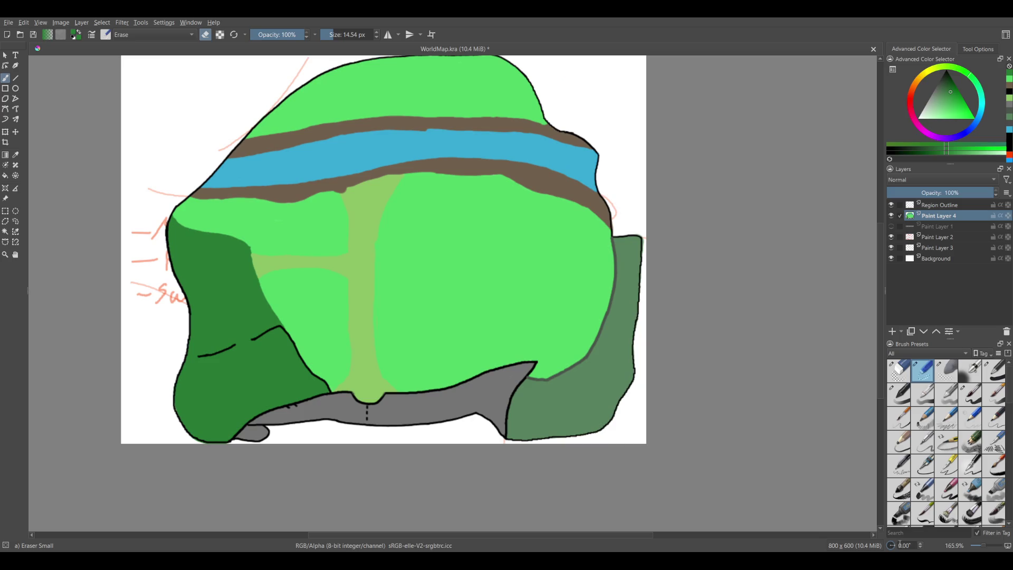
scroll(362, 350, "down", 2)
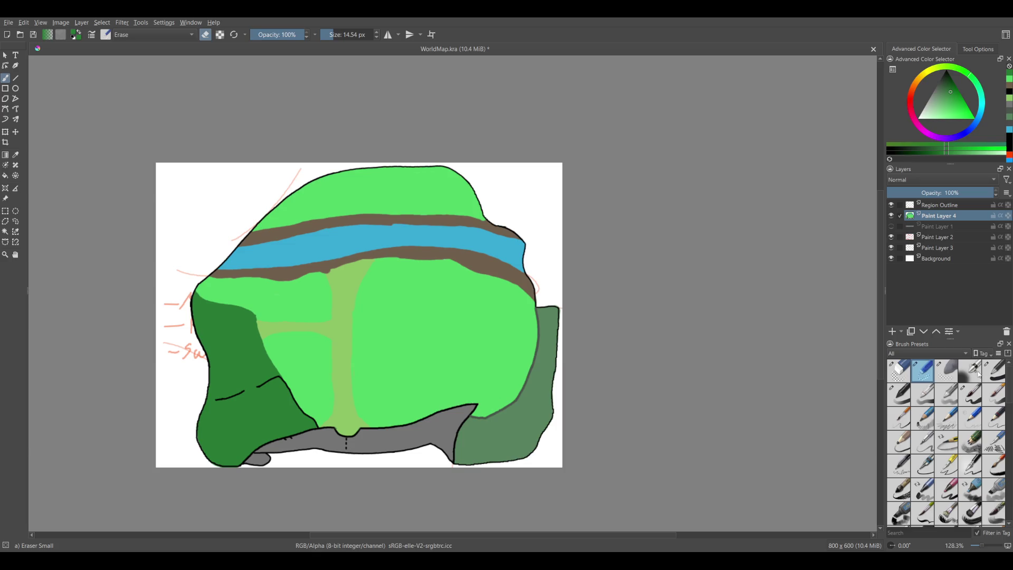
- Set up a small Airbrush Soft brush with the green sampled near the path junction
left_click(980, 372)
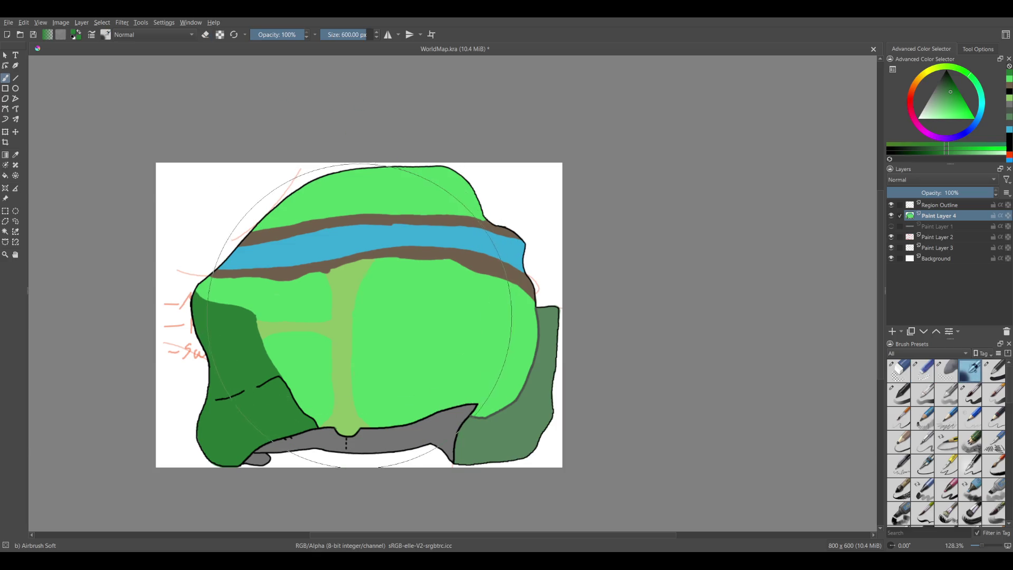
left_click_drag(159, 372, 135, 372)
key("bracketleft")
key("bracketleft")
key("bracketleft")
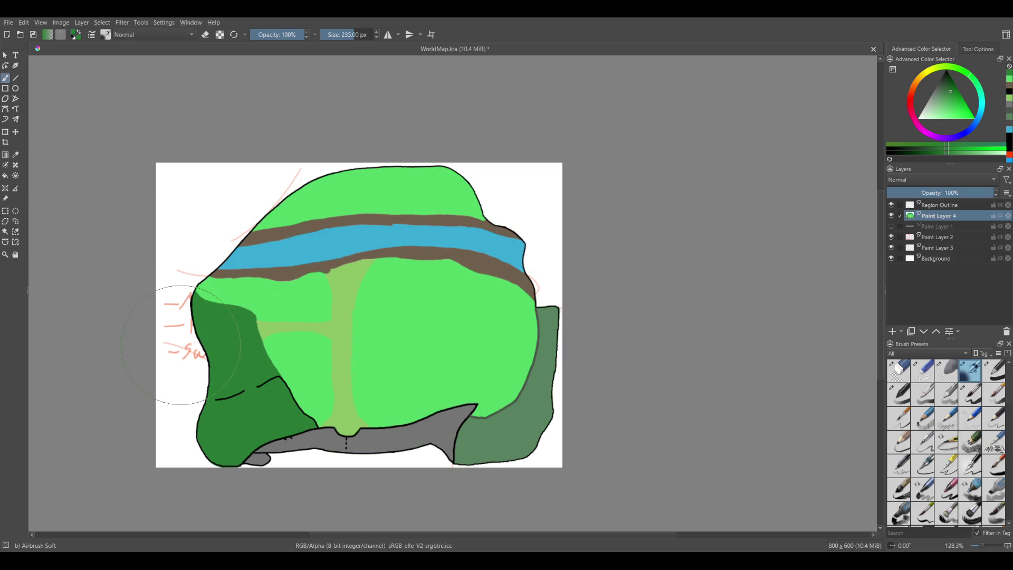
scroll(336, 337, "up", 5)
key("bracketleft")
key("bracketleft")
key("bracketleft")
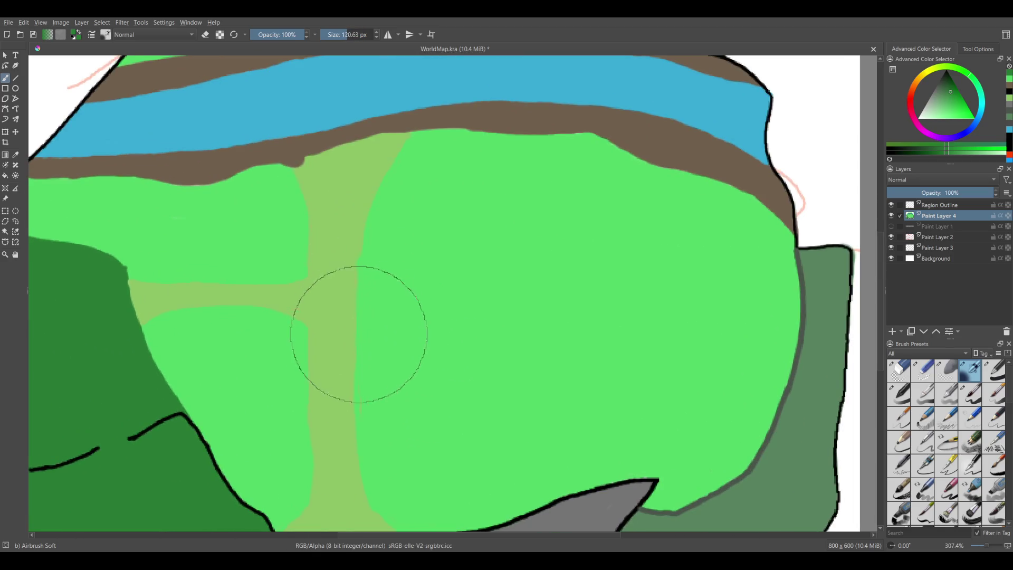
left_click(366, 338, "ctrl")
key("bracketleft")
- Soften the pale path's top edge with a light green dab, undoing the stray dab on the rocks
left_click_drag(409, 194, 386, 156)
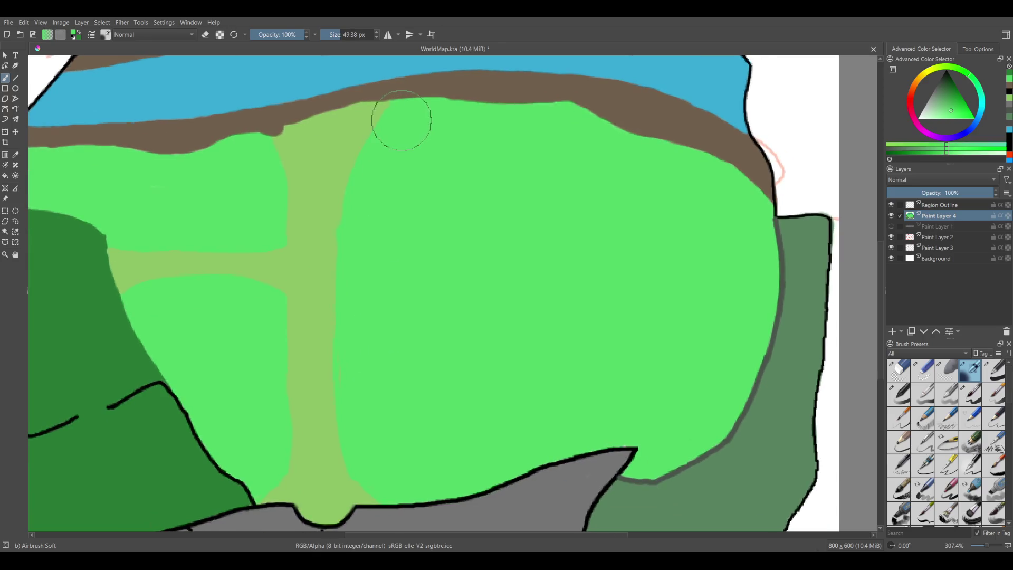
left_click(399, 108)
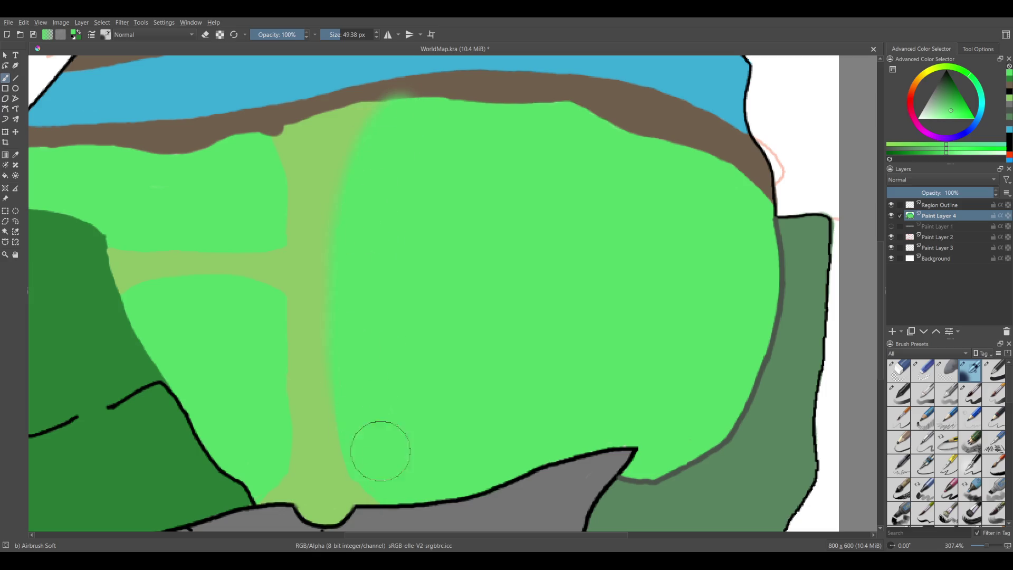
left_click(397, 488)
key("ctrl+z")
key("ctrl+z")
left_click(11, 228)
left_click(5, 221)
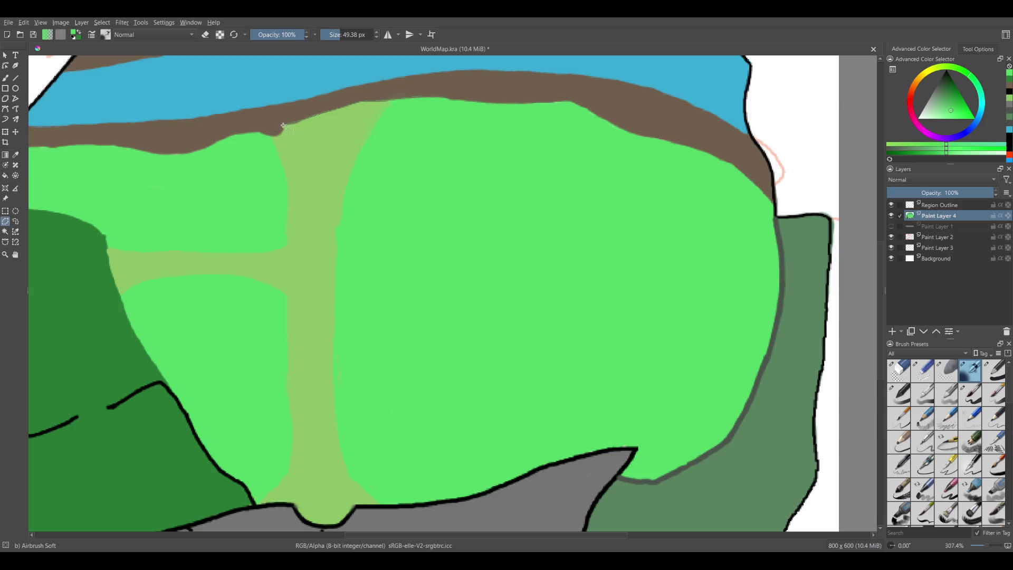
- Trace a polygonal selection around the green strip from the river bank to the rocks
left_click(273, 136)
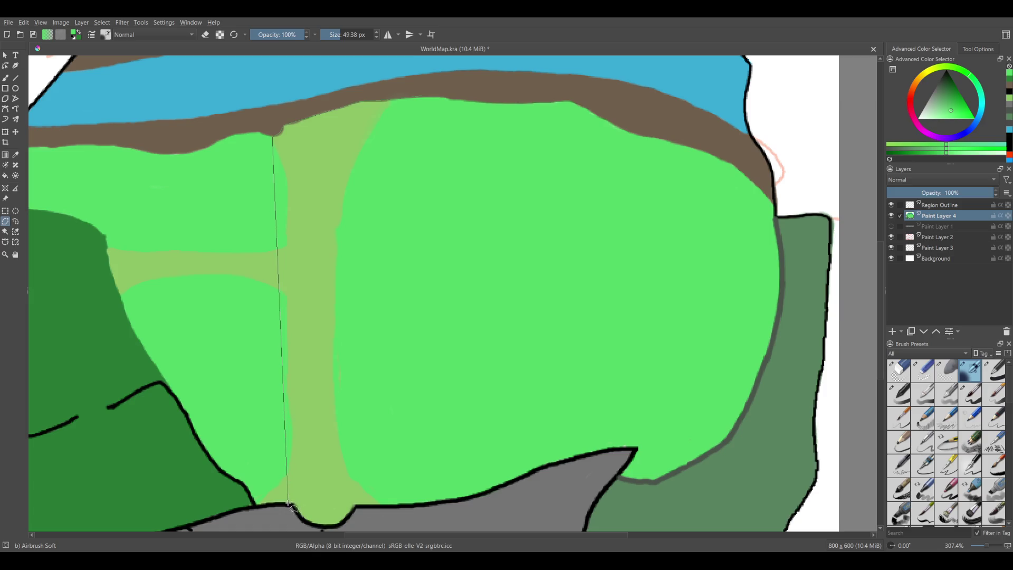
left_click_drag(307, 523, 349, 515)
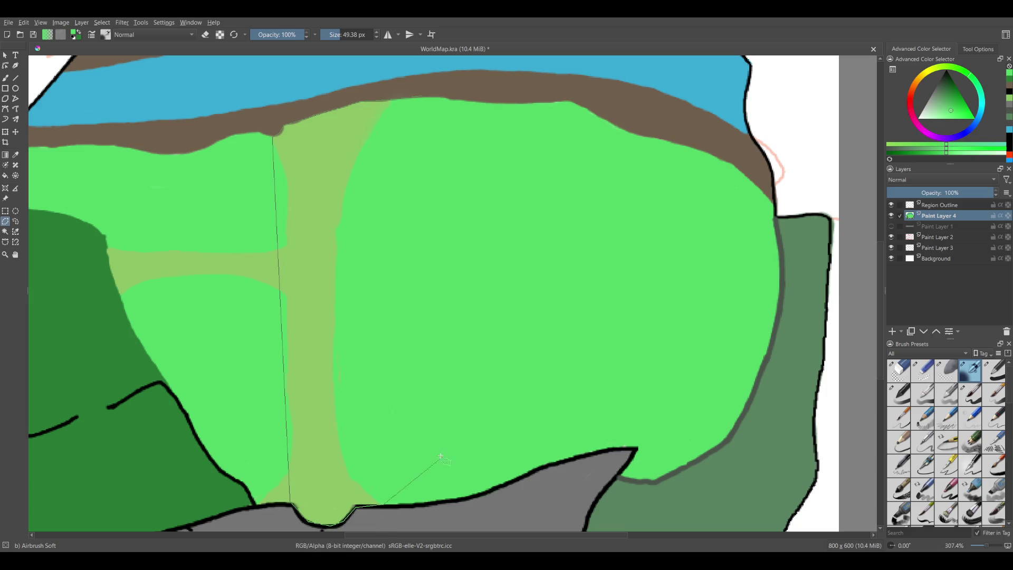
left_click(428, 504)
left_click(471, 497)
left_click(466, 101)
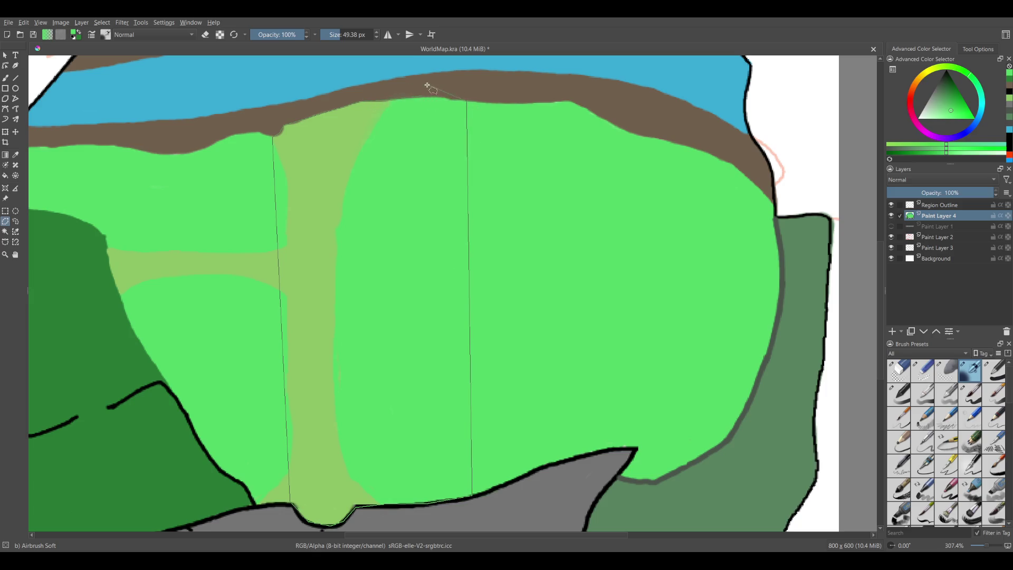
- Return to the airbrush, enlarge it to about 104 px and pick a darker green
left_click(6, 79)
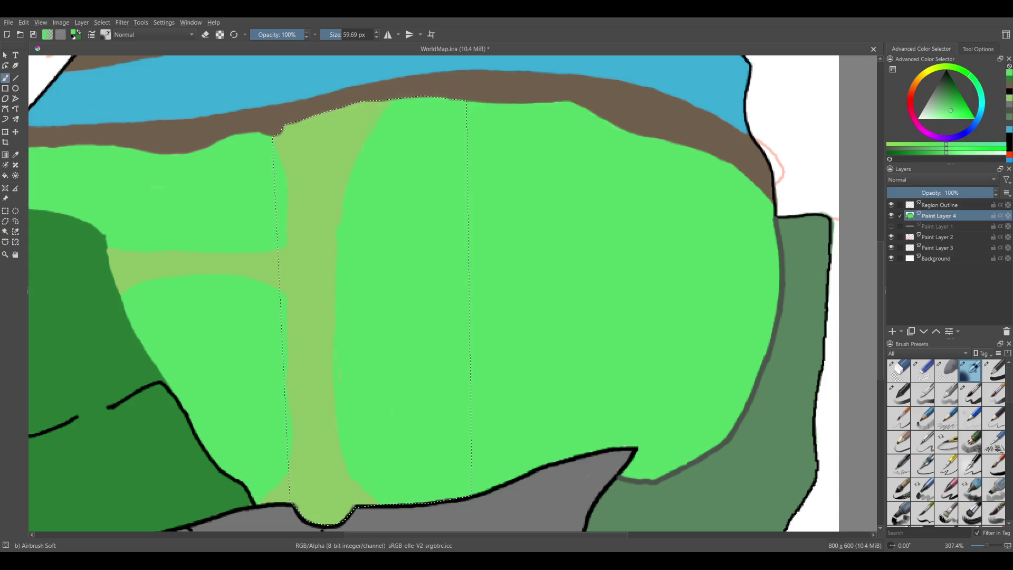
left_click_drag(402, 139, 449, 135, "shift")
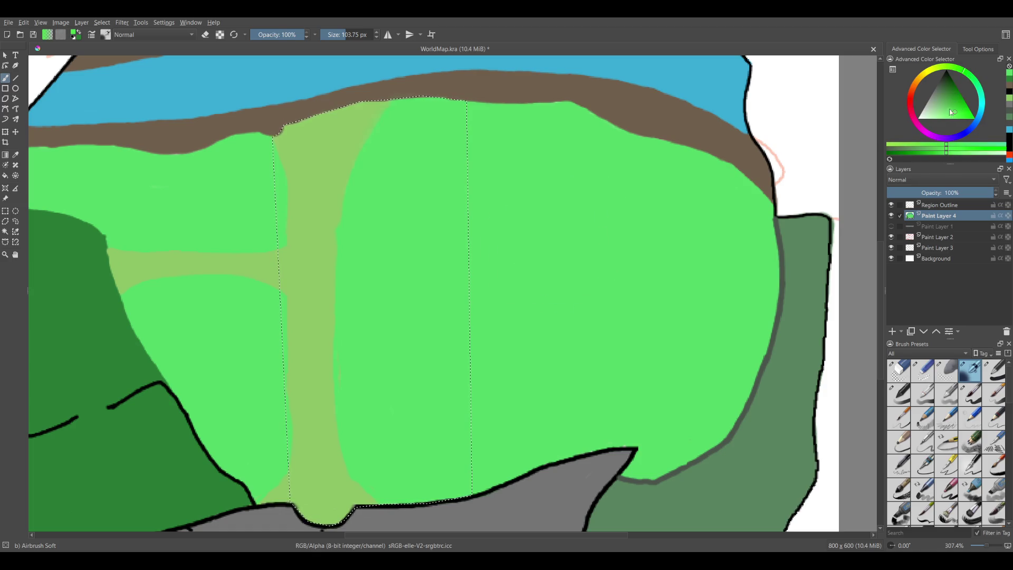
left_click(956, 109)
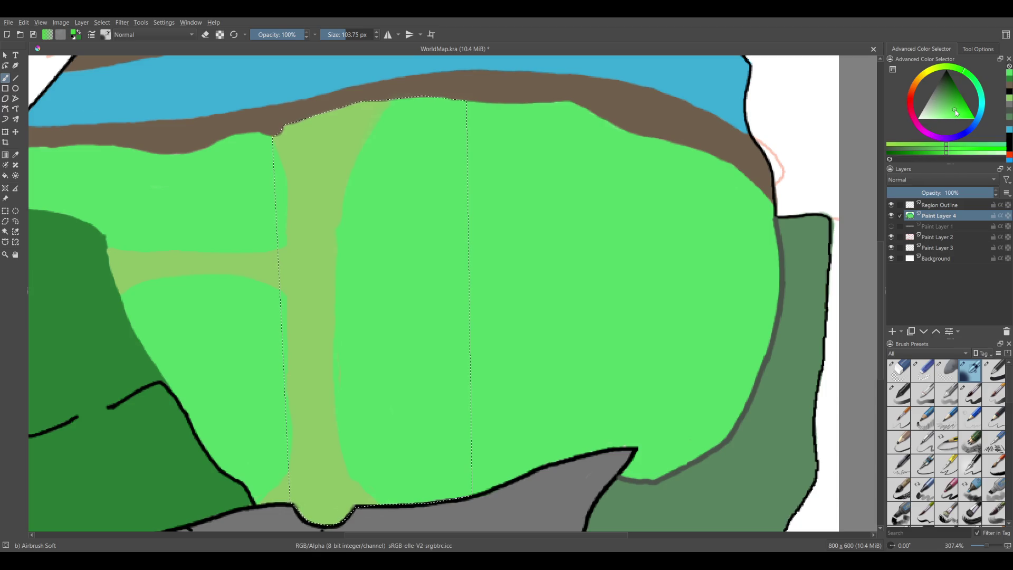
- Undo the darker green stroke and blend the path's olive green into the strip's top left
mouse_move(414, 401)
left_mouse_down()
mouse_move(407, 369)
mouse_move(565, 187)
left_mouse_up()
key("ctrl+z")
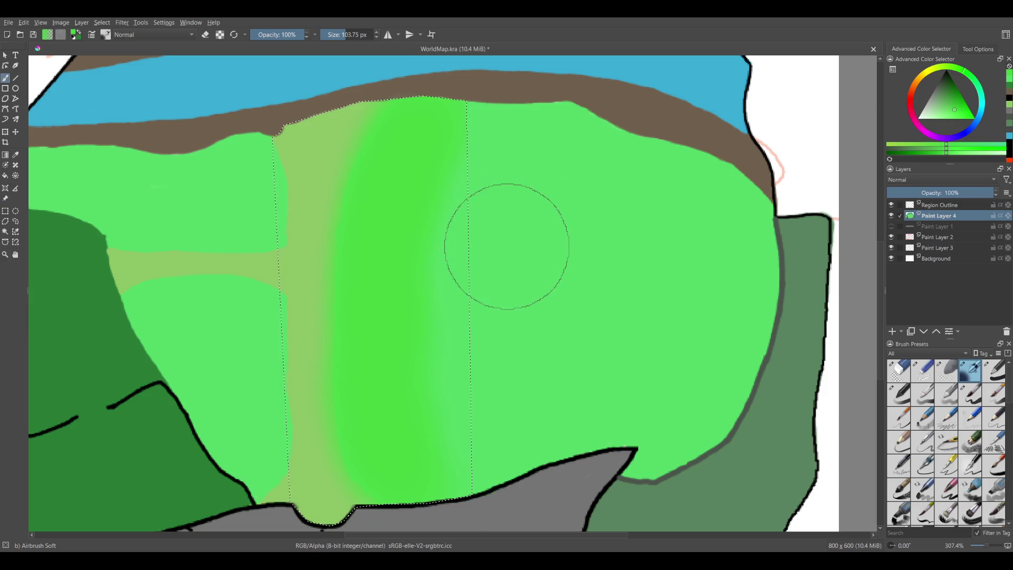
left_click(306, 387, "ctrl")
mouse_move(301, 407)
left_mouse_down()
mouse_move(312, 407)
mouse_move(253, 375)
left_mouse_up()
left_click_drag(363, 107, 329, 196)
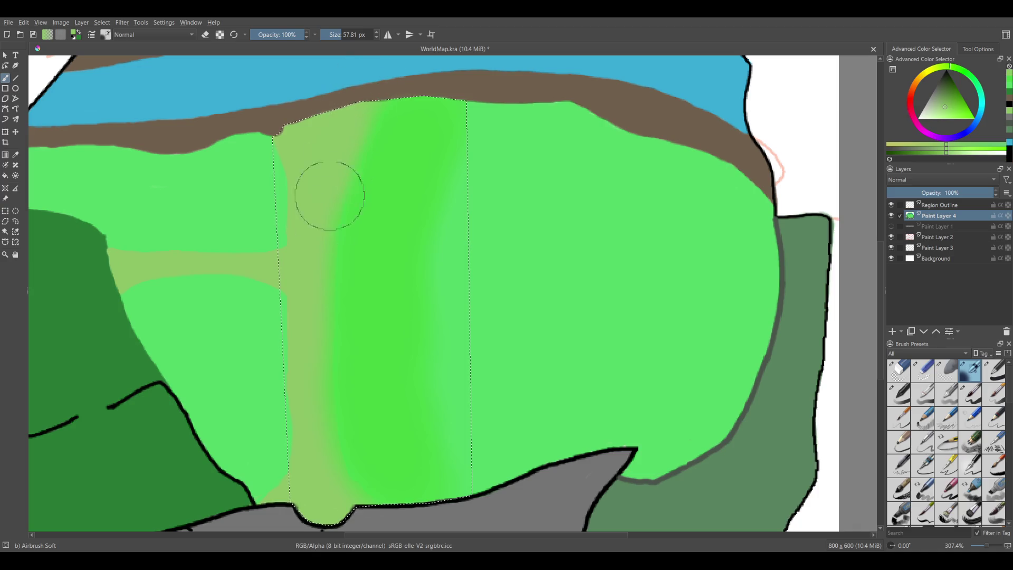
left_click_drag(352, 126, 326, 200)
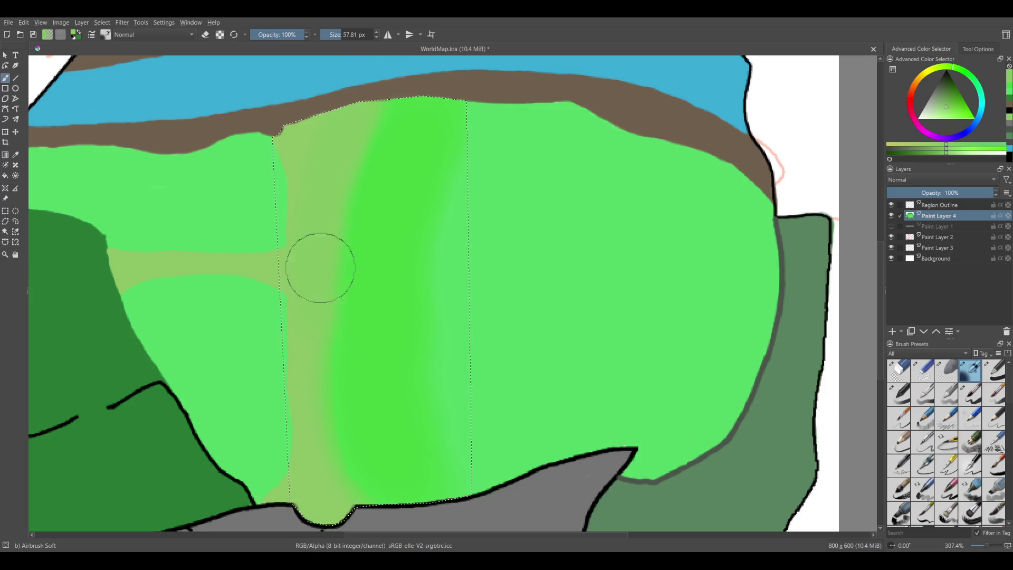
- Lighten the strip's central stripe with its sampled brighter green
left_click(422, 332, "ctrl")
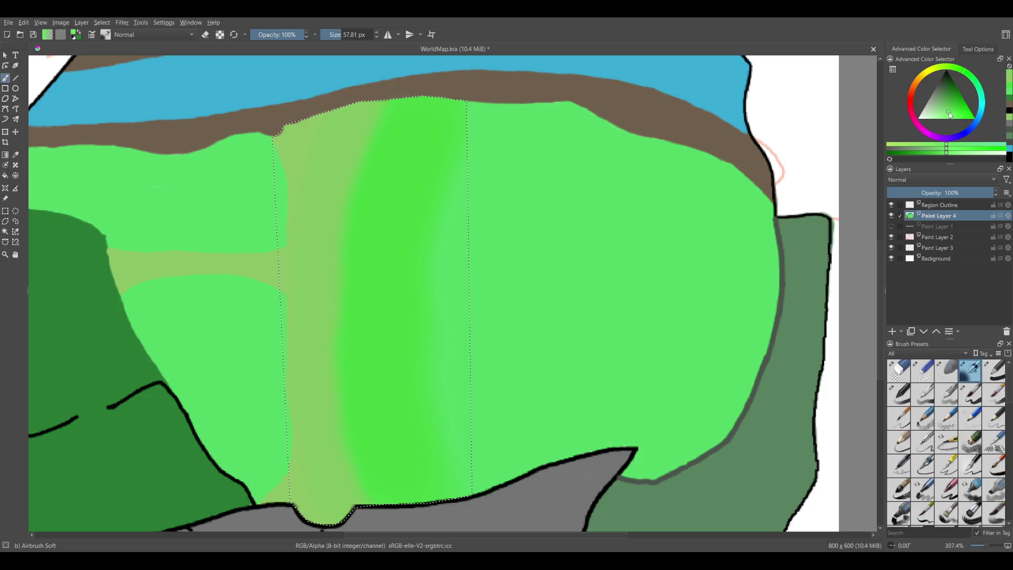
left_click_drag(407, 486, 480, 215)
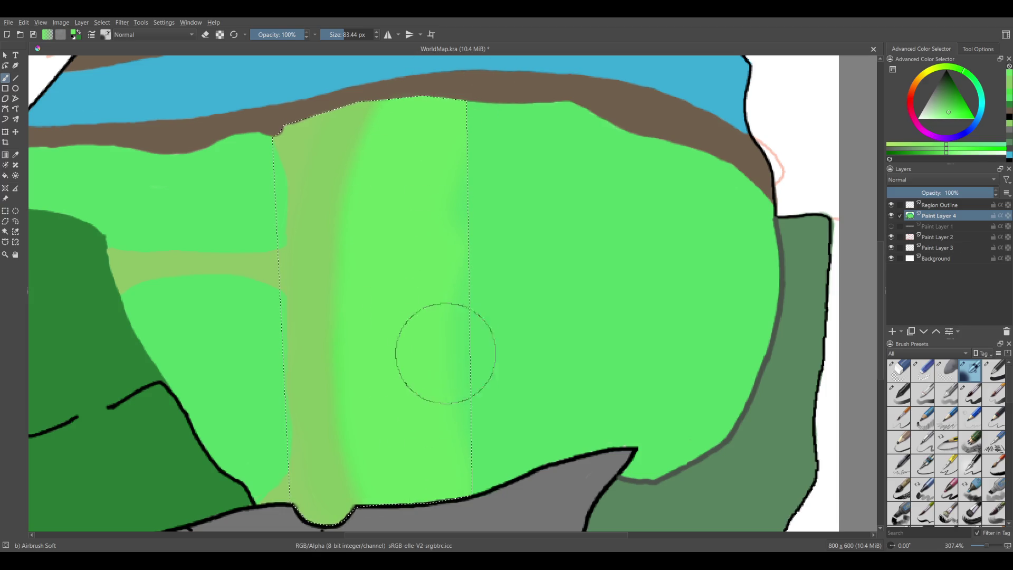
left_click(5, 222)
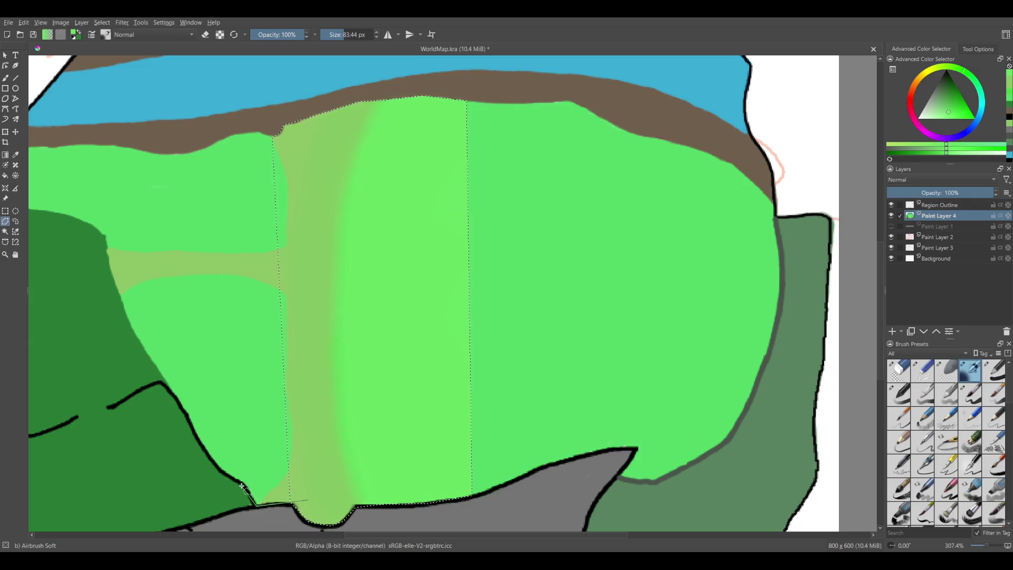
- Select a wedge from the bottom outline corner up to the left bank and choose a lighter green for the airbrush
left_click(227, 477)
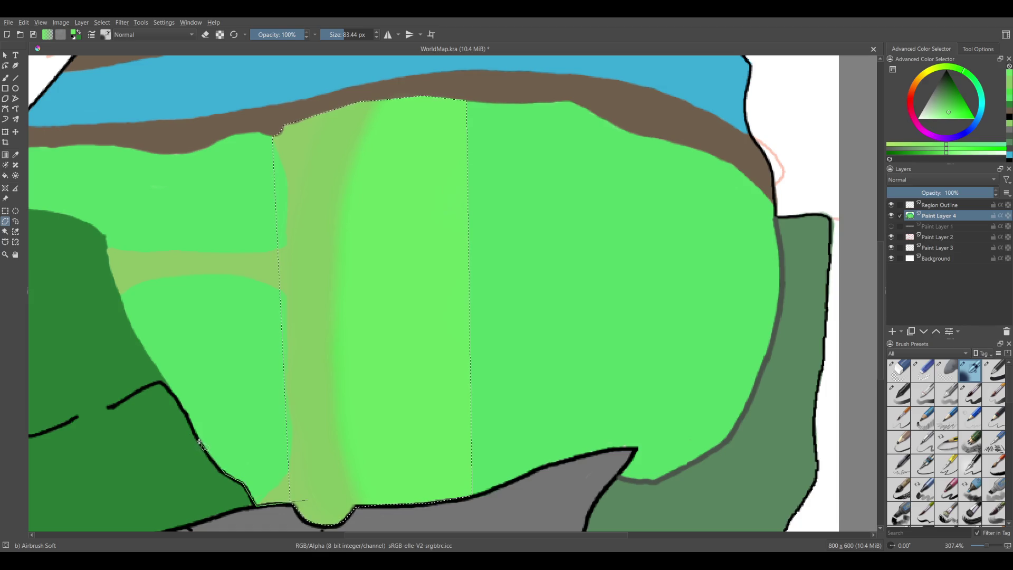
left_click(169, 387)
left_click(117, 122)
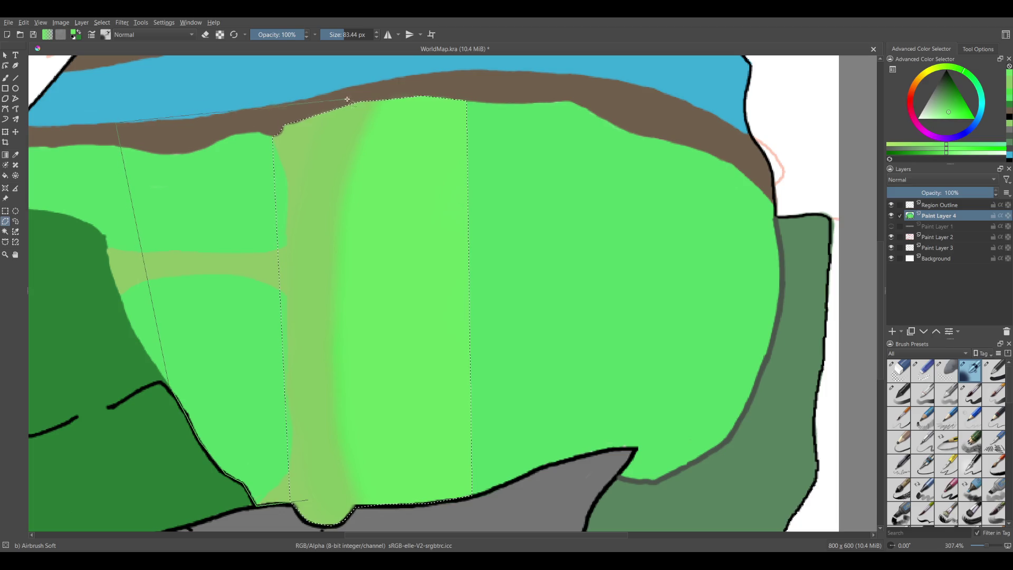
left_click(468, 79)
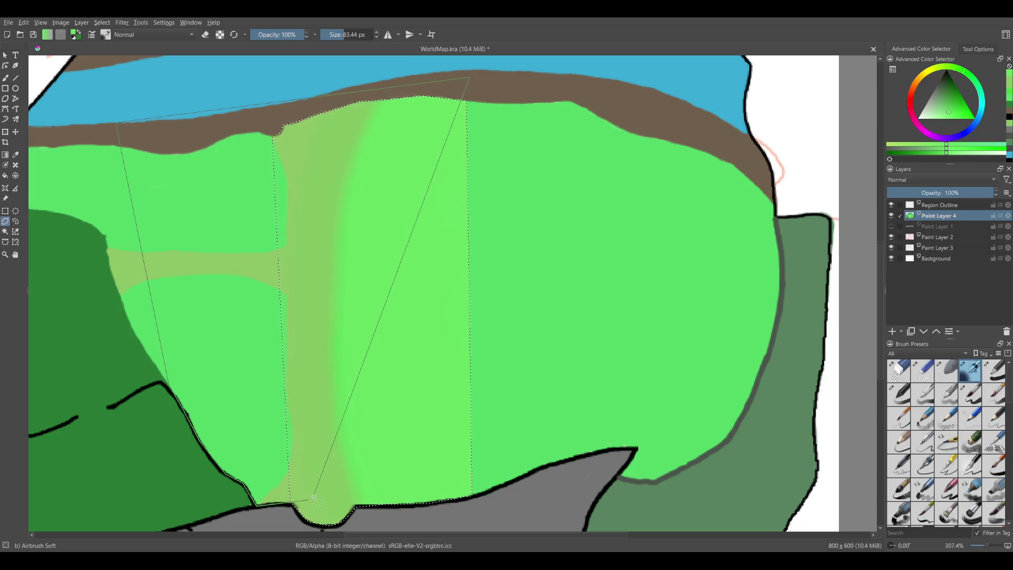
left_click(7, 79)
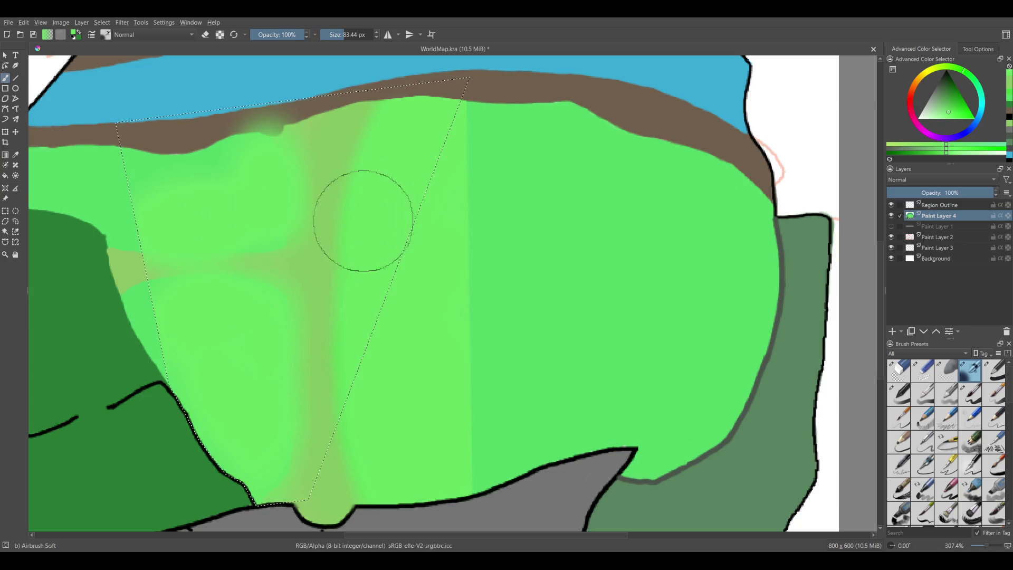
left_click(307, 262, "ctrl")
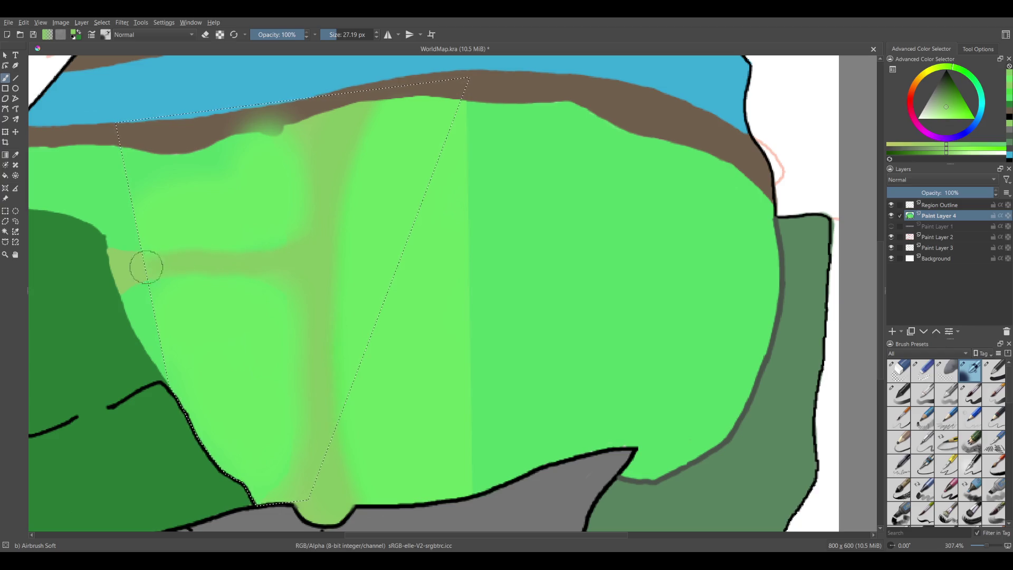
left_click(6, 211)
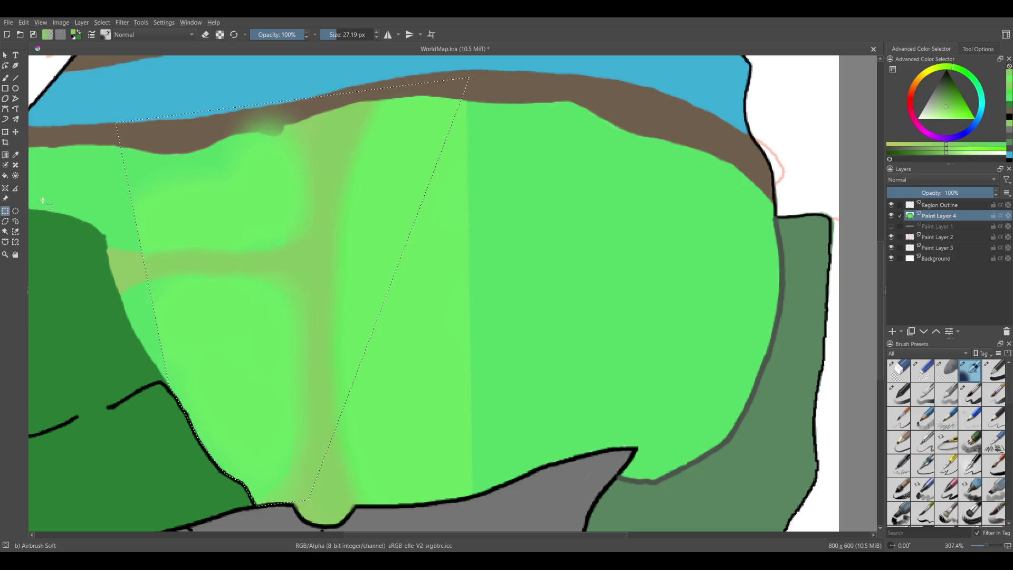
- Deselect and airbrush soft green dabs on the pale strip's edge and brown border, undoing the dab over the outline
left_click(6, 78)
left_click(5, 210)
left_click(50, 193)
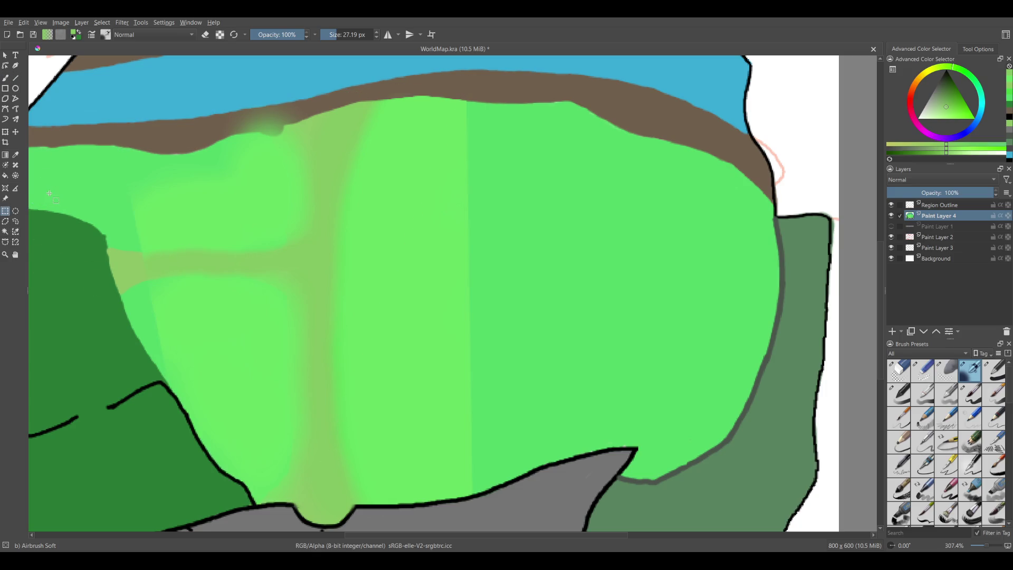
left_click(5, 79)
left_click(340, 174)
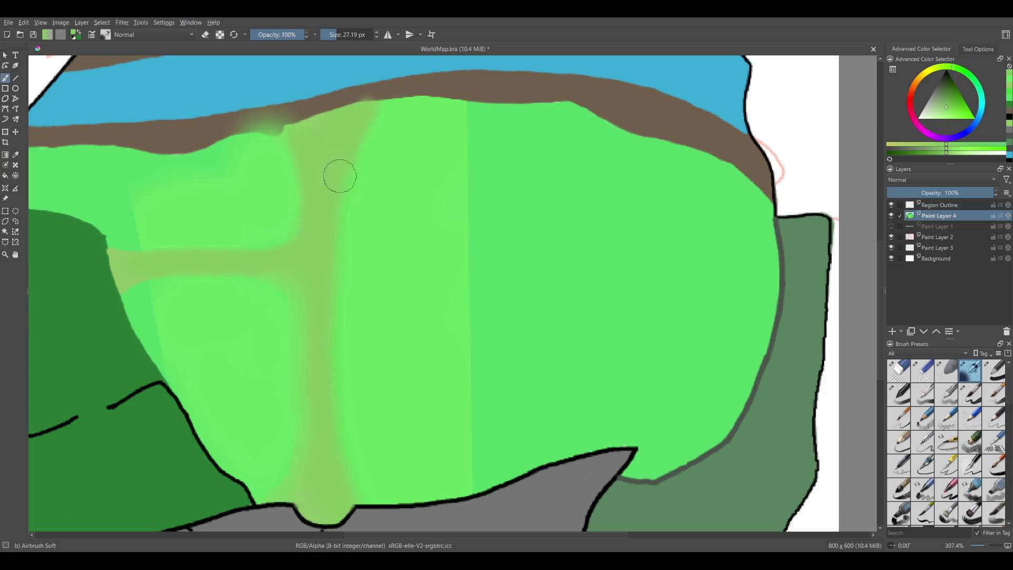
left_click(396, 101)
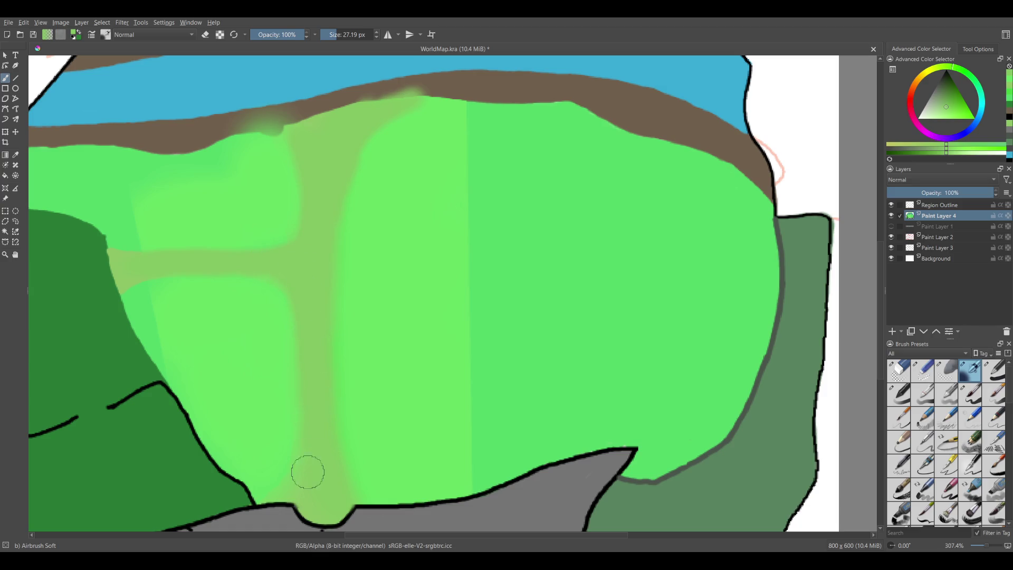
left_click(282, 509)
key("ctrl+z")
- Sample the olive colour and lighten the lower-left green band and the river bank edge
left_click(393, 217, "ctrl")
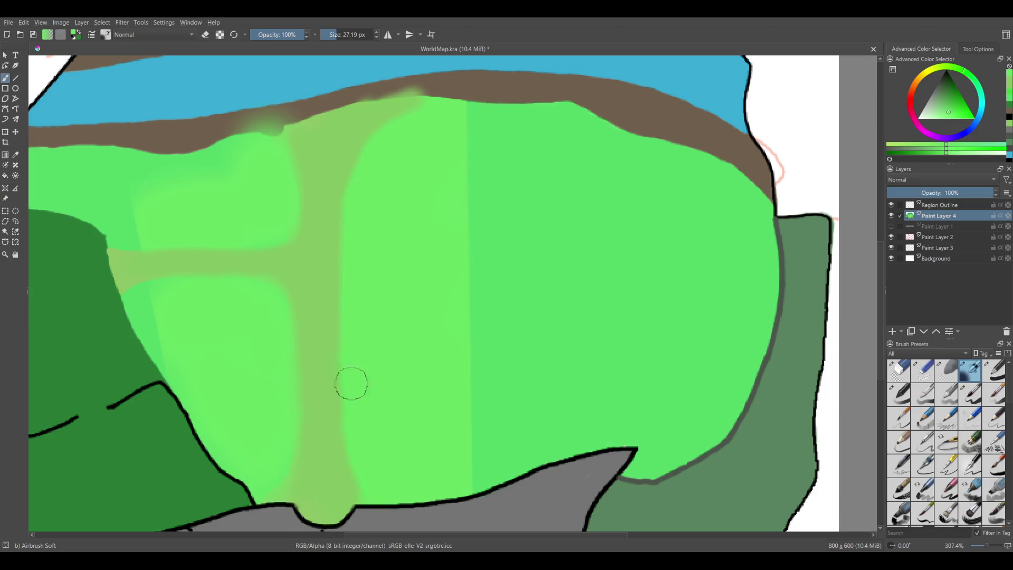
mouse_move(379, 275)
left_mouse_down()
mouse_move(537, 276)
mouse_move(335, 294)
mouse_move(332, 330)
mouse_move(195, 475)
mouse_move(233, 376)
mouse_move(235, 389)
mouse_move(267, 375)
mouse_move(389, 299)
mouse_move(378, 317)
mouse_move(276, 344)
mouse_move(287, 335)
left_mouse_up()
mouse_move(515, 230)
left_mouse_down()
mouse_move(337, 355)
mouse_move(164, 532)
left_mouse_up()
mouse_move(152, 301)
left_mouse_down()
mouse_move(149, 290)
mouse_move(219, 223)
mouse_move(371, 142)
mouse_move(600, 136)
mouse_move(593, 215)
mouse_move(561, 298)
mouse_move(509, 364)
mouse_move(429, 413)
mouse_move(387, 414)
mouse_move(415, 388)
mouse_move(373, 366)
mouse_move(232, 364)
mouse_move(257, 327)
mouse_move(303, 187)
mouse_move(283, 223)
left_mouse_up()
- Enlarge the brush and dab light green over the field's left part
scroll(337, 251, "up", 5)
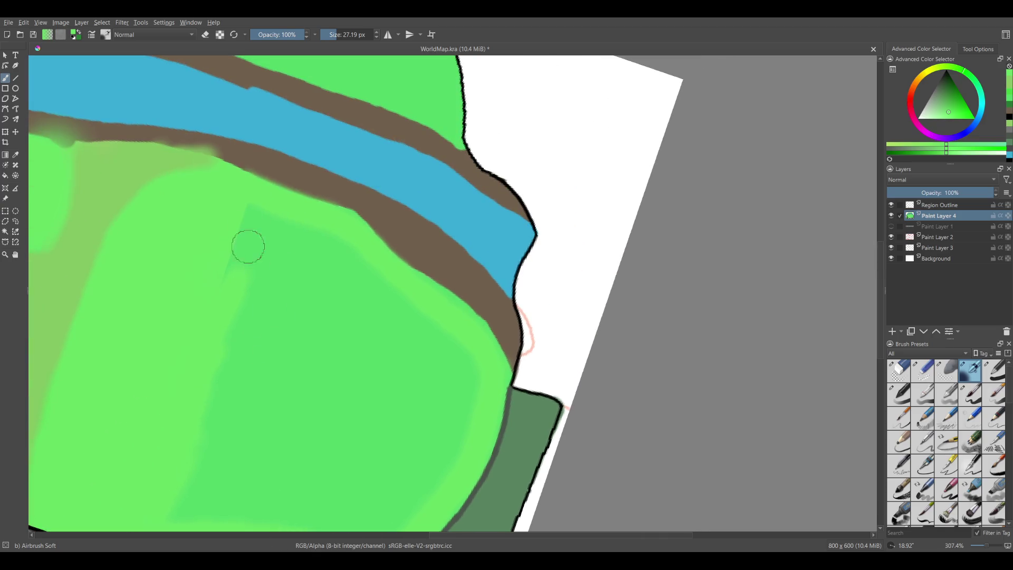
mouse_move(229, 276)
left_mouse_down()
mouse_move(377, 156)
mouse_move(496, 187)
mouse_move(513, 251)
mouse_move(543, 296)
mouse_move(556, 296)
mouse_move(568, 243)
mouse_move(533, 205)
mouse_move(431, 247)
mouse_move(396, 170)
mouse_move(346, 118)
mouse_move(318, 181)
mouse_move(333, 269)
mouse_move(448, 294)
mouse_move(464, 330)
mouse_move(382, 381)
mouse_move(396, 362)
mouse_move(400, 389)
mouse_move(430, 362)
mouse_move(294, 322)
mouse_move(244, 248)
mouse_move(264, 306)
left_mouse_up()
key("]")
key("]")
key("]")
mouse_move(323, 125)
left_mouse_down()
mouse_move(361, 131)
mouse_move(317, 384)
mouse_move(378, 369)
left_mouse_up()
- Sample the river bank's brown as the painting colour and zoom in close on the bank
scroll(385, 362, "down", 2)
scroll(522, 249, "up", 3)
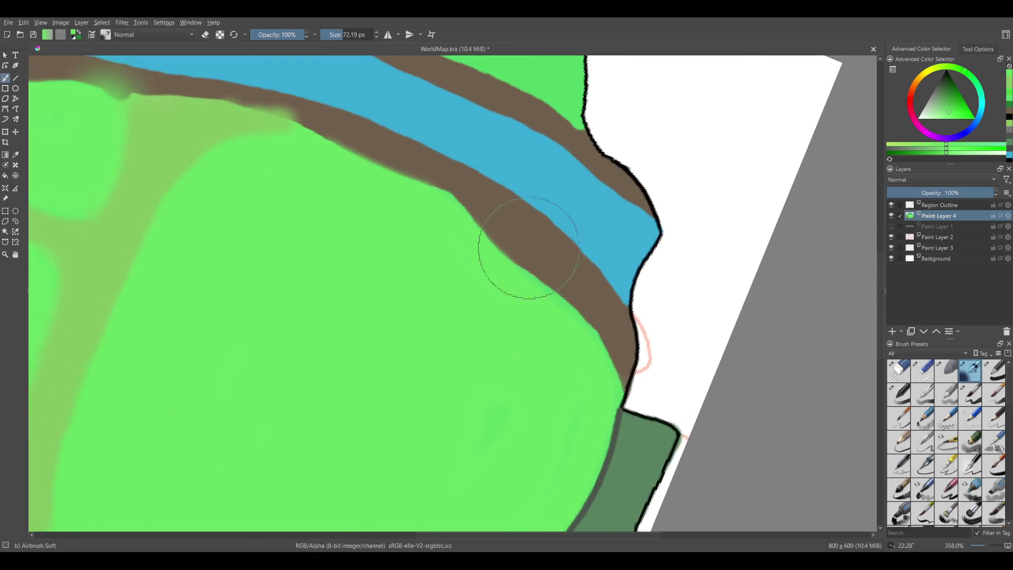
left_click(525, 253, "ctrl")
left_click_drag(503, 266, 500, 309)
scroll(478, 253, "down", 3)
left_click_drag(445, 249, 317, 358)
scroll(390, 288, "up", 3)
scroll(390, 288, "up", 5)
mouse_move(463, 208)
left_mouse_down()
mouse_move(385, 335)
mouse_move(225, 364)
left_mouse_up()
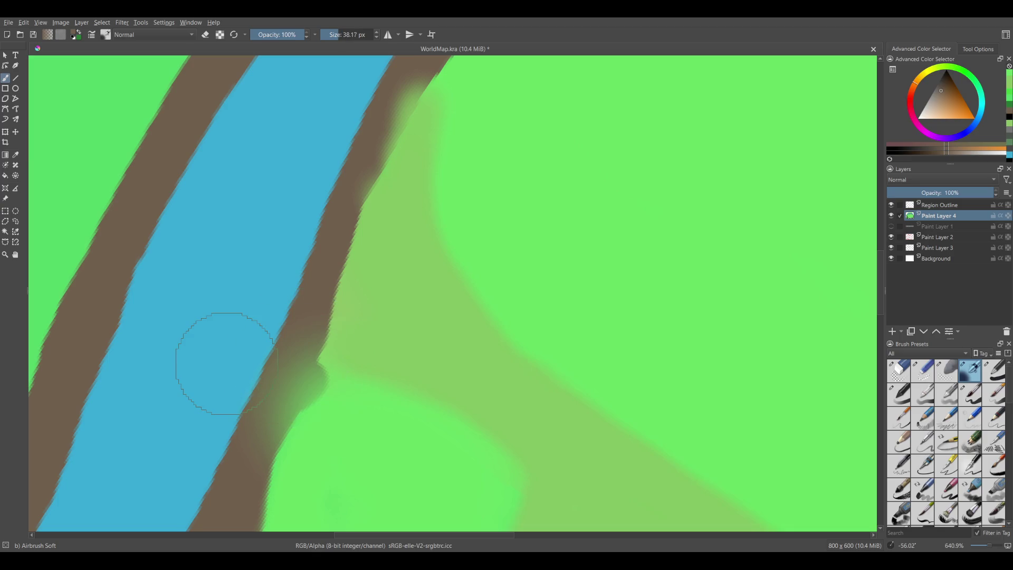
- Pick a darker brown, shrink the brush, and shade the lower brown strip
left_click_drag(936, 87, 944, 87)
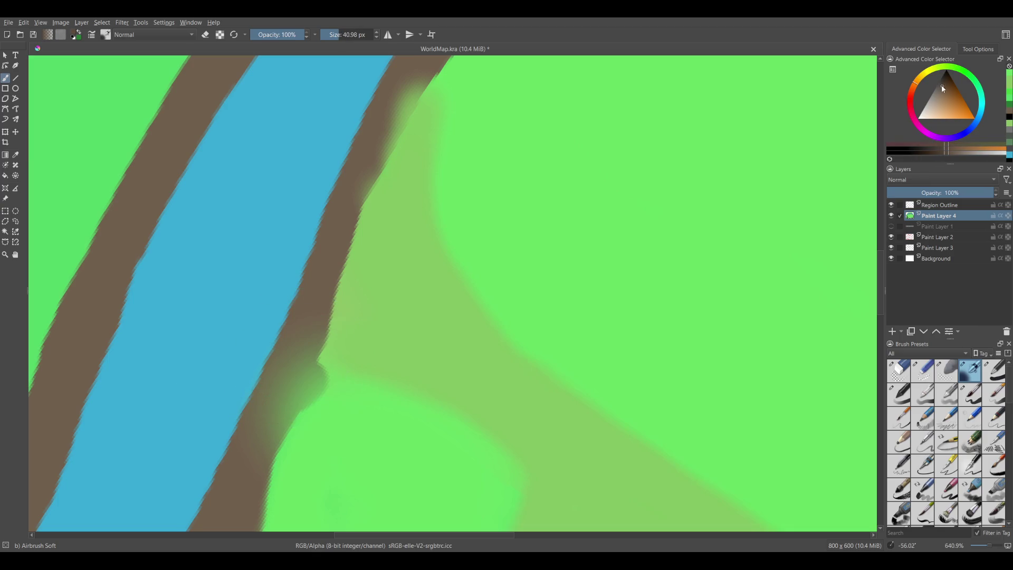
scroll(384, 283, "down", 2)
key("bracketleft")
key("bracketleft")
key("bracketleft")
mouse_move(384, 283)
left_mouse_down()
mouse_move(384, 271)
mouse_move(309, 336)
mouse_move(291, 277)
left_mouse_up()
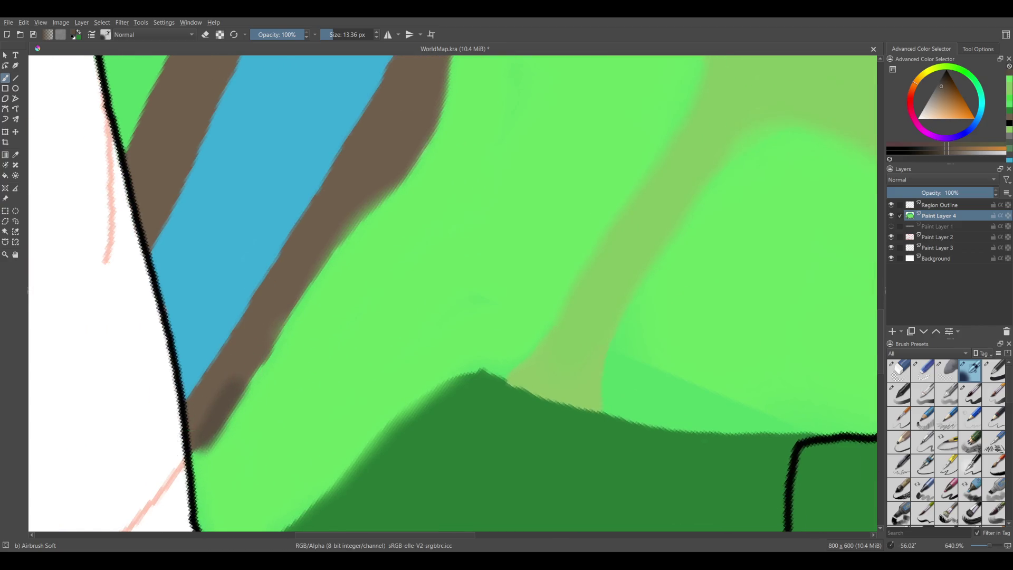
mouse_move(192, 446)
left_mouse_down()
mouse_move(327, 258)
mouse_move(269, 365)
mouse_move(221, 422)
mouse_move(359, 232)
left_mouse_up()
- Darken the brown strip's right and lower edges, redoing one stroke
left_click_drag(288, 343, 383, 159)
mouse_move(350, 256)
left_mouse_down()
mouse_move(406, 110)
mouse_move(369, 218)
left_mouse_up()
mouse_move(310, 401)
left_mouse_down()
mouse_move(341, 277)
mouse_move(340, 311)
mouse_move(391, 157)
left_mouse_up()
mouse_move(371, 248)
left_mouse_down()
mouse_move(403, 140)
mouse_move(317, 412)
mouse_move(380, 199)
mouse_move(343, 310)
mouse_move(260, 441)
mouse_move(342, 306)
mouse_move(366, 289)
mouse_move(256, 402)
mouse_move(441, 192)
mouse_move(396, 263)
mouse_move(339, 308)
mouse_move(453, 214)
left_mouse_up()
key("ctrl+z")
mouse_move(305, 282)
left_mouse_down()
mouse_move(563, 147)
mouse_move(550, 218)
mouse_move(463, 209)
left_mouse_up()
- Shade the brown strip's upper portion and middle up to the hilltop outline
mouse_move(569, 195)
left_mouse_down()
mouse_move(509, 178)
mouse_move(519, 169)
mouse_move(391, 246)
left_mouse_up()
mouse_move(442, 199)
left_mouse_down()
mouse_move(276, 324)
mouse_move(228, 343)
mouse_move(438, 174)
left_mouse_up()
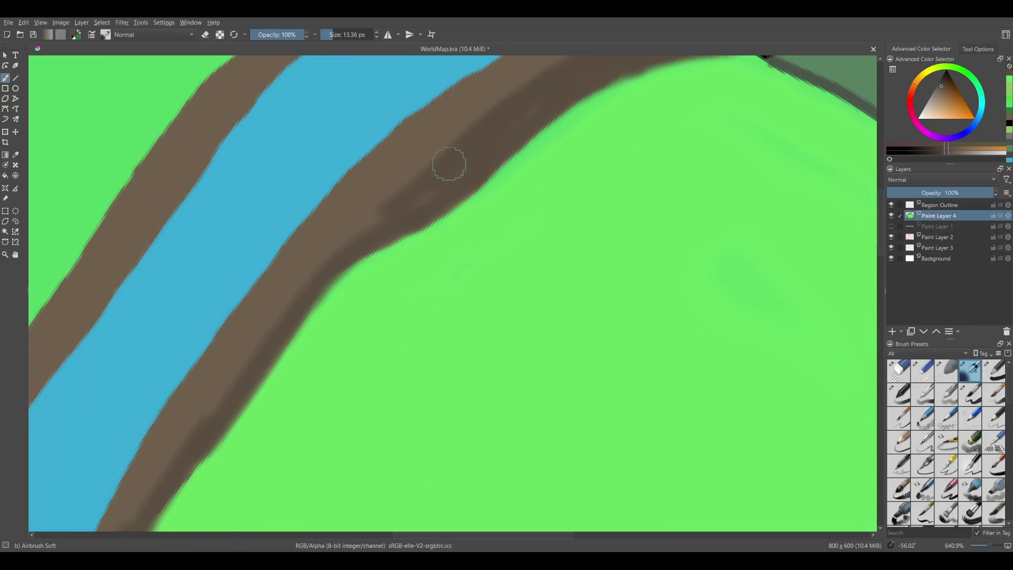
left_click_drag(367, 230, 297, 273)
mouse_move(499, 111)
left_mouse_down()
mouse_move(340, 229)
mouse_move(233, 357)
mouse_move(260, 338)
mouse_move(398, 166)
mouse_move(244, 400)
left_mouse_up()
mouse_move(320, 298)
left_mouse_down()
mouse_move(424, 220)
mouse_move(355, 328)
mouse_move(358, 358)
left_mouse_up()
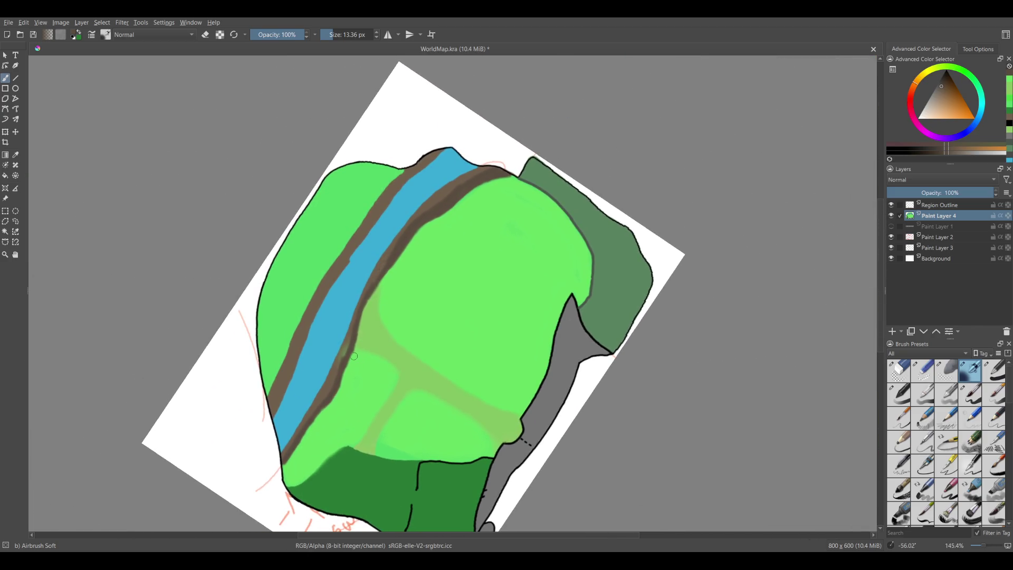
- Darken the lower brown strip, undoing and repainting the first strokes
mouse_move(504, 171)
left_mouse_down()
mouse_move(391, 266)
mouse_move(342, 377)
left_mouse_up()
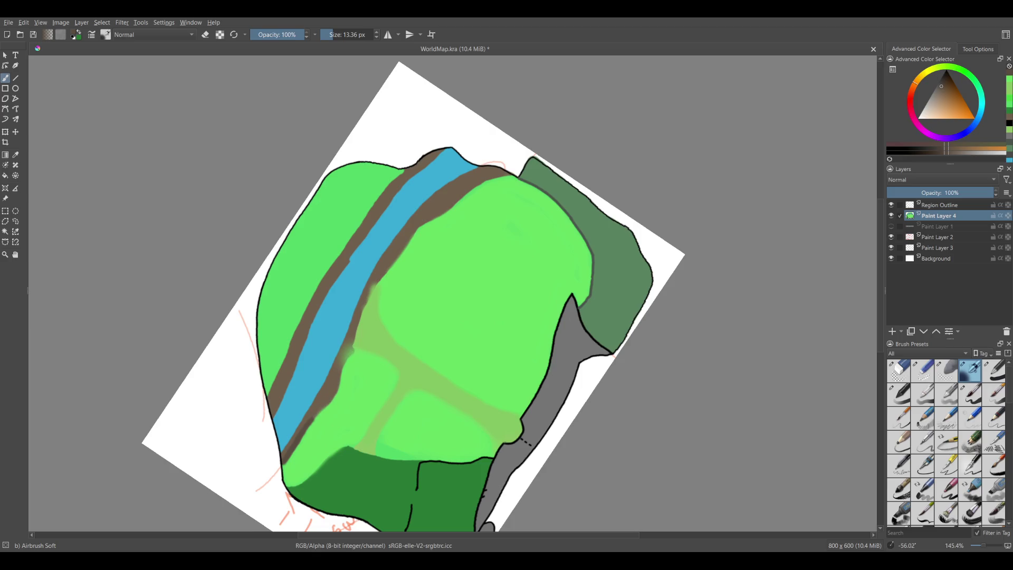
mouse_move(315, 423)
left_mouse_down()
mouse_move(357, 340)
mouse_move(265, 464)
left_mouse_up()
mouse_move(319, 366)
left_mouse_down()
mouse_move(238, 440)
mouse_move(263, 387)
mouse_move(227, 443)
mouse_move(230, 410)
left_mouse_up()
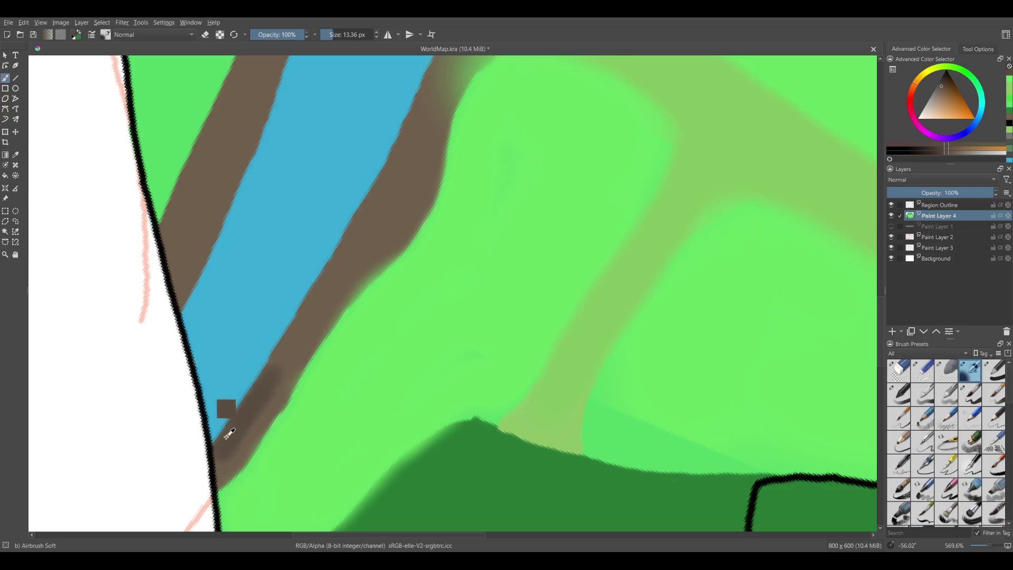
key("ctrl+z")
left_click_drag(215, 452, 319, 312)
left_click_drag(319, 313, 213, 450)
left_click_drag(177, 490, 259, 364)
left_click_drag(189, 470, 280, 314)
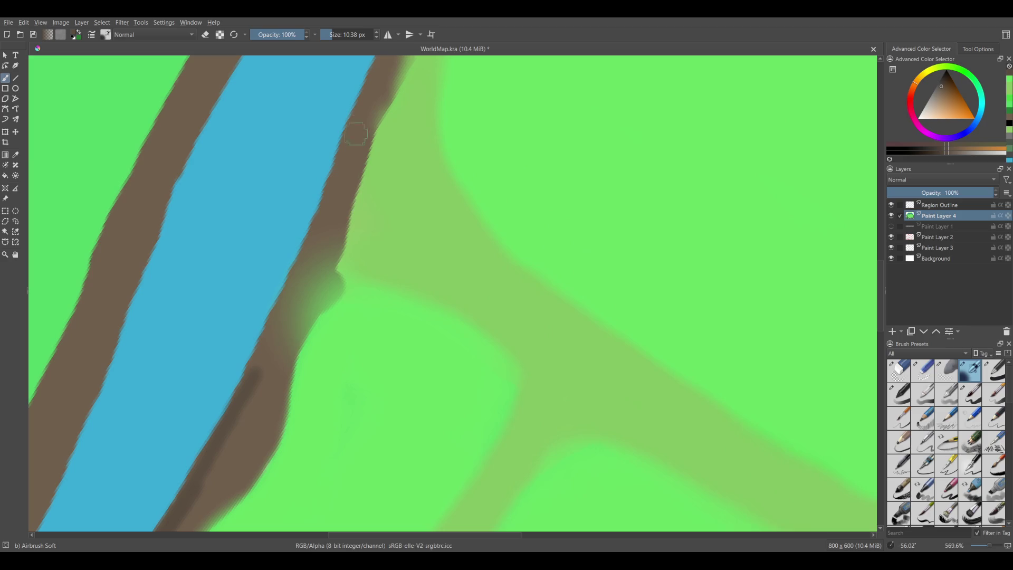
- Paint darker strokes up the right riverbank, redoing a misplaced one
mouse_move(372, 90)
left_mouse_down()
mouse_move(260, 347)
mouse_move(246, 463)
left_mouse_up()
left_click_drag(237, 404, 345, 179)
key("ctrl+z")
mouse_move(236, 414)
left_mouse_down()
mouse_move(279, 323)
mouse_move(435, 103)
mouse_move(234, 426)
left_mouse_up()
mouse_move(165, 480)
left_mouse_down()
mouse_move(232, 388)
mouse_move(366, 261)
mouse_move(513, 179)
mouse_move(448, 217)
mouse_move(390, 274)
left_mouse_up()
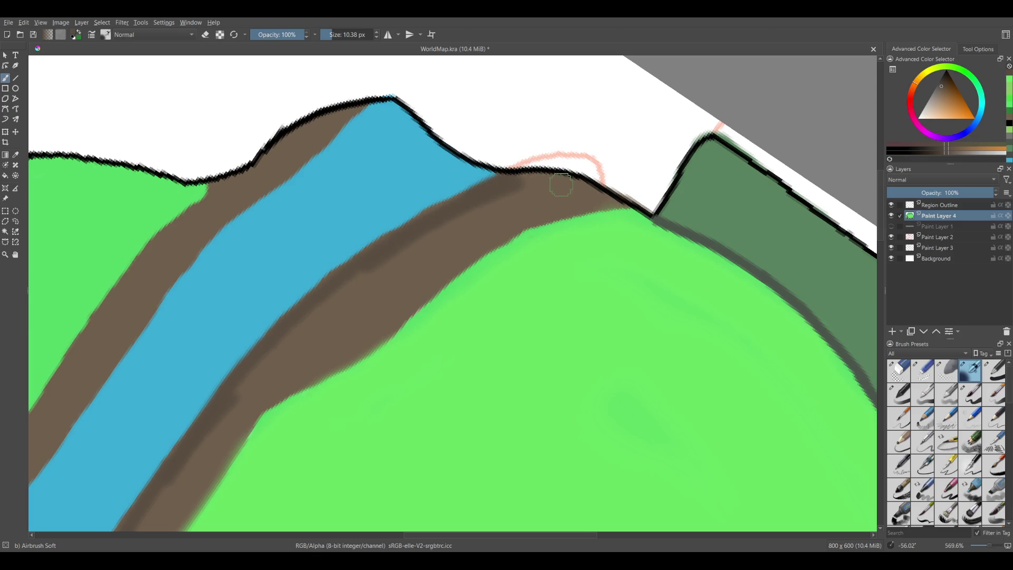
mouse_move(567, 186)
left_mouse_down()
mouse_move(543, 187)
mouse_move(396, 266)
mouse_move(270, 373)
left_mouse_up()
- Shade further sections of the bank along the river near the map edge
left_click_drag(204, 430, 432, 239)
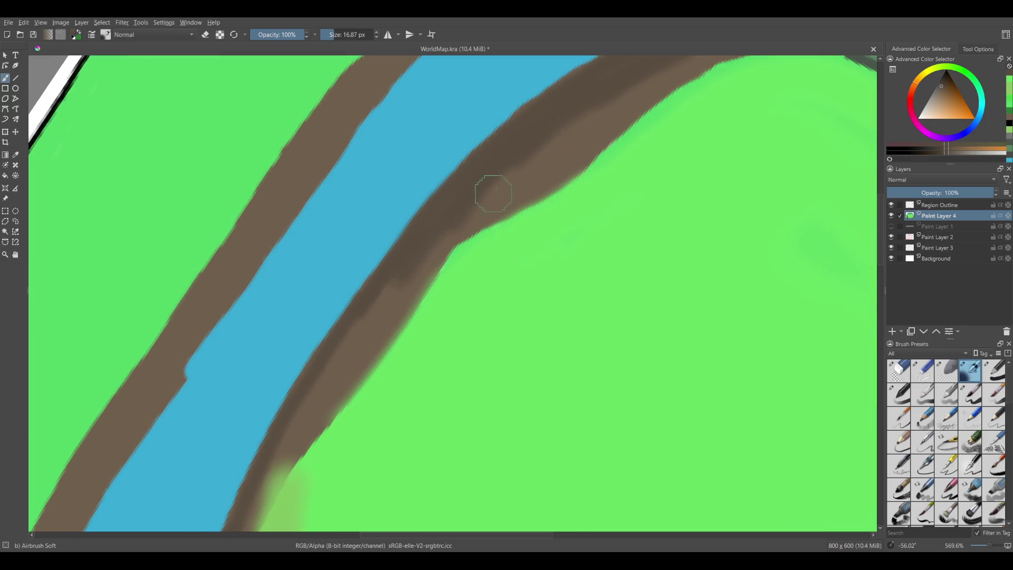
mouse_move(367, 306)
left_mouse_down()
mouse_move(303, 393)
mouse_move(393, 174)
mouse_move(369, 256)
mouse_move(314, 378)
mouse_move(372, 162)
mouse_move(366, 209)
mouse_move(319, 319)
left_mouse_up()
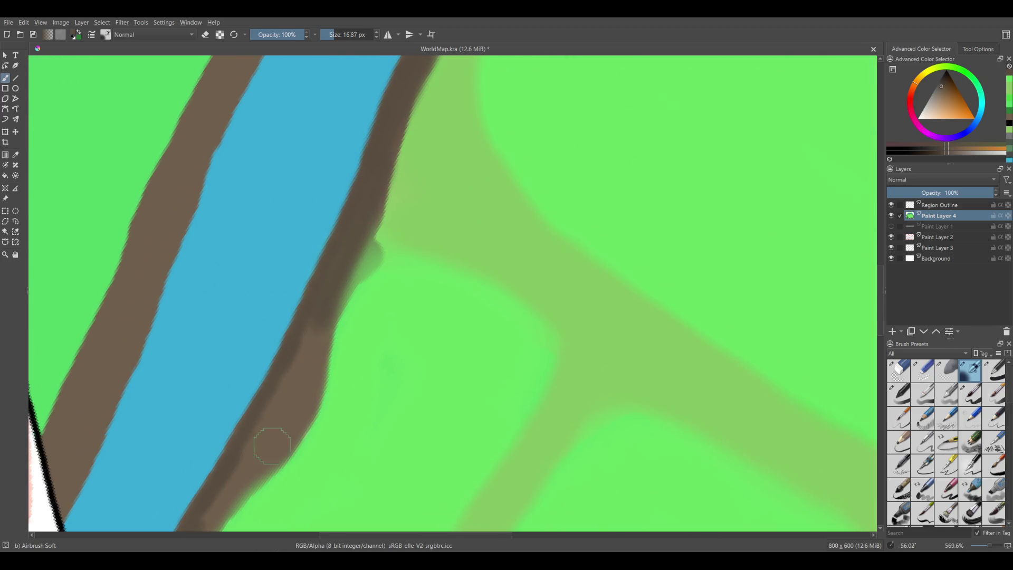
left_click_drag(270, 447, 327, 309)
mouse_move(377, 134)
left_mouse_down()
mouse_move(336, 249)
mouse_move(173, 488)
left_mouse_up()
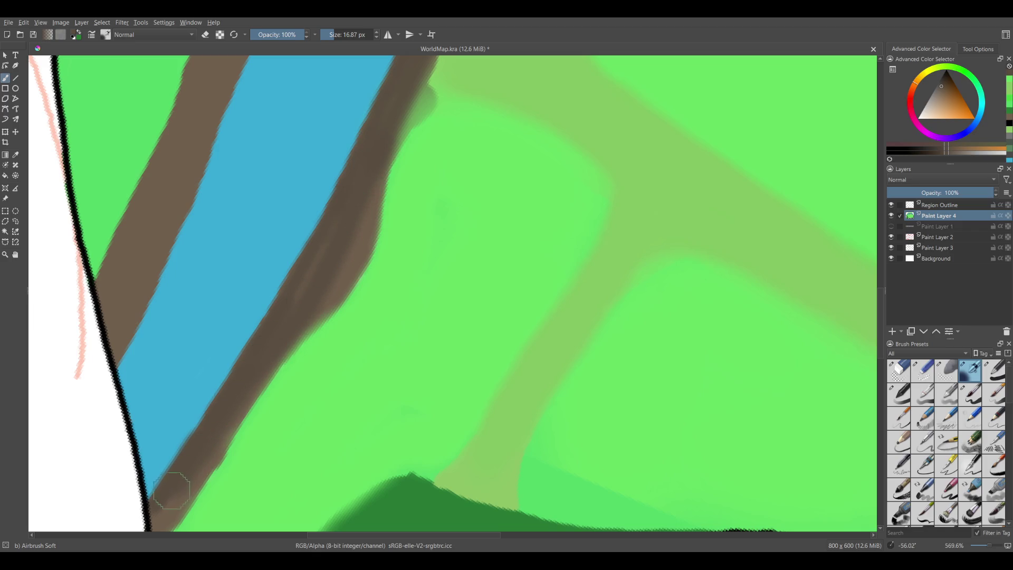
- Sample the bank's brown and paint darker strokes along the riverbank, undoing a stray one
left_click(363, 268, "ctrl")
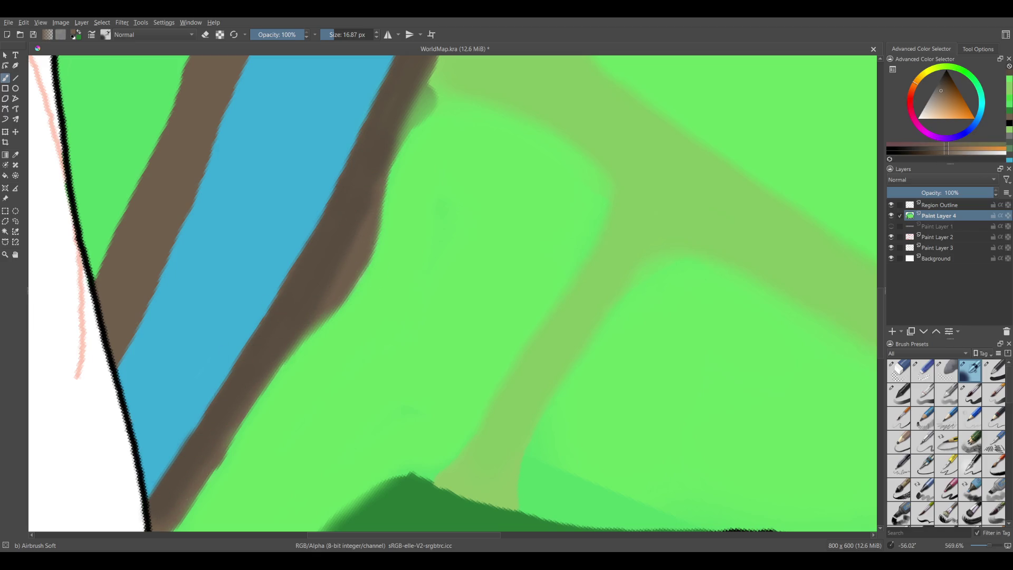
left_click_drag(312, 336, 364, 254)
left_click_drag(222, 438, 282, 364)
key("ctrl+z")
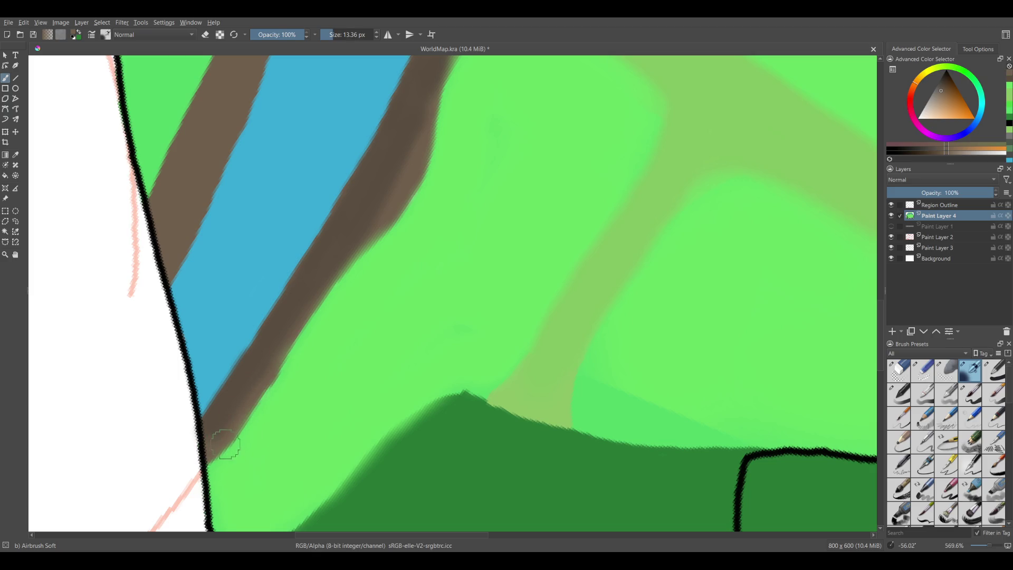
left_click_drag(229, 440, 269, 370)
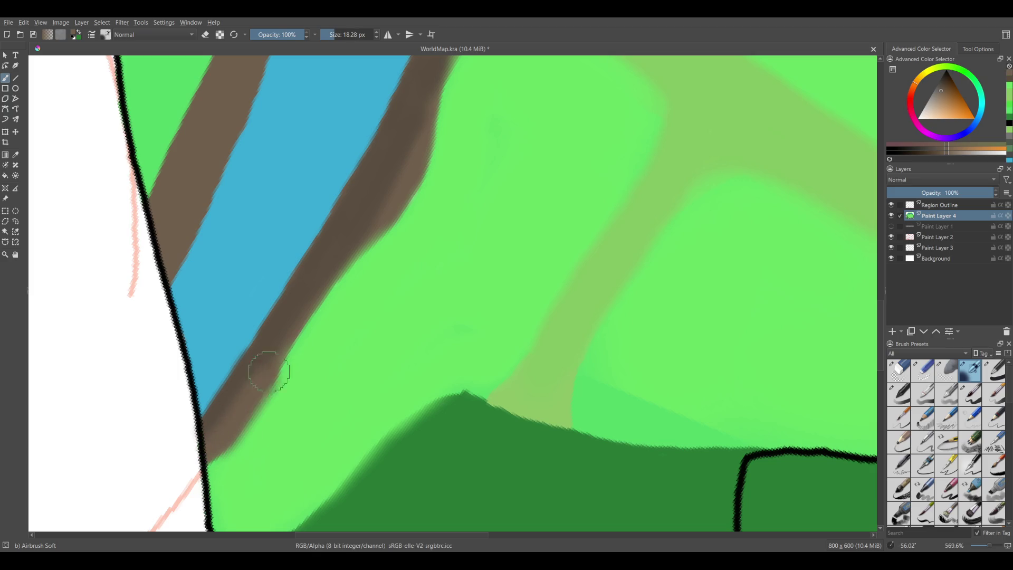
left_click(225, 423, "ctrl")
mouse_move(215, 437)
left_mouse_down()
mouse_move(283, 334)
mouse_move(222, 395)
left_mouse_up()
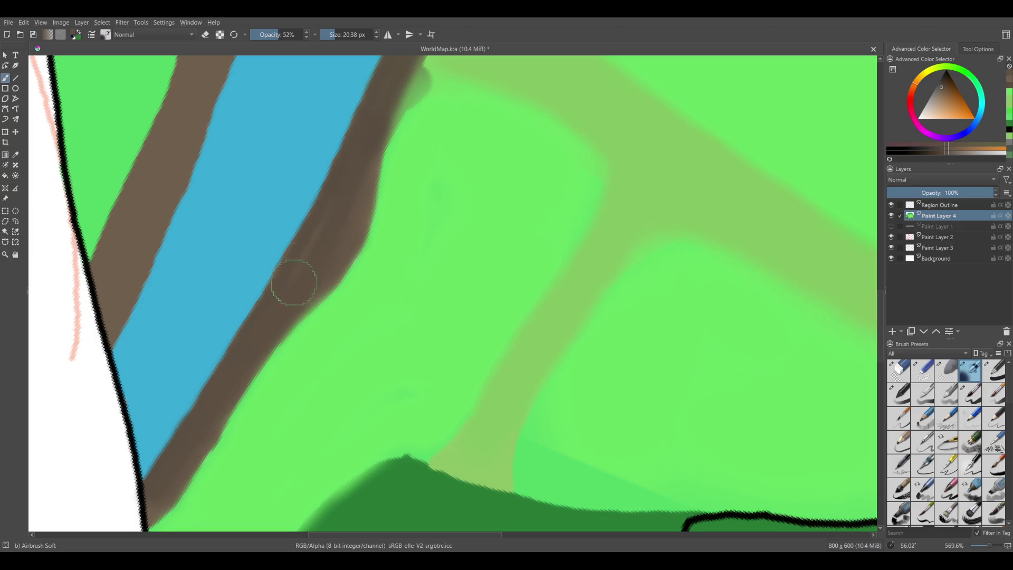
- Lay a faint brown stroke on the riverbank curve near the mountain outline
scroll(296, 283, "up", 5)
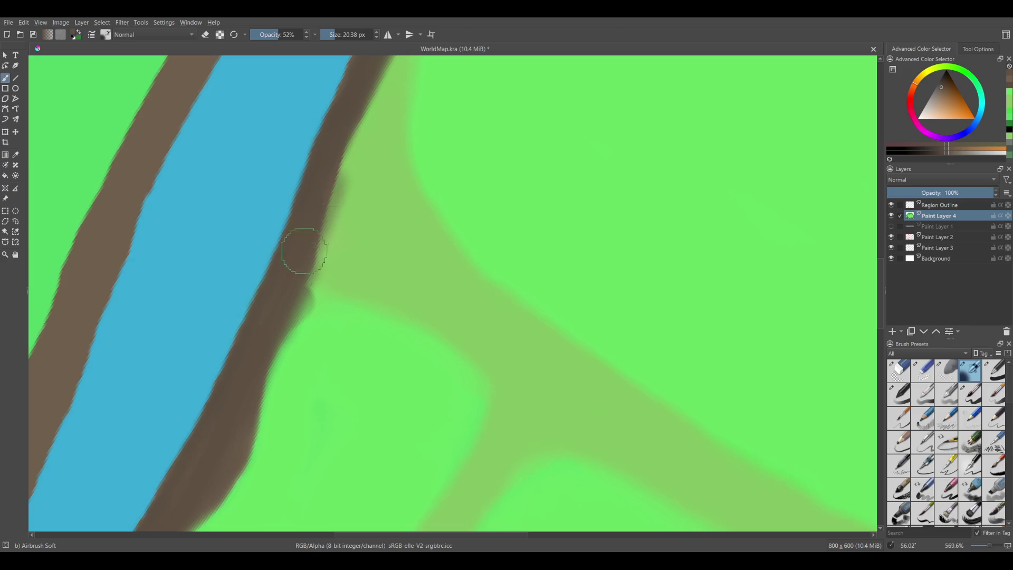
scroll(362, 152, "up", 3)
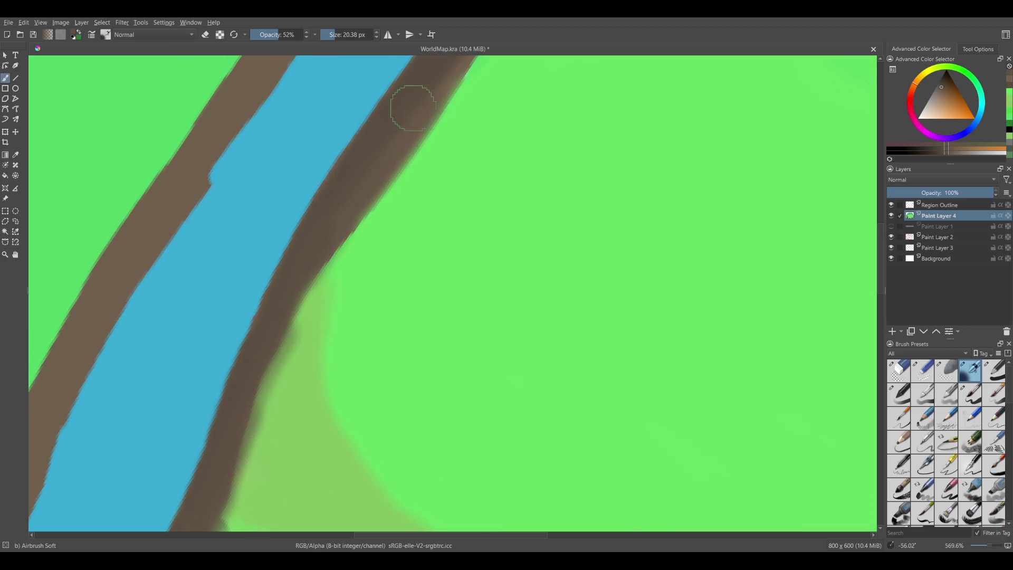
left_click_drag(341, 218, 217, 414)
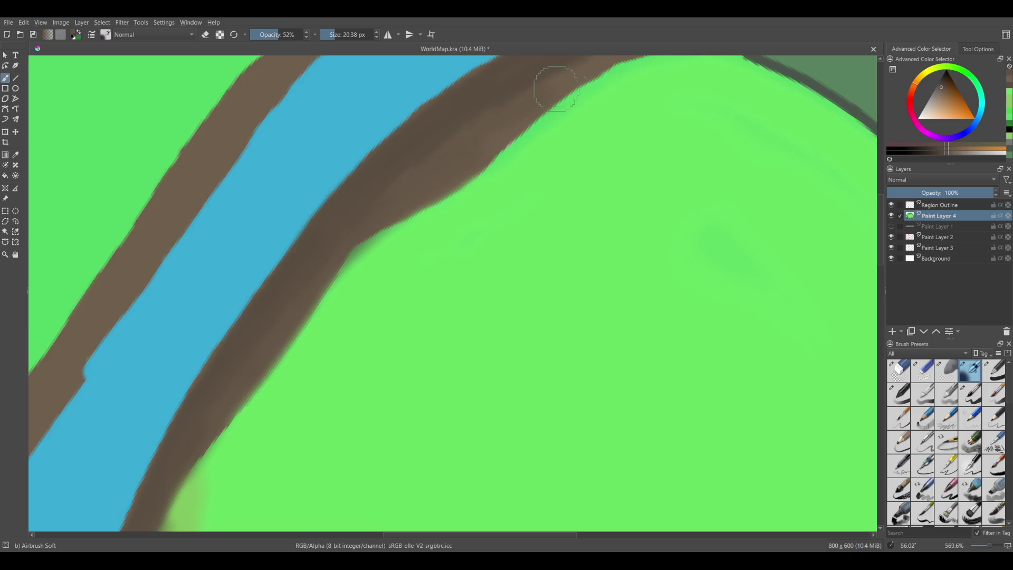
scroll(562, 81, "up", 5)
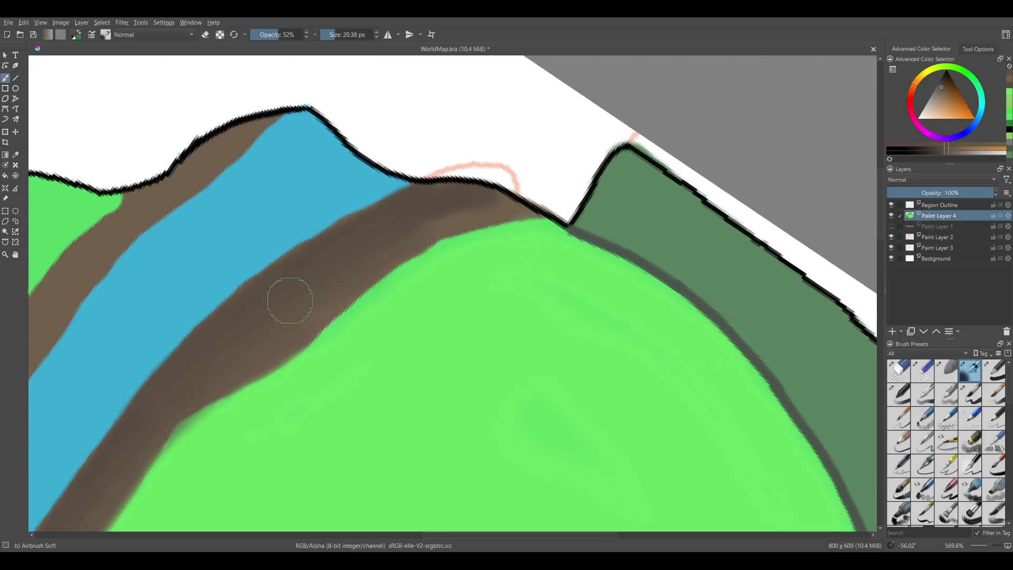
left_click_drag(428, 219, 415, 199)
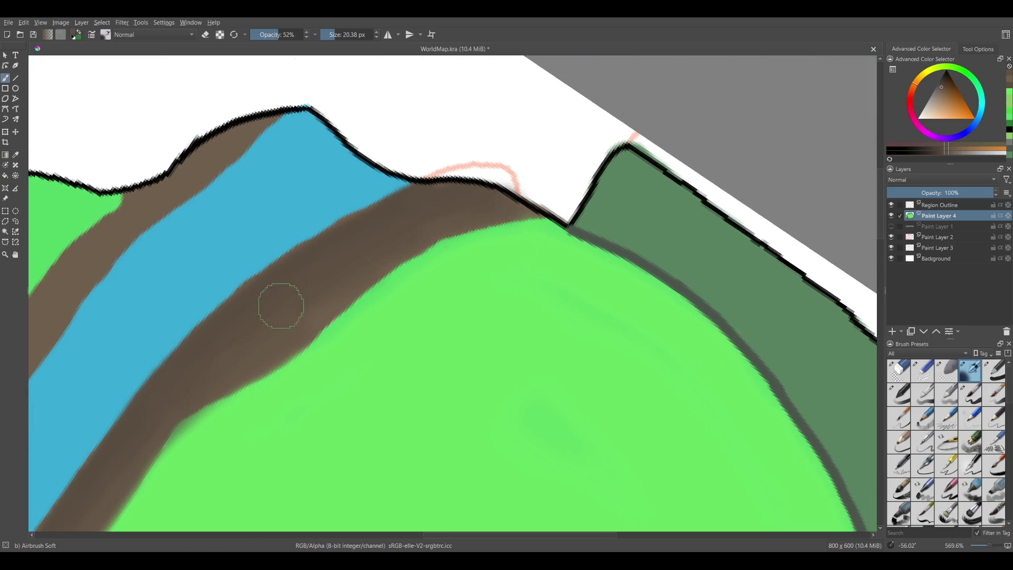
- Sample the bank brown, enlarge the brush to about 43 px, and wash it over the lower-left grass
left_click(304, 335, "ctrl")
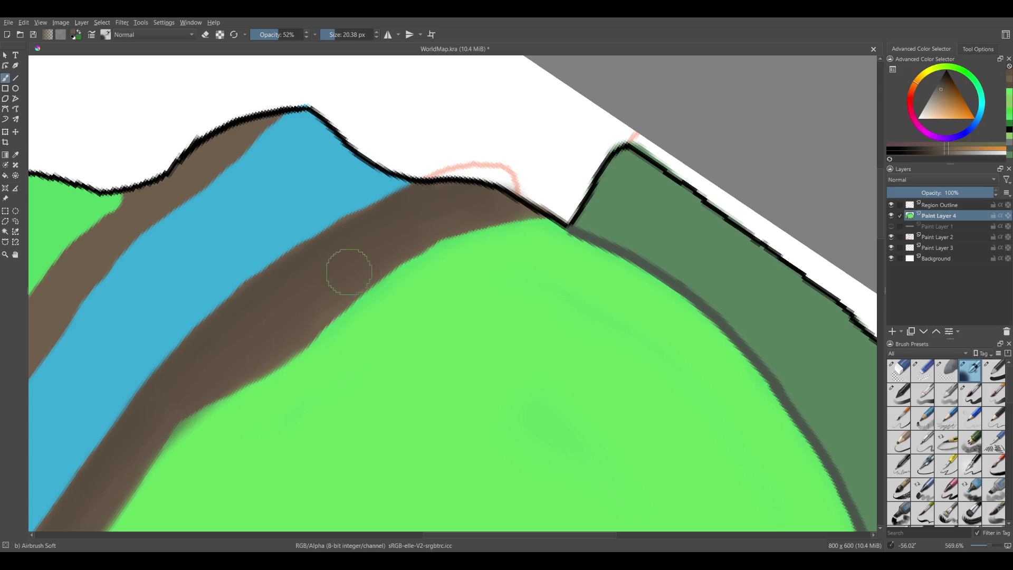
key("bracketright")
key("bracketright")
key("bracketright")
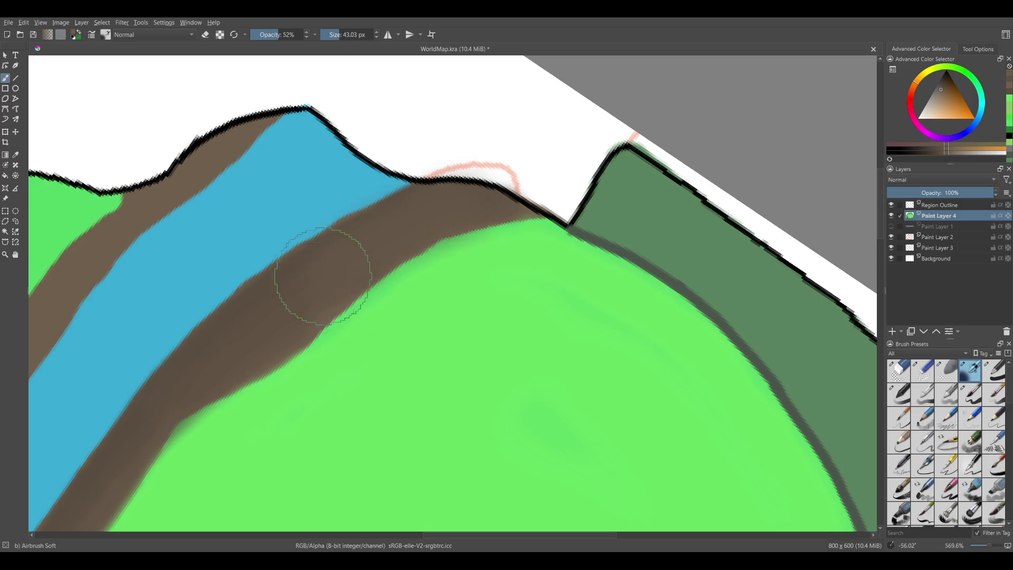
left_click_drag(226, 339, 425, 199)
mouse_move(242, 361)
left_mouse_down()
mouse_move(334, 267)
mouse_move(253, 389)
mouse_move(401, 108)
mouse_move(248, 385)
mouse_move(297, 240)
mouse_move(237, 395)
mouse_move(350, 112)
left_mouse_up()
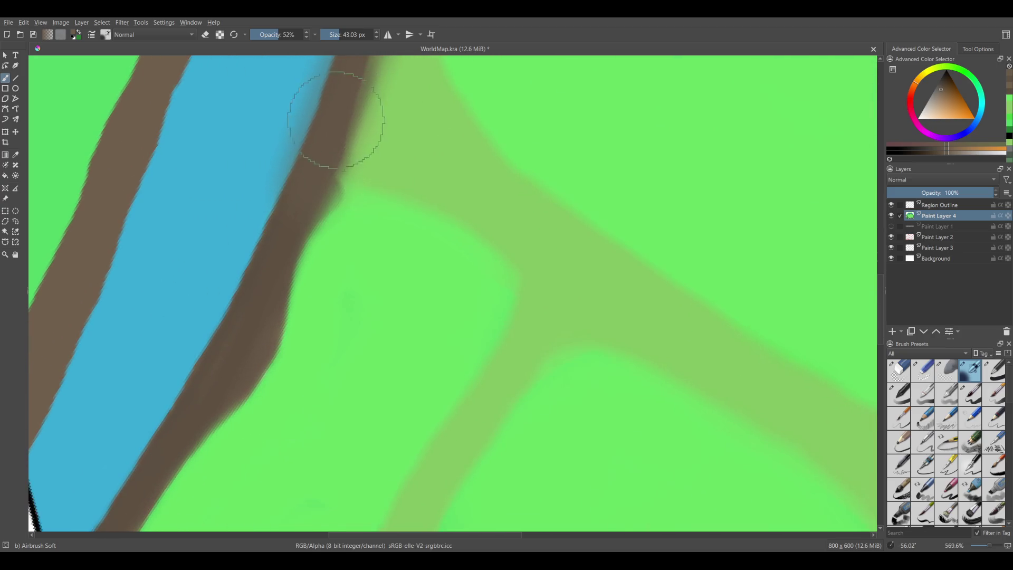
mouse_move(208, 426)
left_mouse_down()
mouse_move(289, 230)
mouse_move(159, 436)
mouse_move(167, 465)
mouse_move(340, 294)
left_mouse_up()
- Pick the grass green, shrink the brush to about 19 px, and blend it into the bank's lower edge
left_click(312, 340, "ctrl")
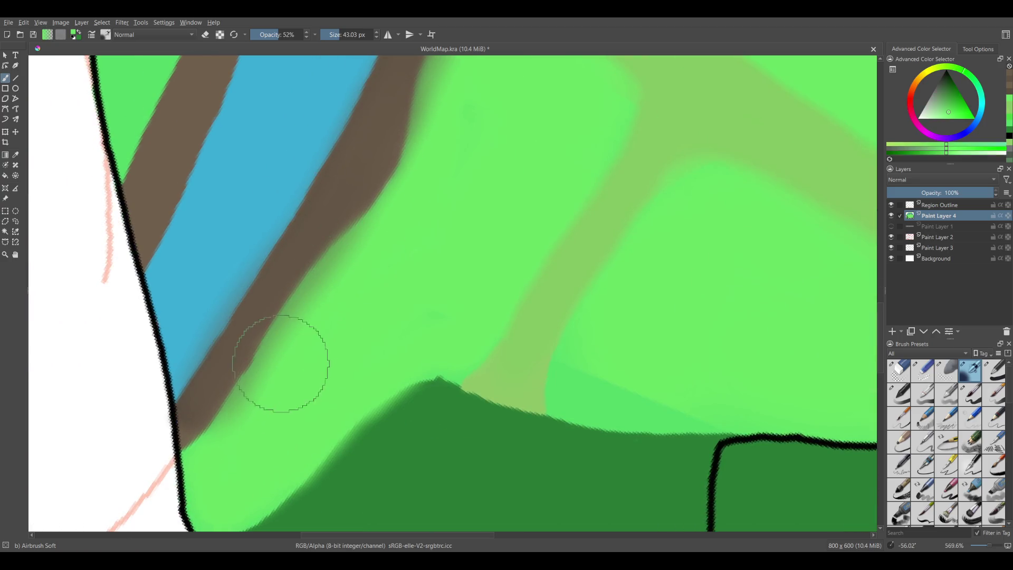
left_click_drag(312, 361, 280, 361, "shift")
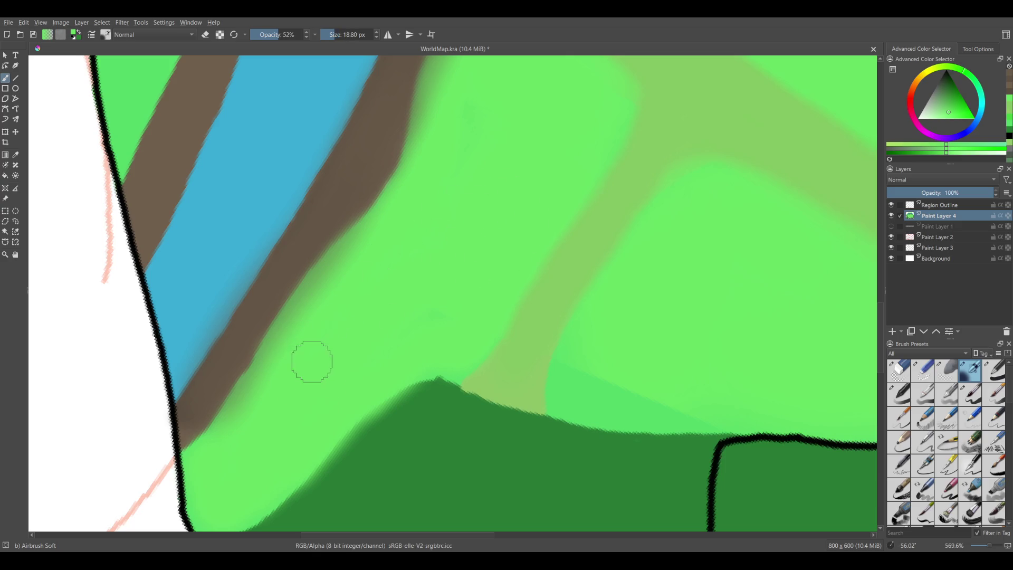
left_click_drag(218, 450, 325, 287)
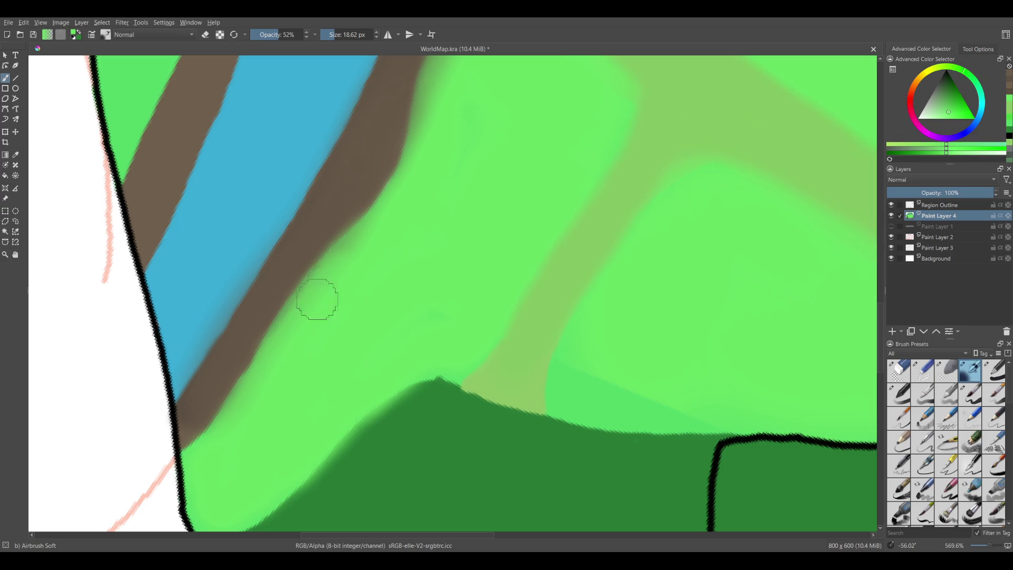
left_click_drag(396, 238, 215, 415)
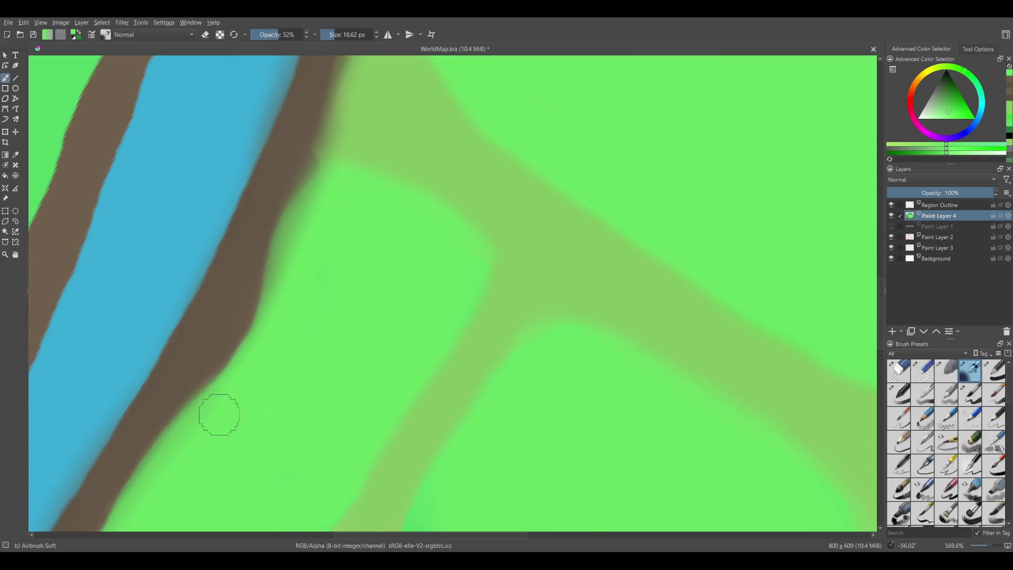
mouse_move(181, 460)
left_mouse_down()
mouse_move(244, 355)
mouse_move(225, 401)
left_mouse_up()
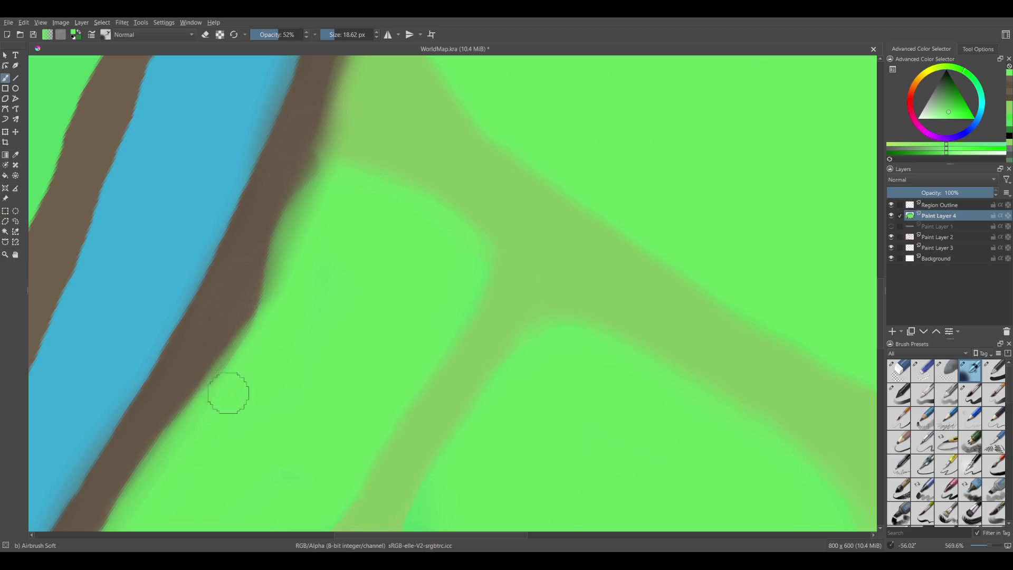
left_click_drag(250, 349, 265, 336)
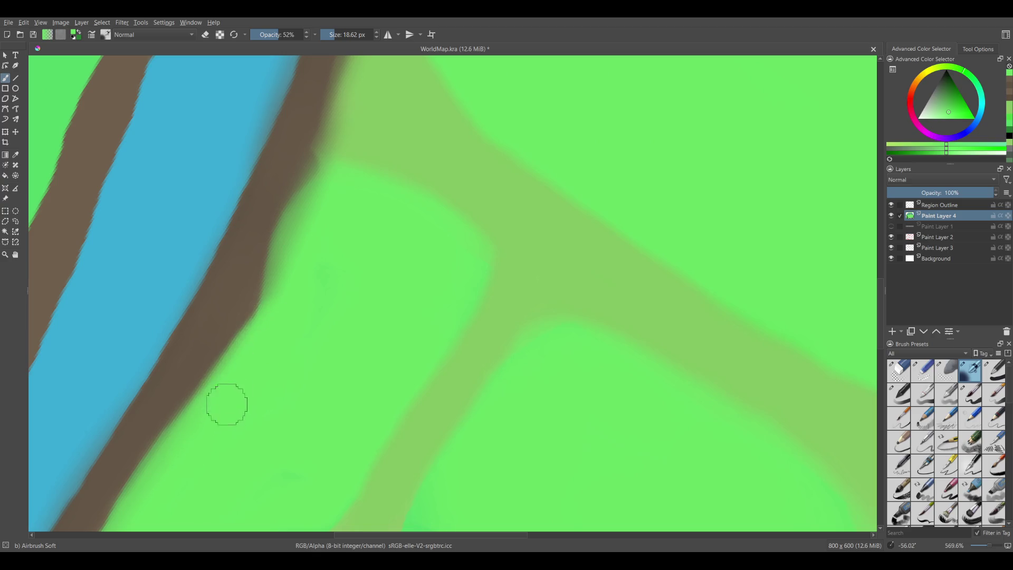
- Try softening the brown edge with olive green, then undo those strokes
key("bracketleft")
left_click_drag(312, 238, 248, 313)
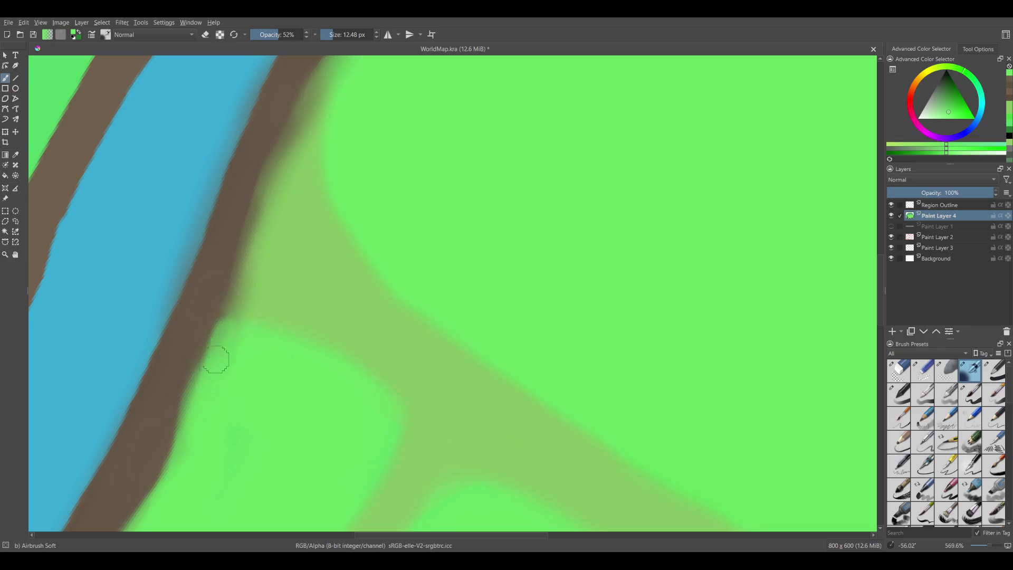
left_click(287, 289, "ctrl")
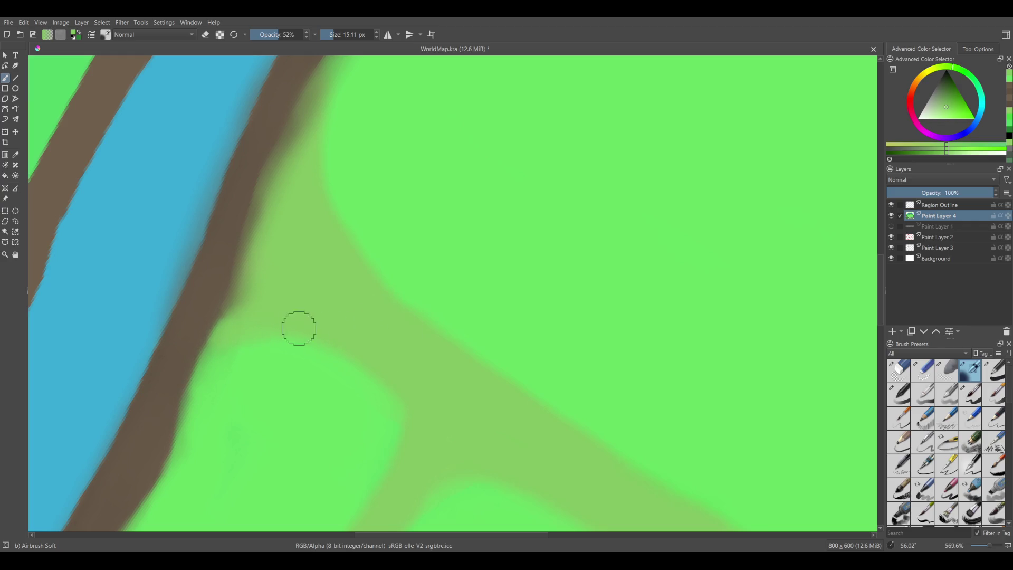
left_click_drag(219, 340, 306, 309)
key("ctrl+z")
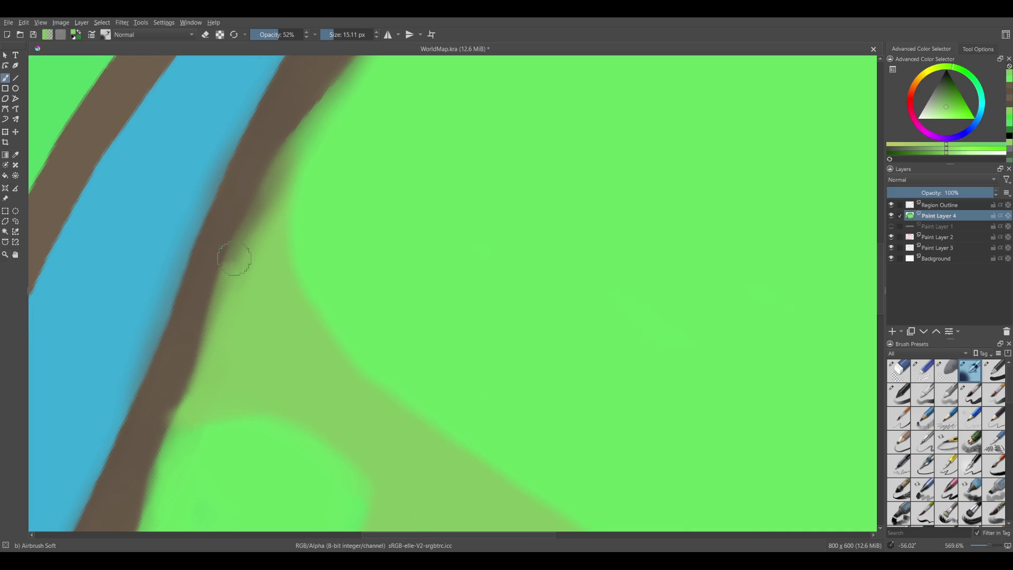
mouse_move(256, 232)
left_mouse_down()
mouse_move(271, 197)
mouse_move(257, 199)
left_mouse_up()
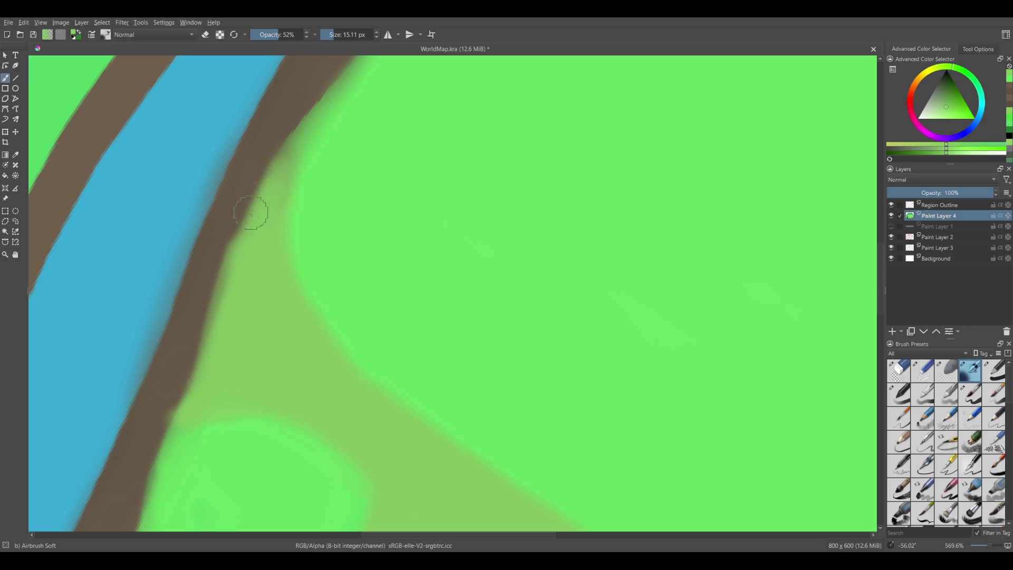
key("ctrl+z")
key("ctrl+z")
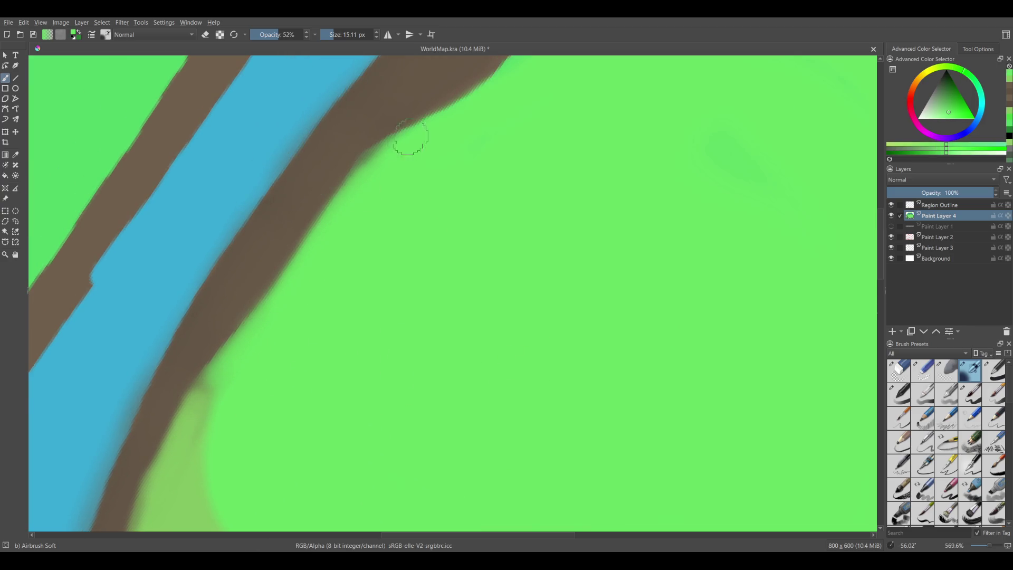
- Set the brush to 100% opacity and cover the brown smudge at the bank with green
mouse_move(377, 161)
left_mouse_down()
mouse_move(273, 334)
mouse_move(269, 319)
mouse_move(419, 220)
mouse_move(256, 326)
left_mouse_up()
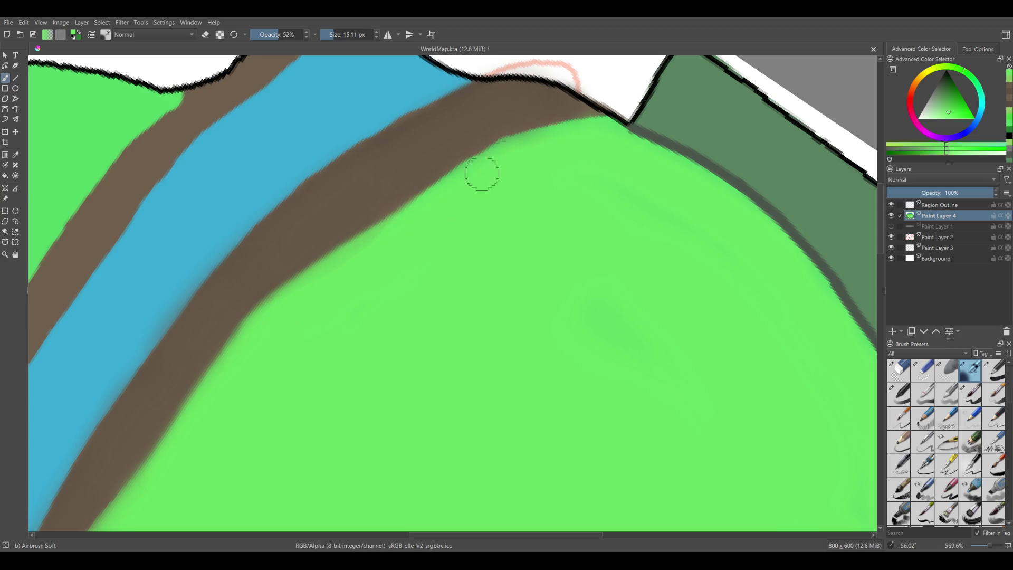
scroll(498, 207, "down", 10)
scroll(400, 273, "up", 8)
left_click(361, 298, "ctrl")
left_click(308, 34)
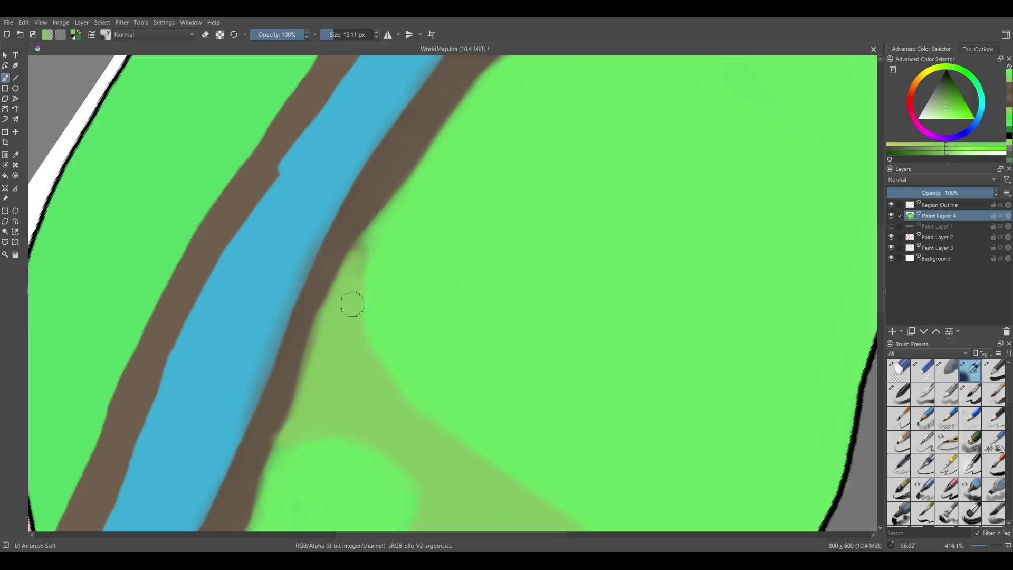
left_click_drag(359, 251, 357, 260)
- Soften the bank edge with light green, then firm it up with the bank's brown
mouse_move(365, 323)
left_mouse_down()
mouse_move(435, 317)
mouse_move(379, 287)
mouse_move(475, 236)
mouse_move(412, 385)
mouse_move(414, 355)
mouse_move(391, 297)
left_mouse_up()
mouse_move(255, 283)
left_mouse_down()
mouse_move(464, 242)
mouse_move(614, 237)
mouse_move(489, 264)
mouse_move(421, 192)
left_mouse_up()
left_click(554, 201, "ctrl")
mouse_move(556, 200)
left_mouse_down()
mouse_move(466, 267)
mouse_move(517, 188)
mouse_move(440, 181)
left_mouse_up()
left_click_drag(378, 236, 353, 276)
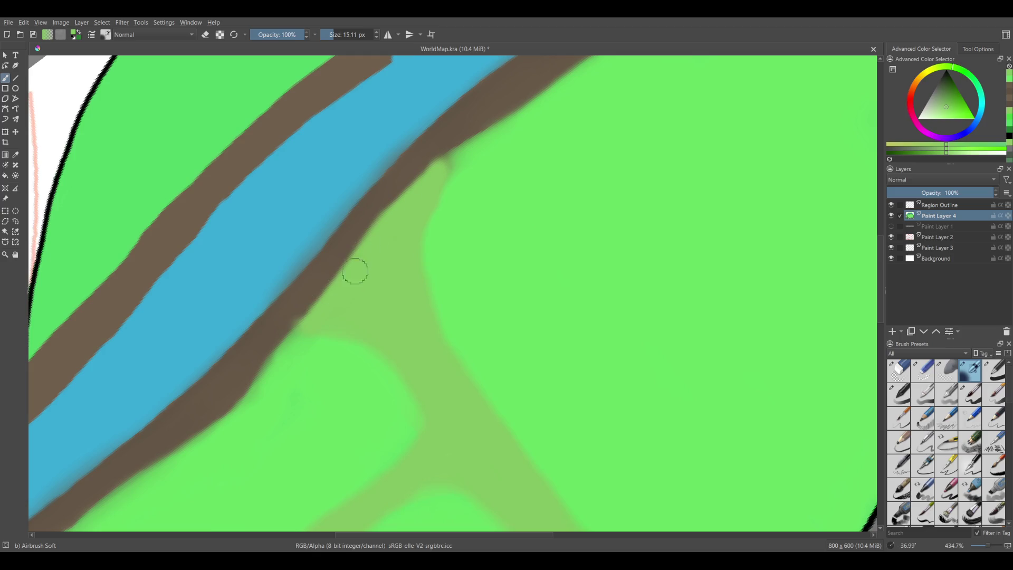
left_click(397, 175, "ctrl")
mouse_move(393, 188)
left_mouse_down()
mouse_move(451, 140)
mouse_move(286, 328)
left_mouse_up()
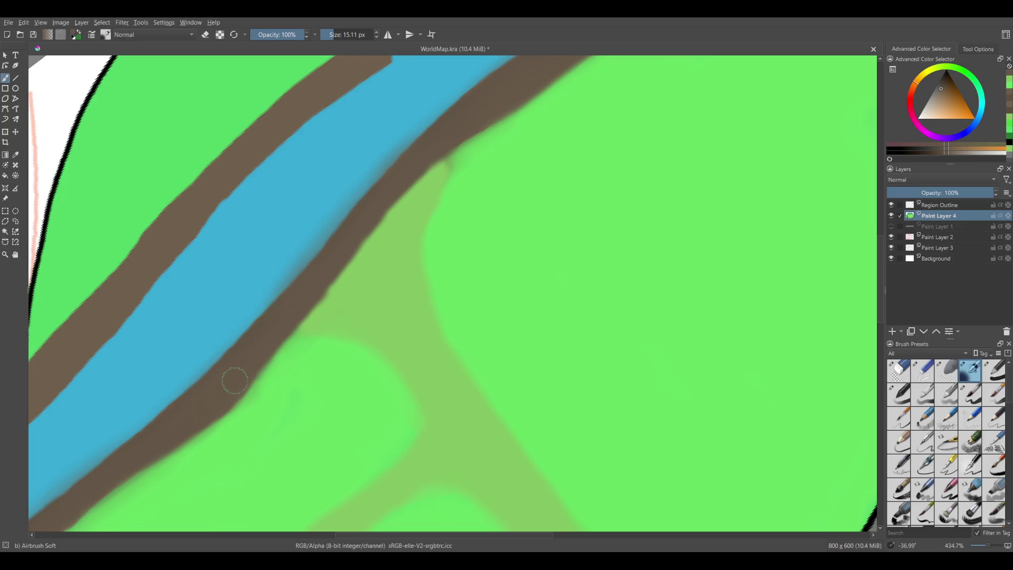
- Sample the bank brown and repaint the left bank to smooth its darker patches
left_click(283, 394, "ctrl")
left_click_drag(290, 357, 219, 427)
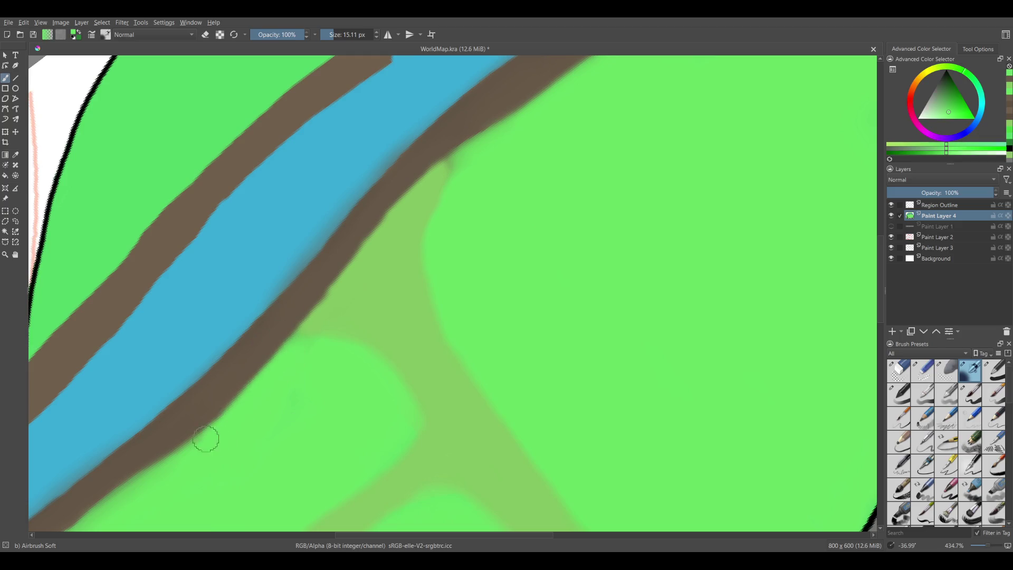
left_click_drag(327, 301, 317, 328)
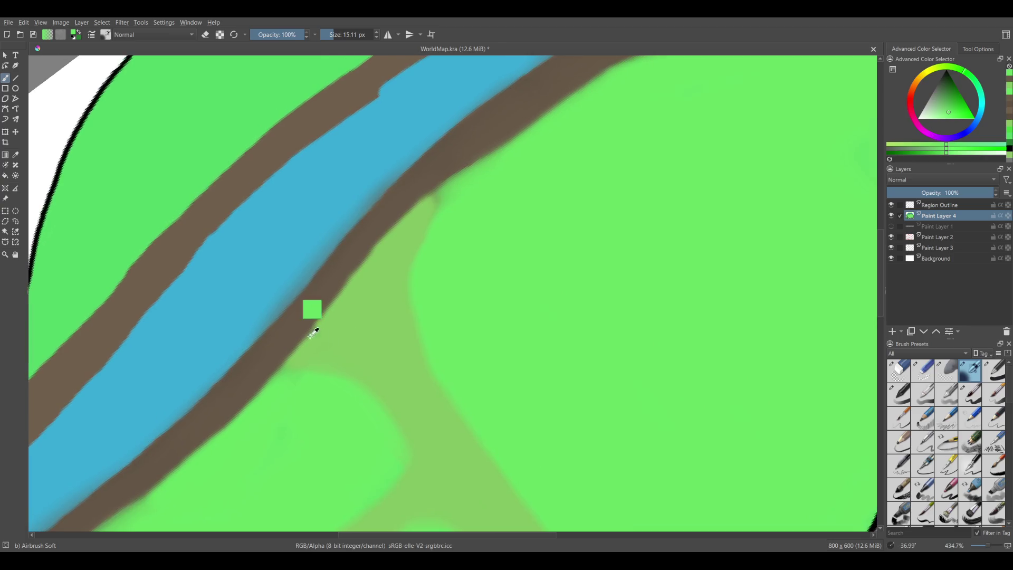
left_click(316, 327, "ctrl")
left_click_drag(183, 419, 359, 296)
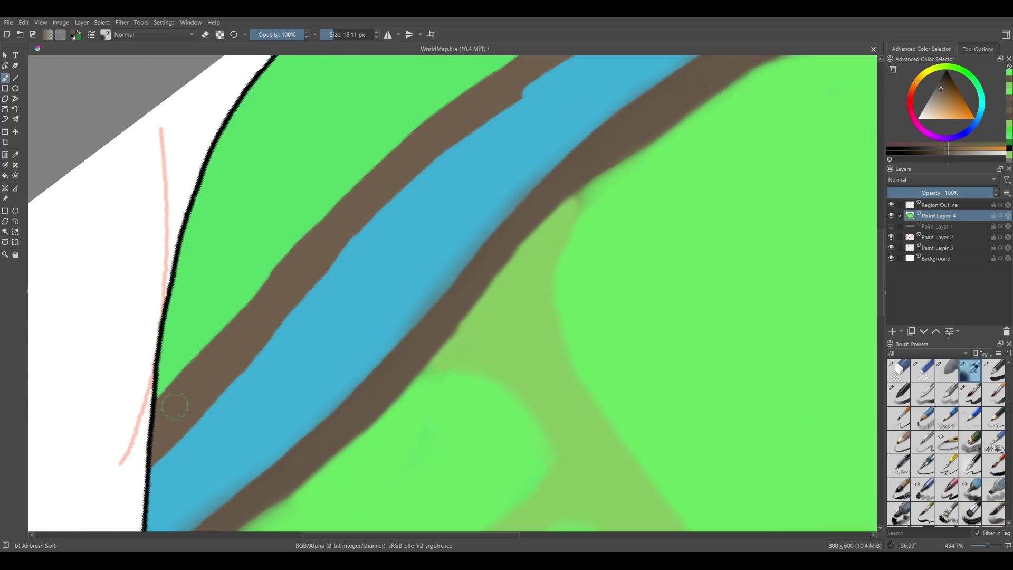
left_click_drag(328, 224, 229, 327)
left_click_drag(306, 243, 159, 412)
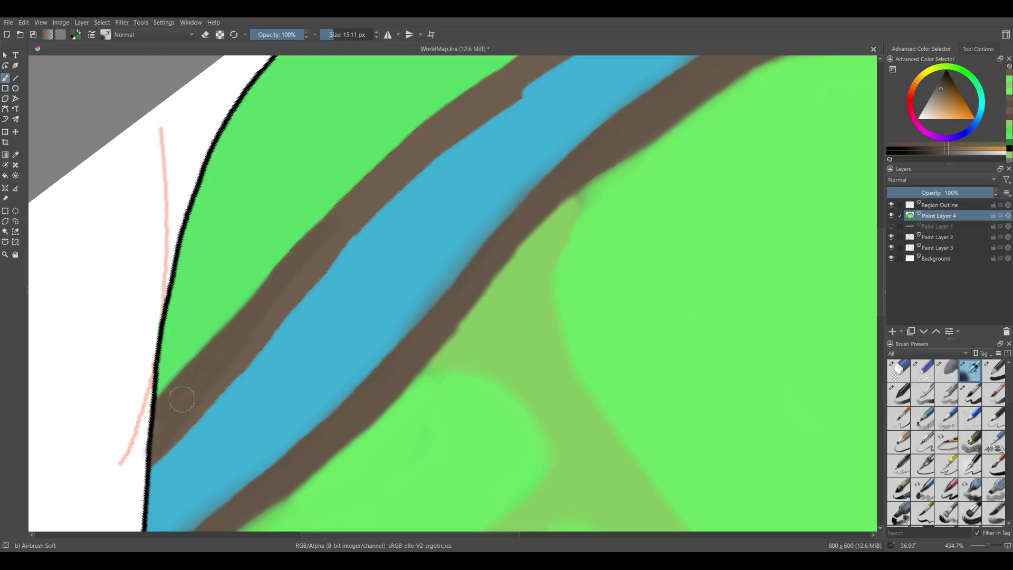
- Extend the upper bank to the hilltop outline, covering the blue notch and green patch
left_click_drag(298, 284, 183, 410)
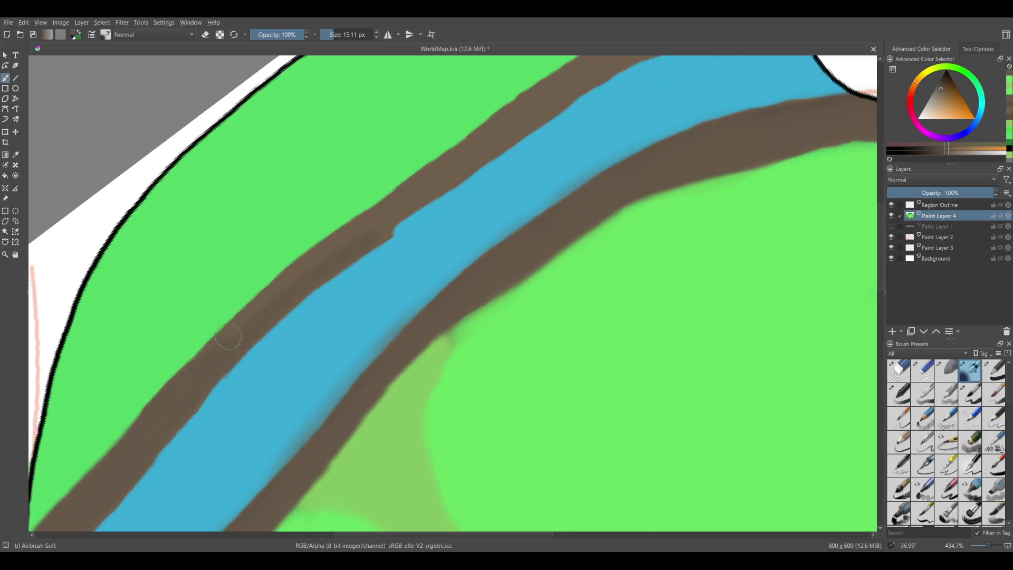
left_click_drag(383, 223, 222, 350)
mouse_move(263, 319)
left_mouse_down()
mouse_move(285, 300)
mouse_move(254, 332)
mouse_move(337, 280)
mouse_move(257, 309)
mouse_move(369, 209)
left_mouse_up()
left_click_drag(334, 256, 234, 330)
left_click_drag(387, 226, 421, 227)
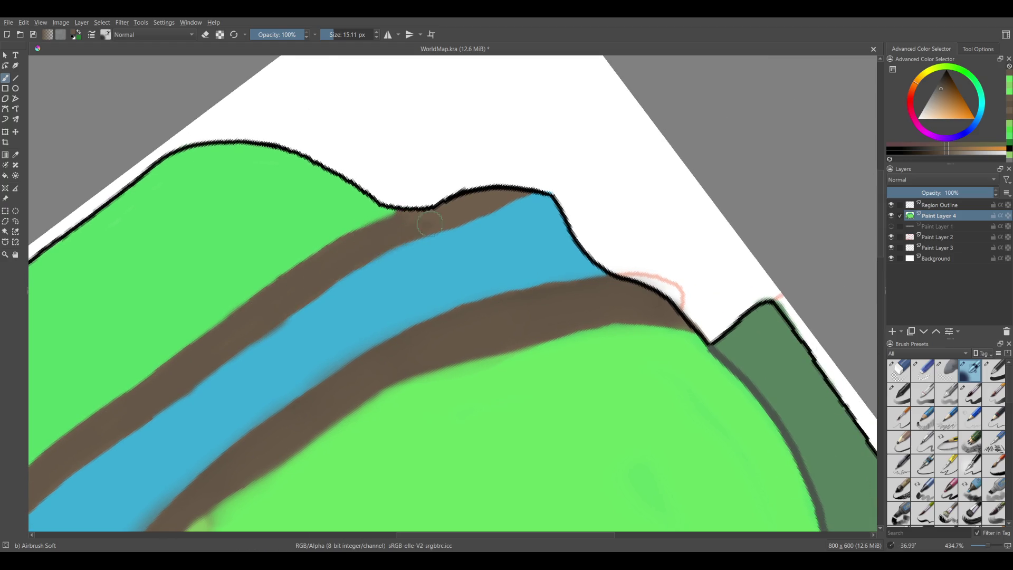
left_click_drag(508, 195, 525, 198)
- Turn the view so the river runs horizontally and sample the field green beside the bank
left_click_drag(454, 295, 486, 348)
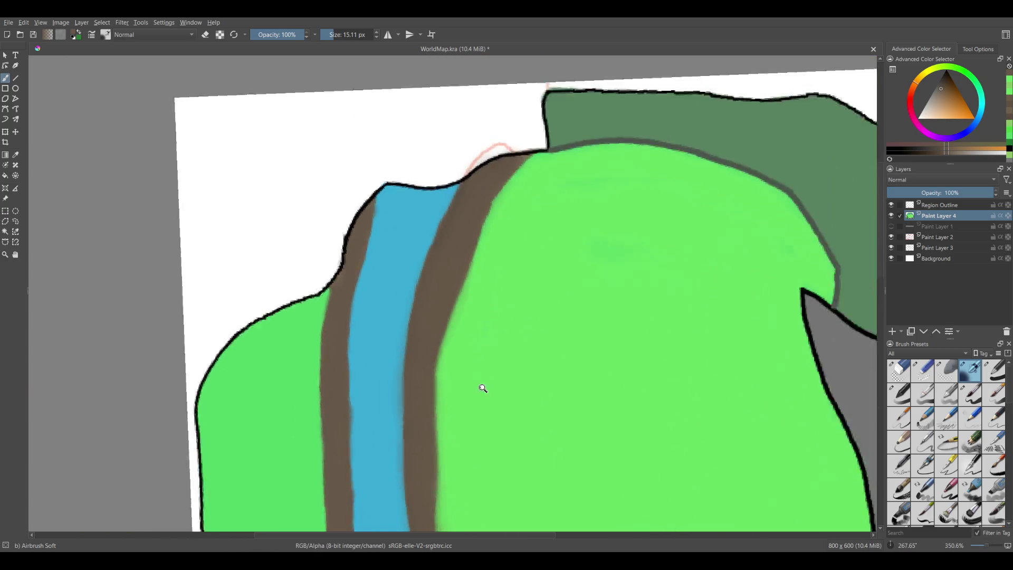
mouse_move(482, 388)
left_mouse_down()
mouse_move(465, 366)
mouse_move(496, 156)
mouse_move(541, 402)
left_mouse_up()
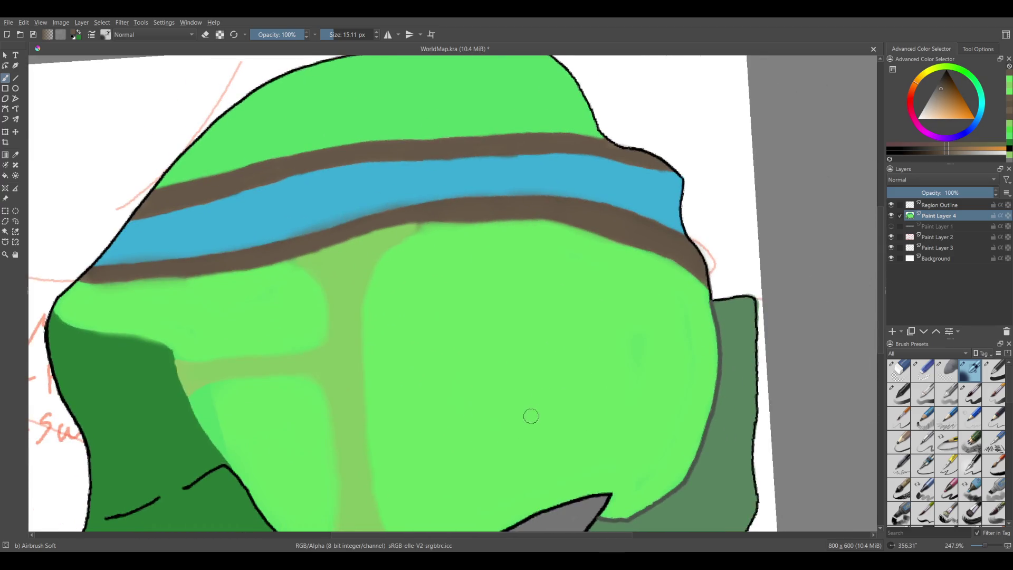
scroll(446, 274, "up", 3)
left_click_drag(448, 271, 449, 267)
left_click(436, 218, "ctrl")
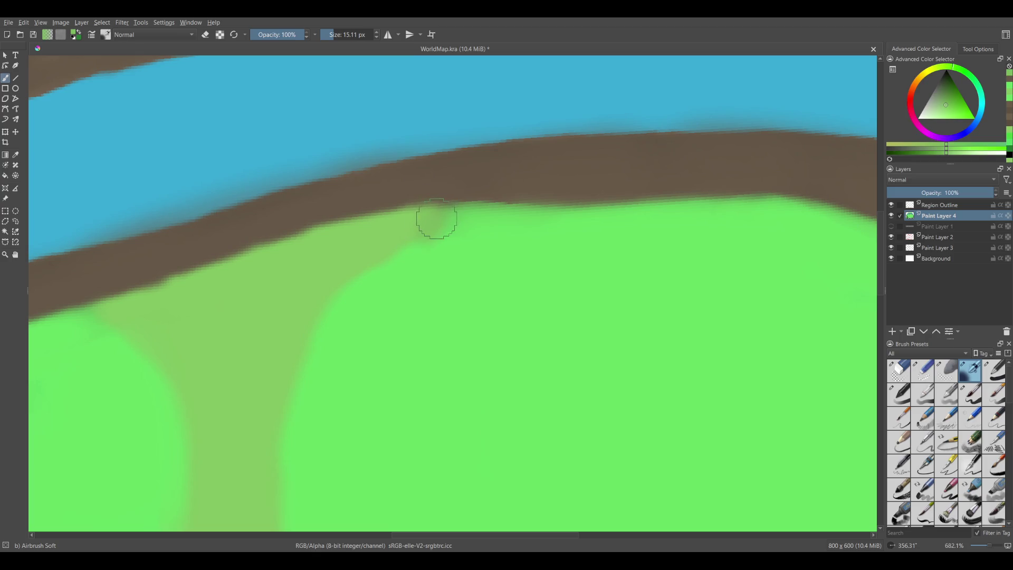
scroll(436, 218, "down", 3)
left_click(405, 269, "ctrl")
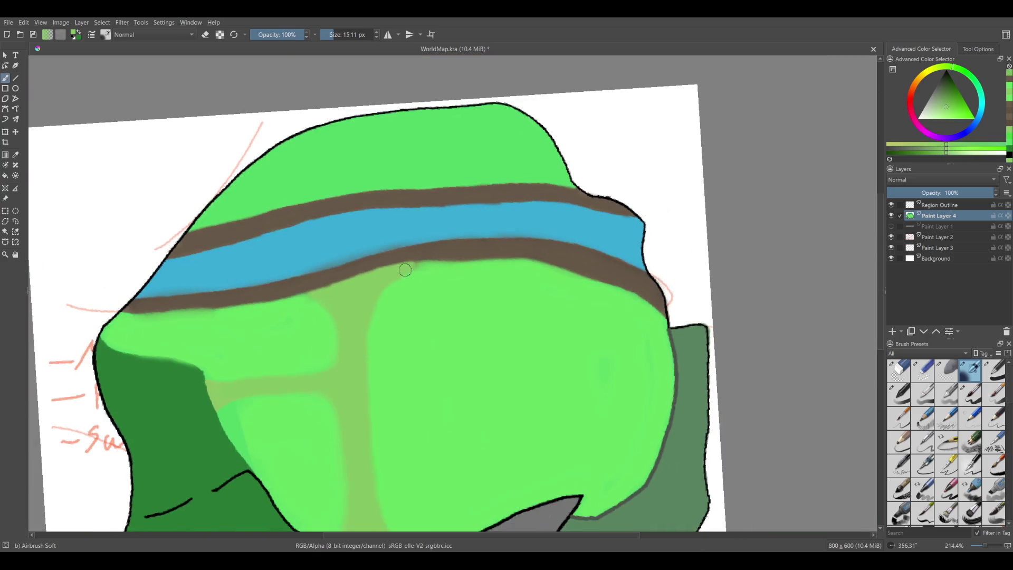
- Sample a field green and paint over the bluish strip beside the dark-green edge
scroll(356, 355, "up", 1)
left_click(311, 385, "ctrl")
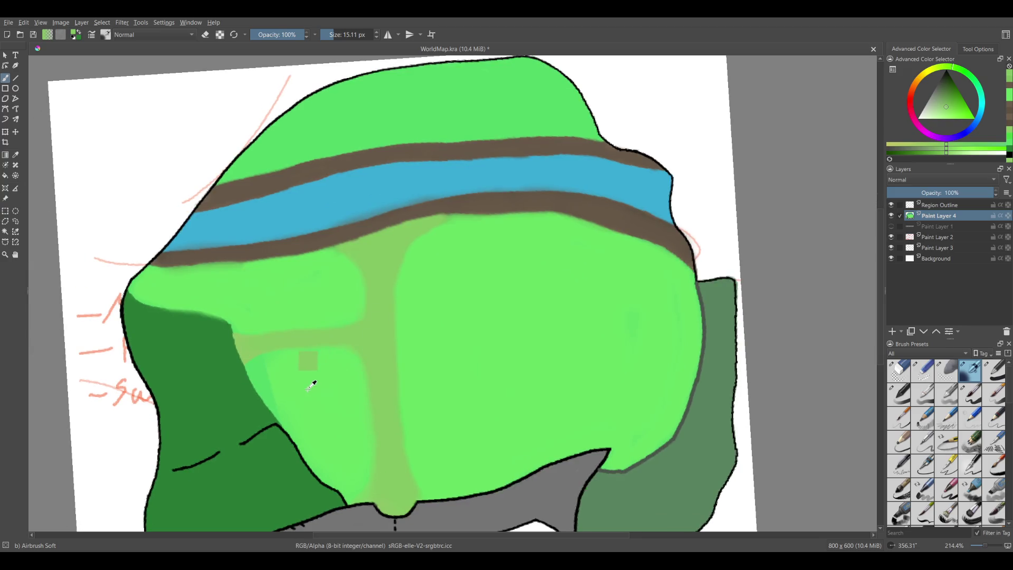
scroll(274, 364, "up", 2)
mouse_move(268, 409)
left_mouse_down()
mouse_move(244, 362)
mouse_move(265, 356)
left_mouse_up()
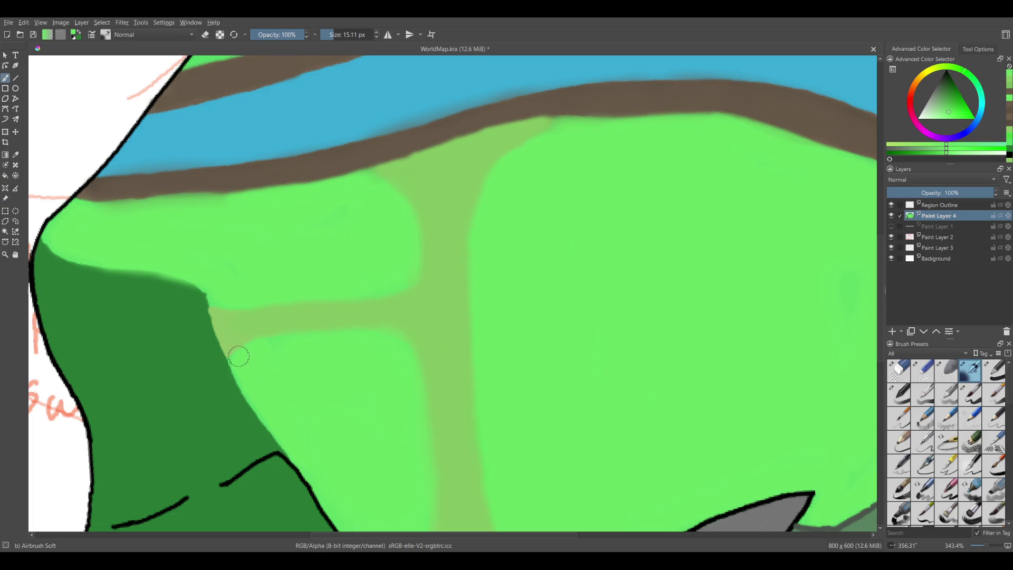
- Pick the left strip's dark green and reshape its border with the light field
left_click(204, 319, "ctrl")
mouse_move(207, 298)
left_mouse_down()
mouse_move(225, 359)
mouse_move(215, 319)
left_mouse_up()
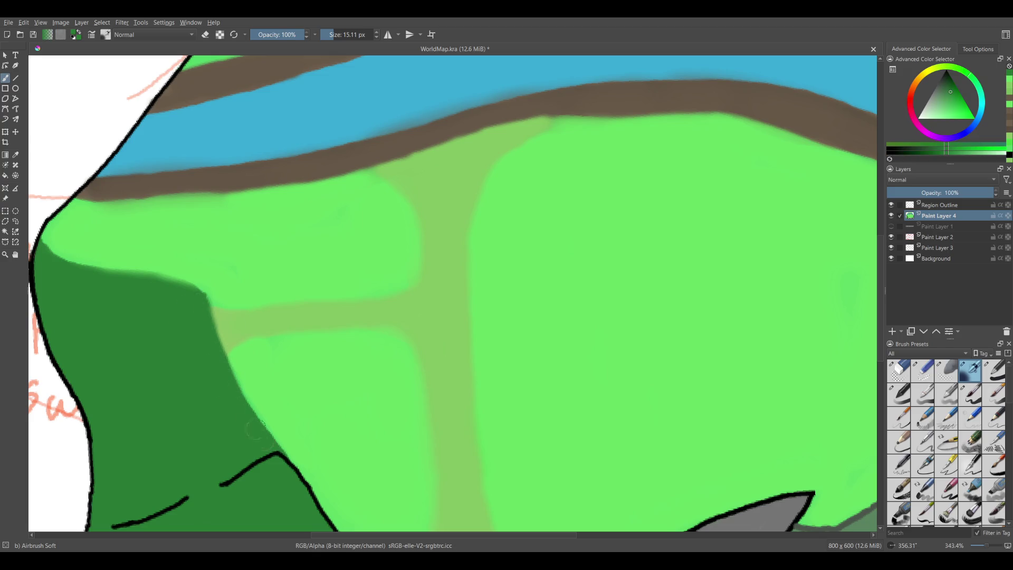
left_click_drag(230, 371, 274, 438)
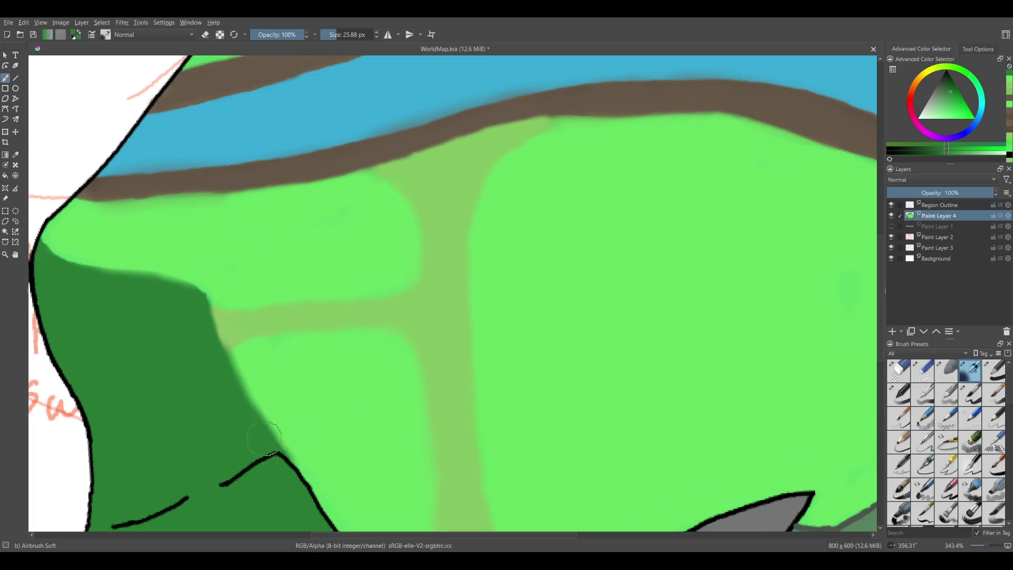
mouse_move(207, 341)
left_mouse_down()
mouse_move(215, 346)
mouse_move(206, 322)
mouse_move(158, 279)
mouse_move(61, 261)
mouse_move(53, 249)
left_mouse_up()
left_click_drag(251, 373, 389, 367)
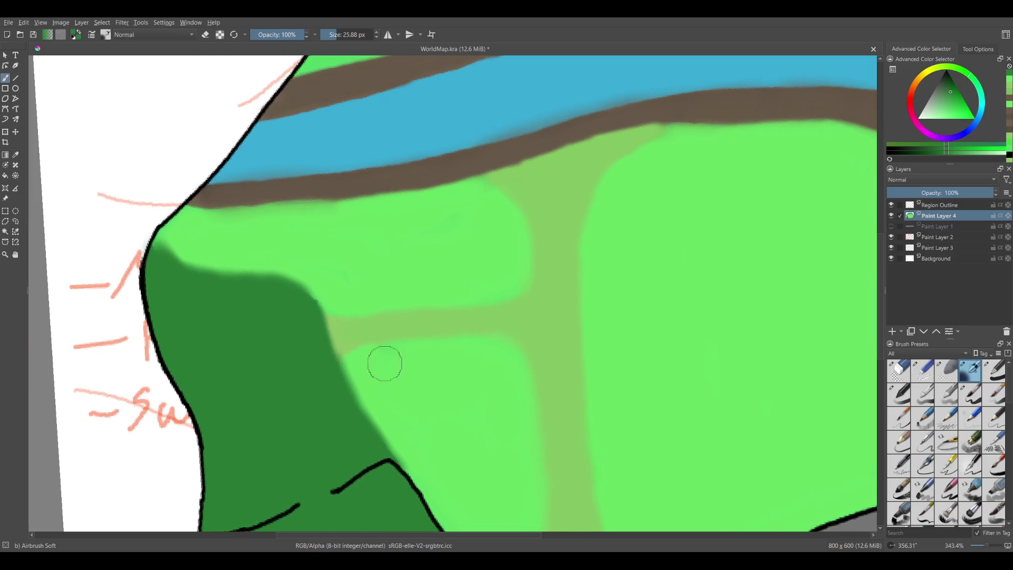
left_click_drag(154, 271, 153, 256)
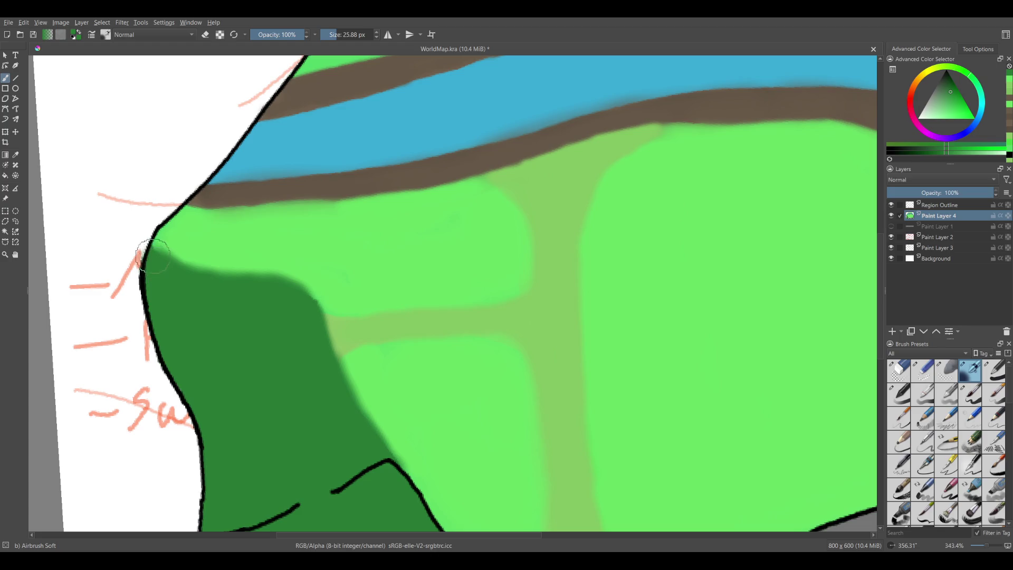
left_click_drag(281, 340, 182, 183)
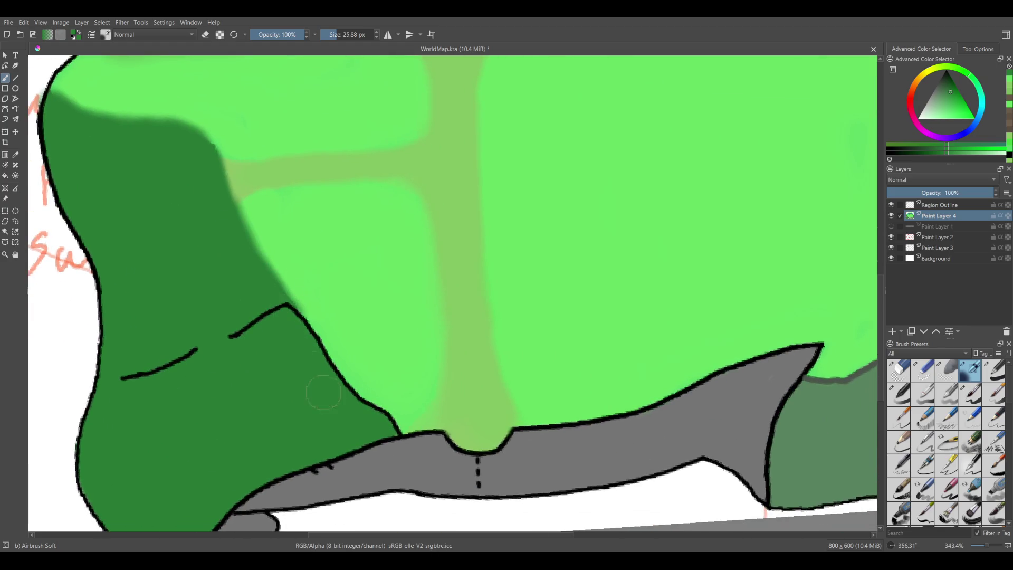
scroll(471, 340, "down", 3)
- Sample a field green, then choose a darker green in the Advanced Color Selector
mouse_move(581, 299)
left_mouse_down()
mouse_move(420, 353)
mouse_move(620, 288)
mouse_move(567, 298)
left_mouse_up()
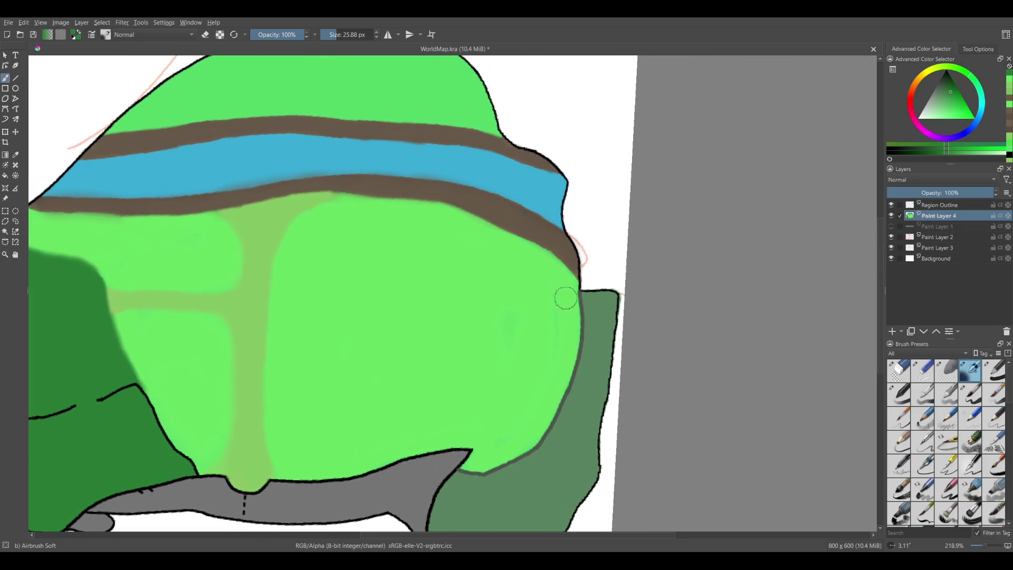
left_click_drag(495, 328, 549, 379)
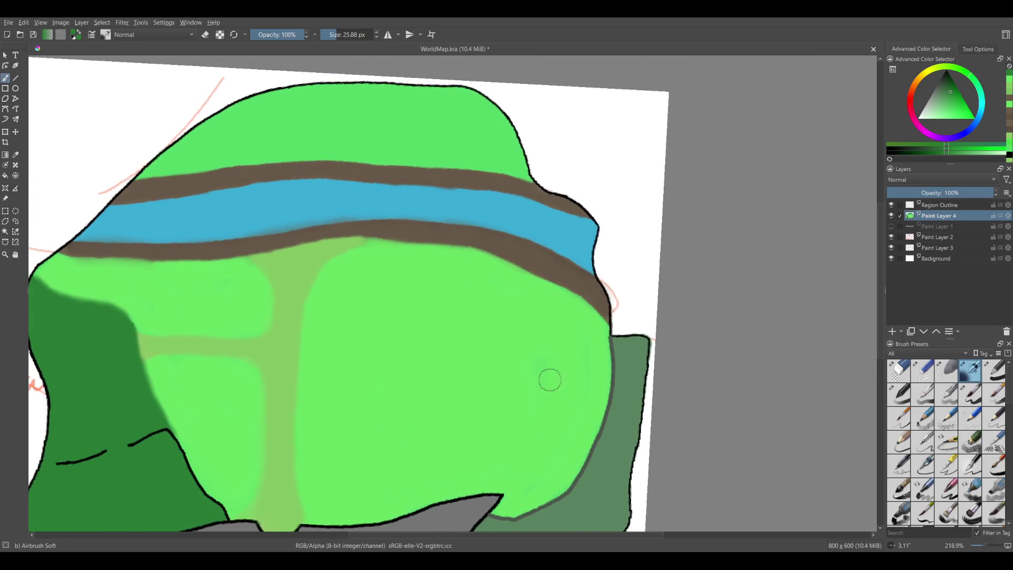
left_click(476, 399, "ctrl")
mouse_move(395, 280)
left_mouse_down()
mouse_move(407, 400)
mouse_move(476, 314)
mouse_move(443, 219)
mouse_move(362, 229)
mouse_move(292, 410)
mouse_move(335, 378)
mouse_move(305, 389)
mouse_move(454, 224)
mouse_move(430, 253)
mouse_move(461, 199)
mouse_move(505, 214)
left_mouse_up()
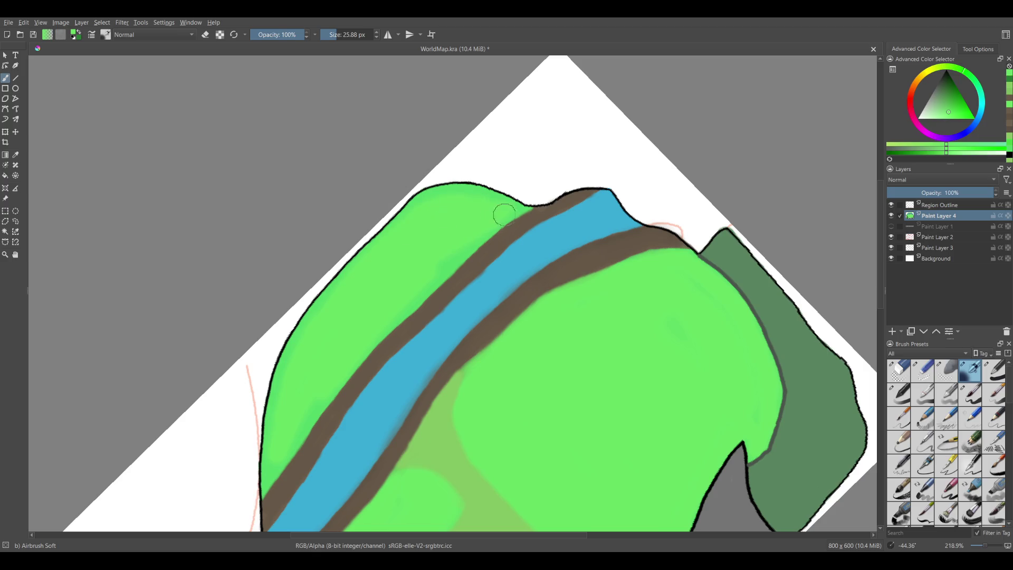
left_click(949, 106)
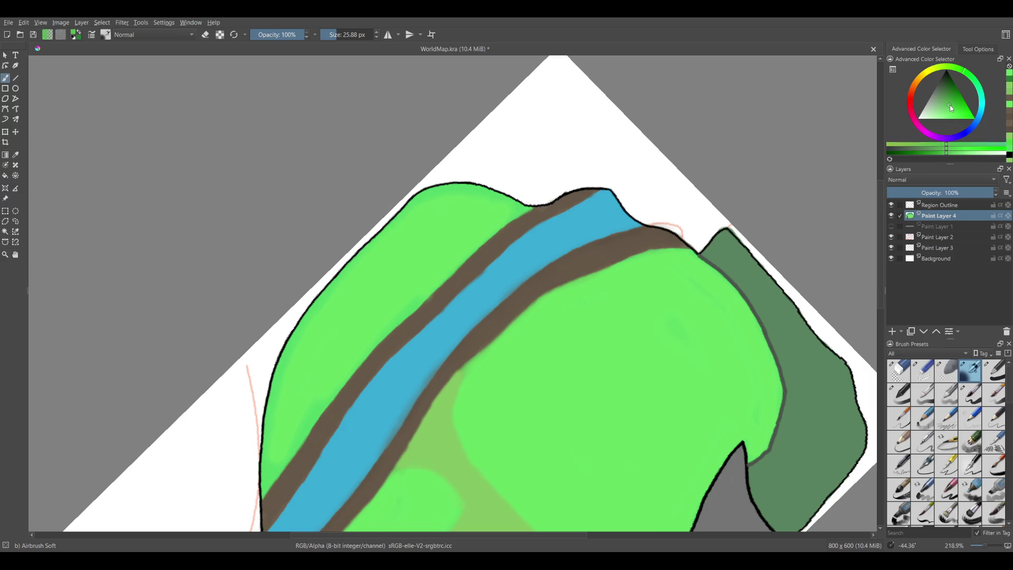
left_click(942, 102)
- Lower opacity to 32%, greatly enlarge the brush, and try muted-green shading, then undo it
left_click(287, 34)
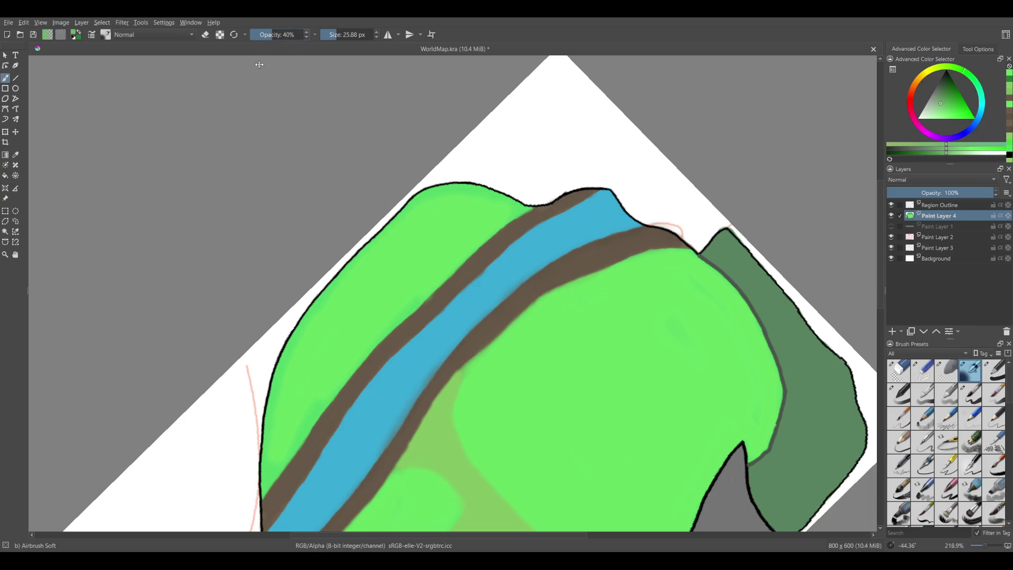
key("bracketright")
key("bracketright")
key("bracketright")
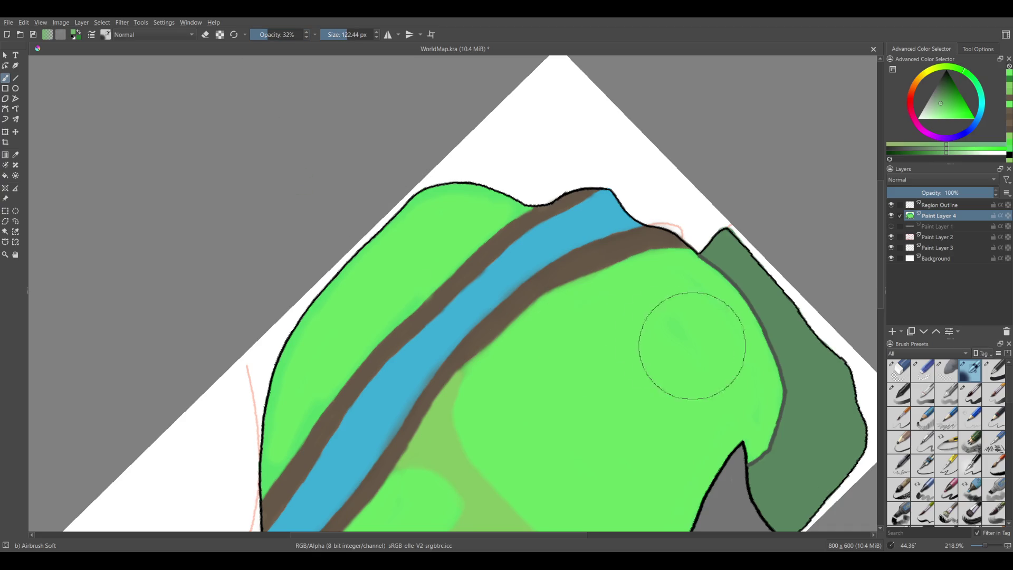
left_click_drag(691, 339, 453, 242)
mouse_move(524, 256)
left_mouse_down()
mouse_move(393, 366)
mouse_move(493, 244)
mouse_move(430, 334)
mouse_move(634, 301)
mouse_move(514, 252)
mouse_move(441, 358)
mouse_move(414, 357)
mouse_move(543, 221)
left_mouse_up()
key("ctrl+z")
mouse_move(507, 267)
left_mouse_down()
mouse_move(465, 125)
mouse_move(373, 328)
mouse_move(449, 317)
mouse_move(378, 251)
mouse_move(350, 294)
mouse_move(385, 196)
left_mouse_up()
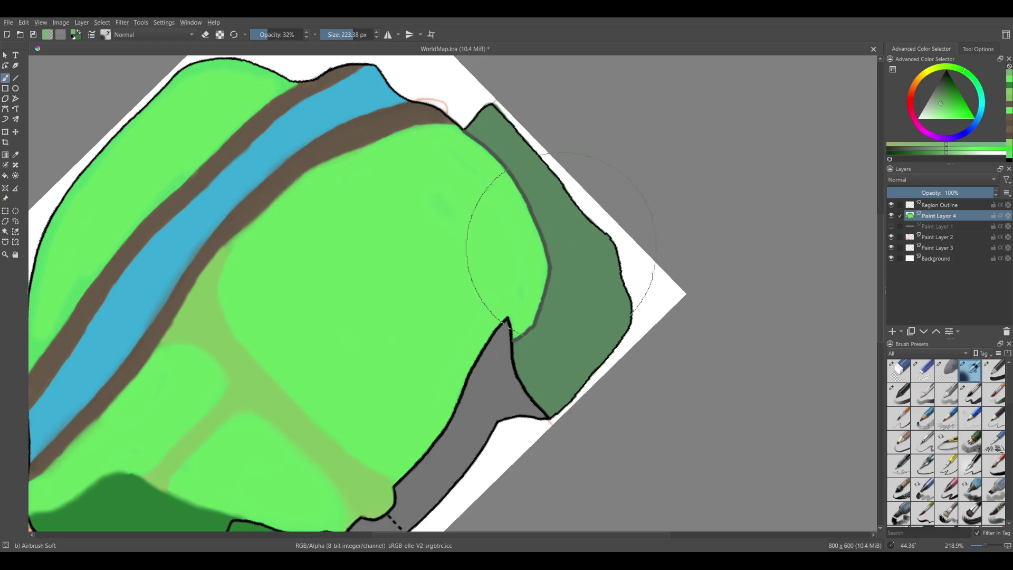
- Shrink the brush slightly and airbrush soft green along the map's upper-left edge
mouse_move(404, 375)
left_mouse_down()
mouse_move(491, 240)
mouse_move(521, 242)
left_mouse_up()
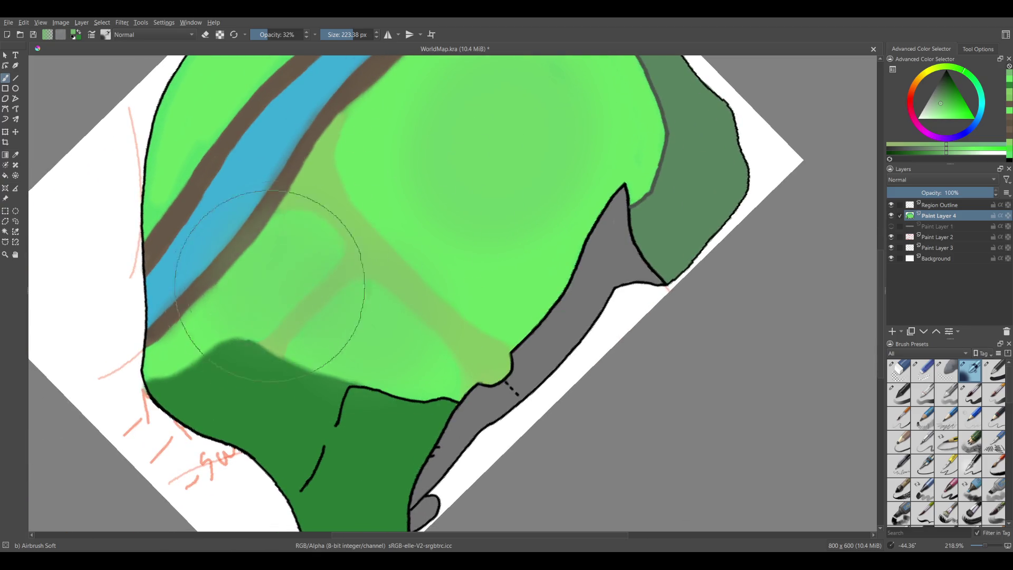
mouse_move(335, 215)
left_mouse_down()
mouse_move(430, 296)
mouse_move(363, 348)
left_mouse_up()
left_click_drag(355, 203, 355, 255)
key("bracketleft")
key("bracketleft")
key("bracketleft")
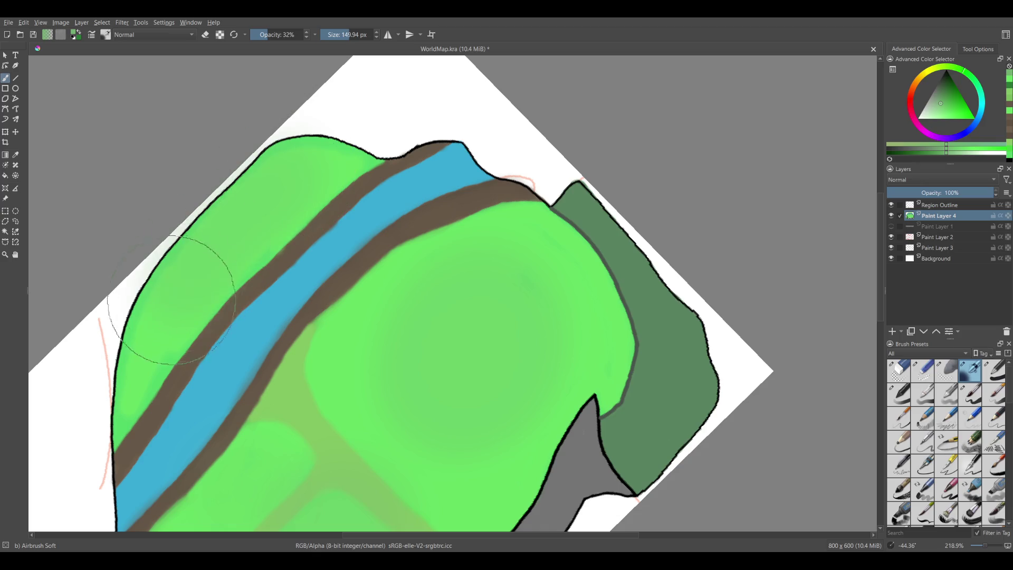
mouse_move(211, 238)
left_mouse_down()
mouse_move(269, 216)
mouse_move(511, 191)
mouse_move(486, 343)
mouse_move(528, 370)
mouse_move(587, 266)
left_mouse_up()
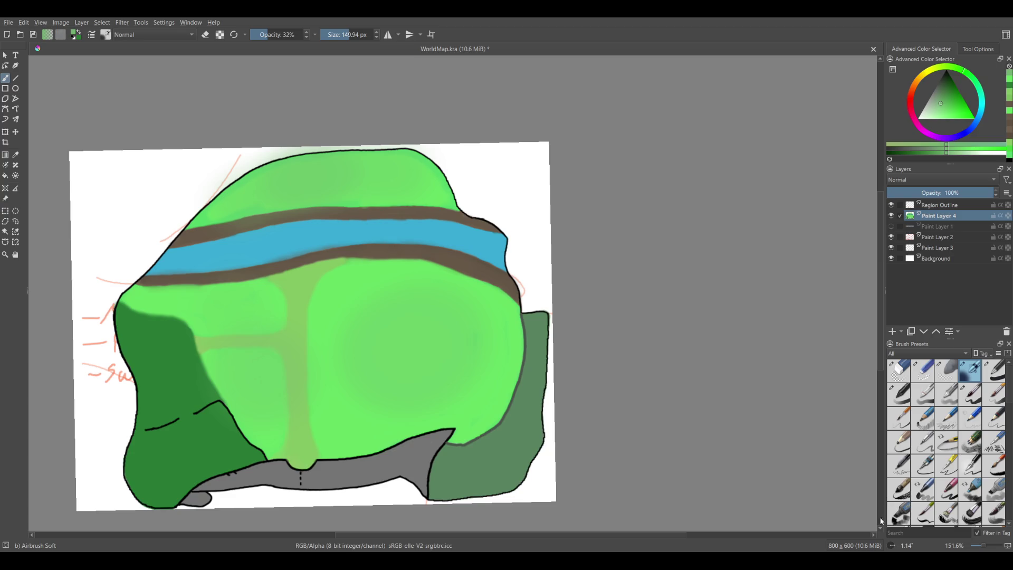
left_click(891, 546)
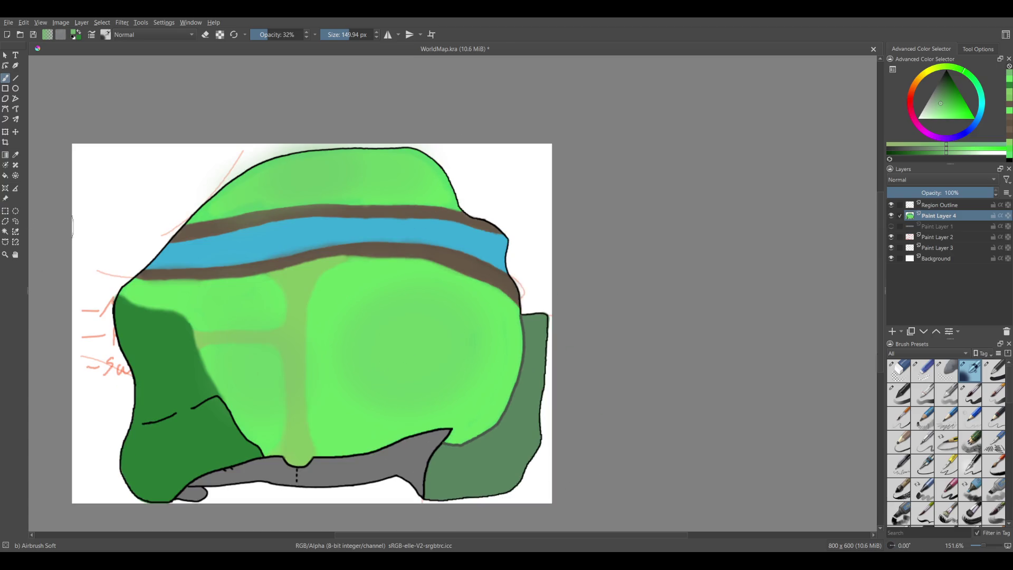
left_click(8, 211)
mouse_move(497, 290)
left_mouse_down()
mouse_move(182, 459)
mouse_move(120, 504)
left_mouse_up()
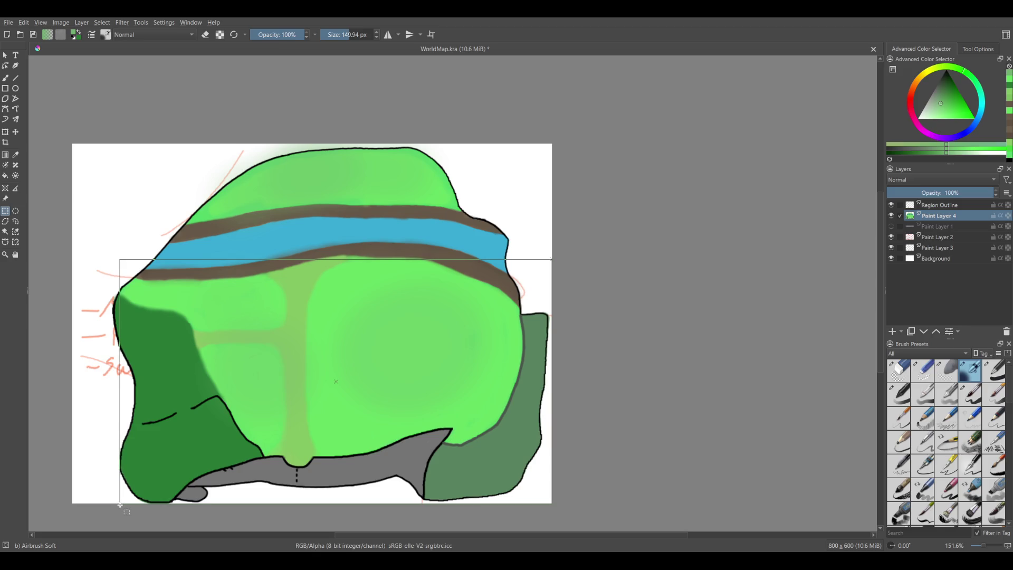
left_click_drag(120, 505, 121, 505)
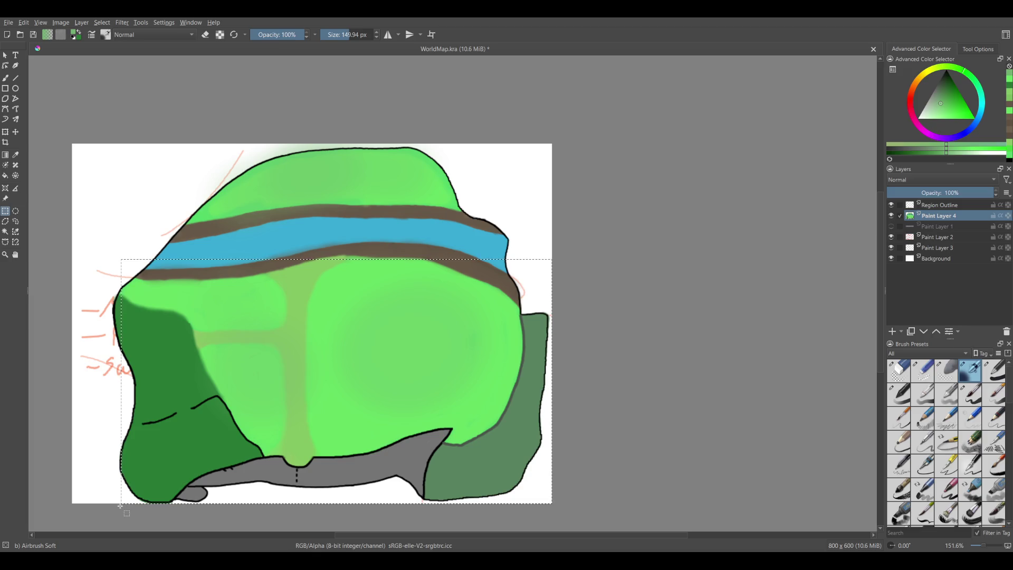
left_click(516, 275)
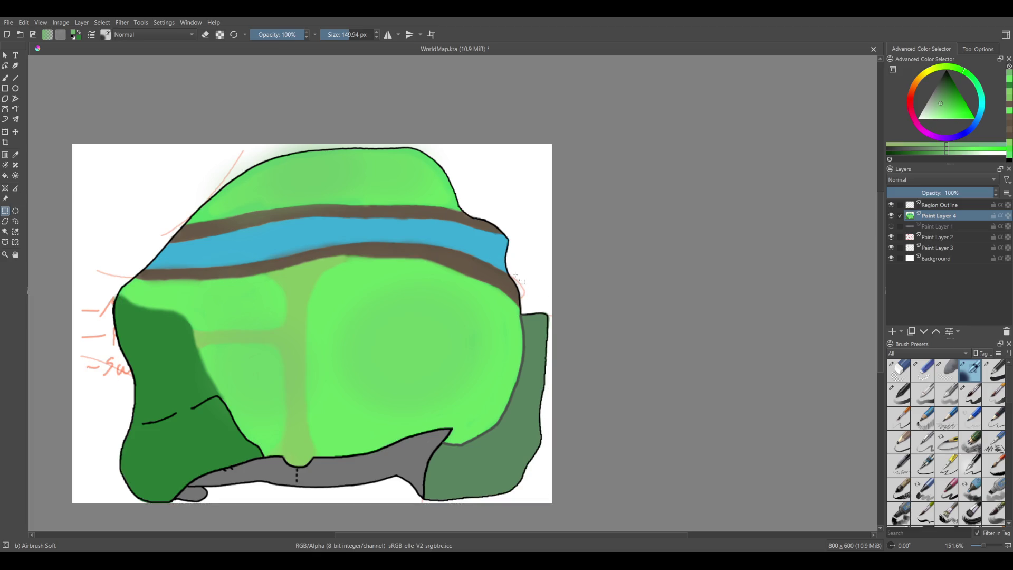
mouse_move(519, 264)
left_mouse_down()
mouse_move(319, 429)
mouse_move(127, 430)
mouse_move(121, 510)
left_mouse_up()
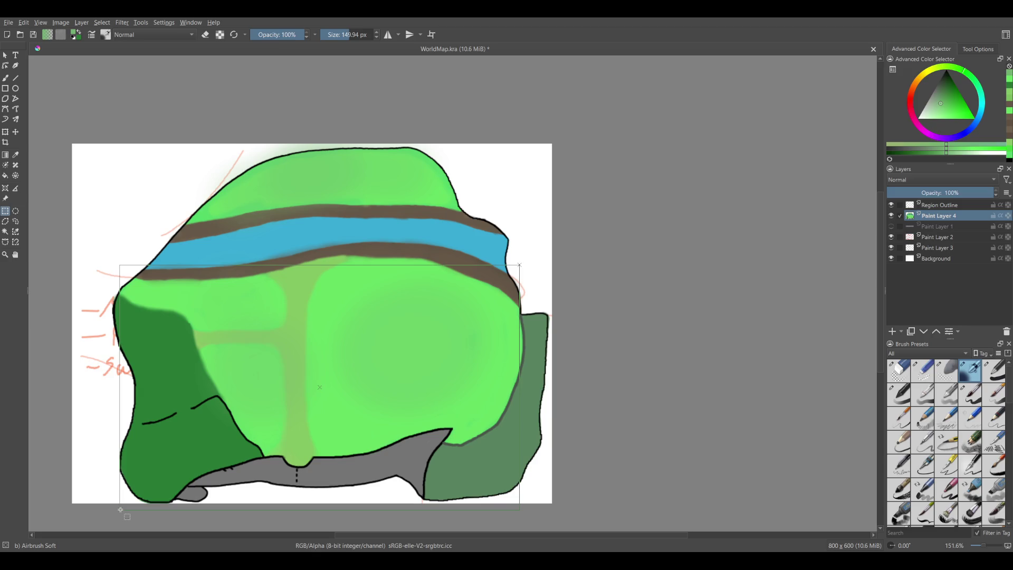
left_click_drag(121, 510, 122, 510)
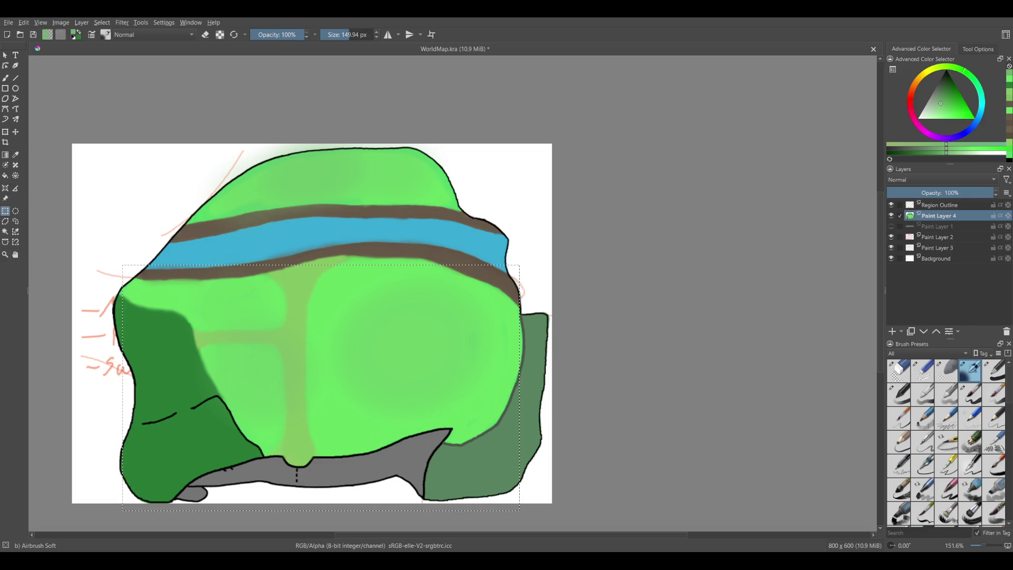
scroll(199, 452, "up", 2)
left_click(88, 384)
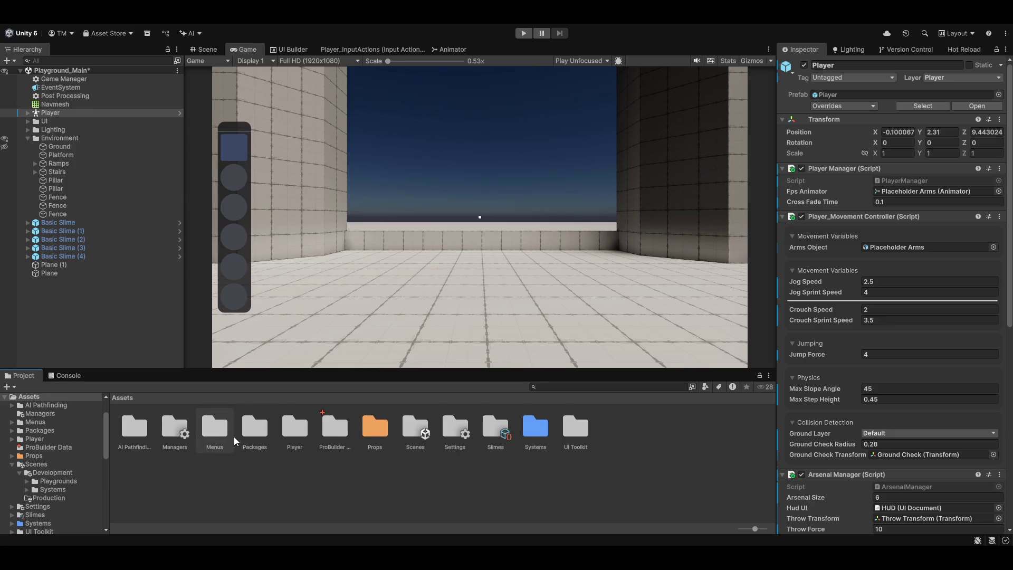
- Create a new scene named Region 1 in Assets > Scenes > Production
left_click(429, 432)
double_click(429, 432)
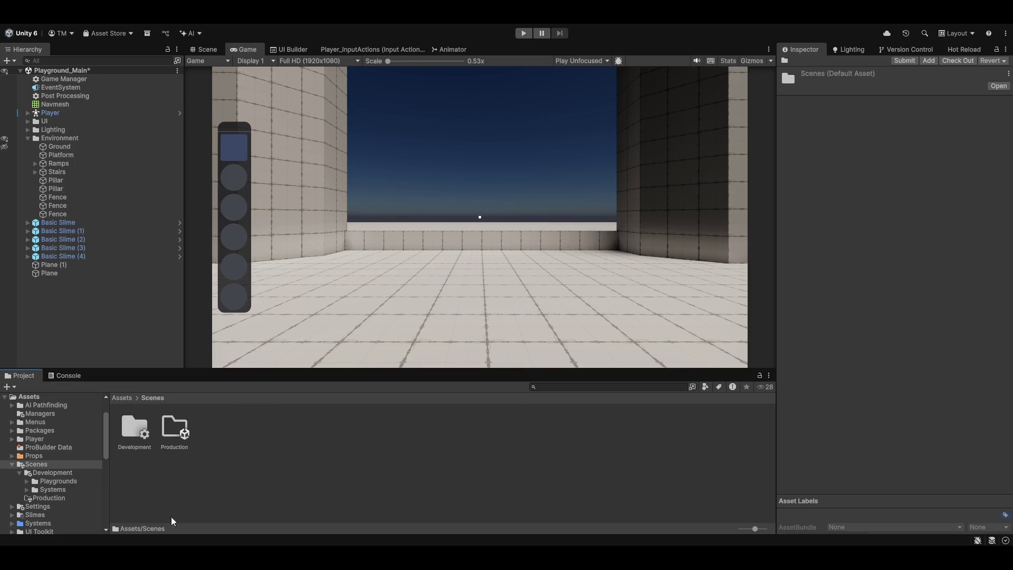
double_click(176, 441)
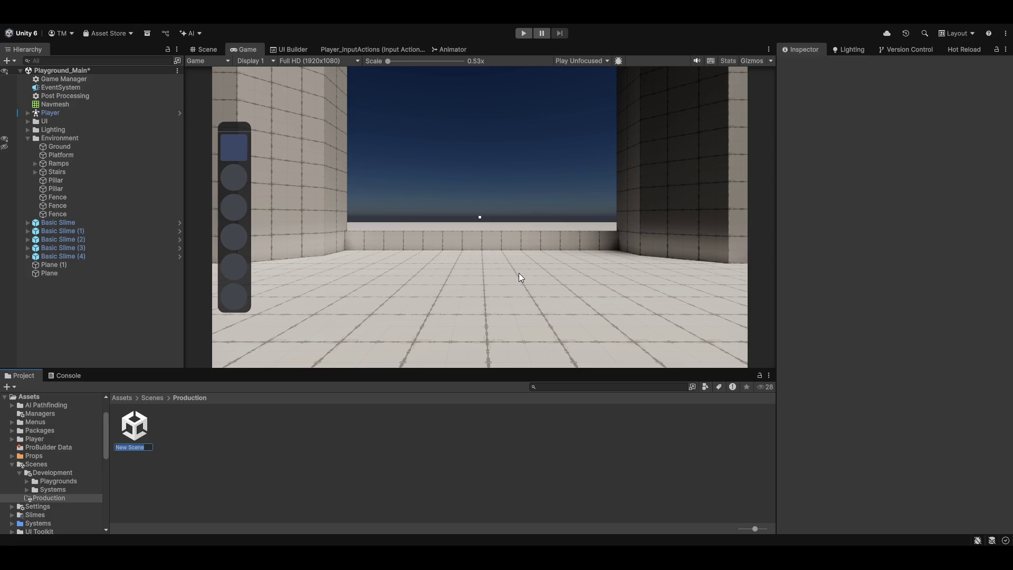
type("Region 1")
key("Return")
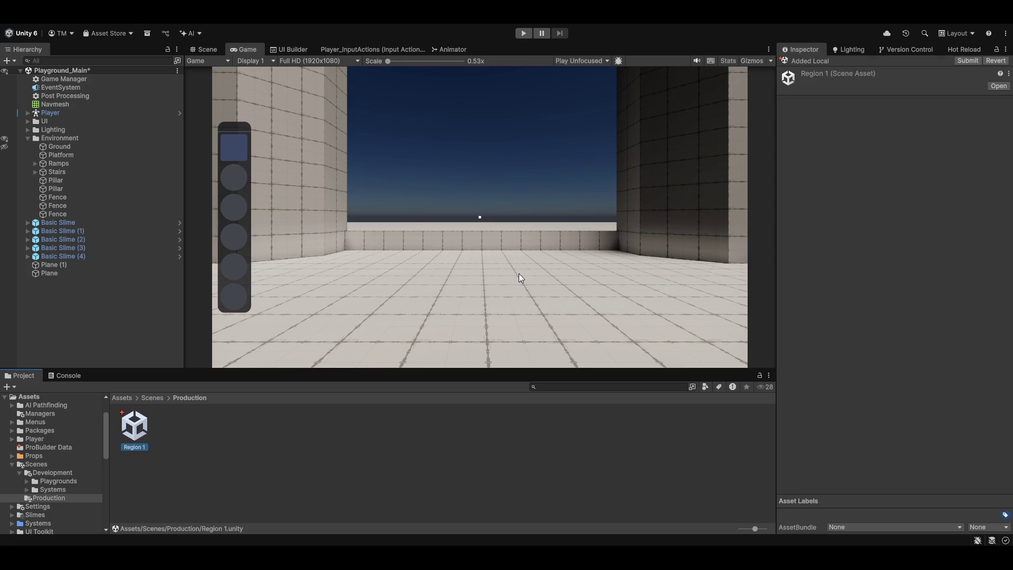
- Select Player, UI, Lighting, Post Processing and Game Manager in the Hierarchy
left_click(77, 112)
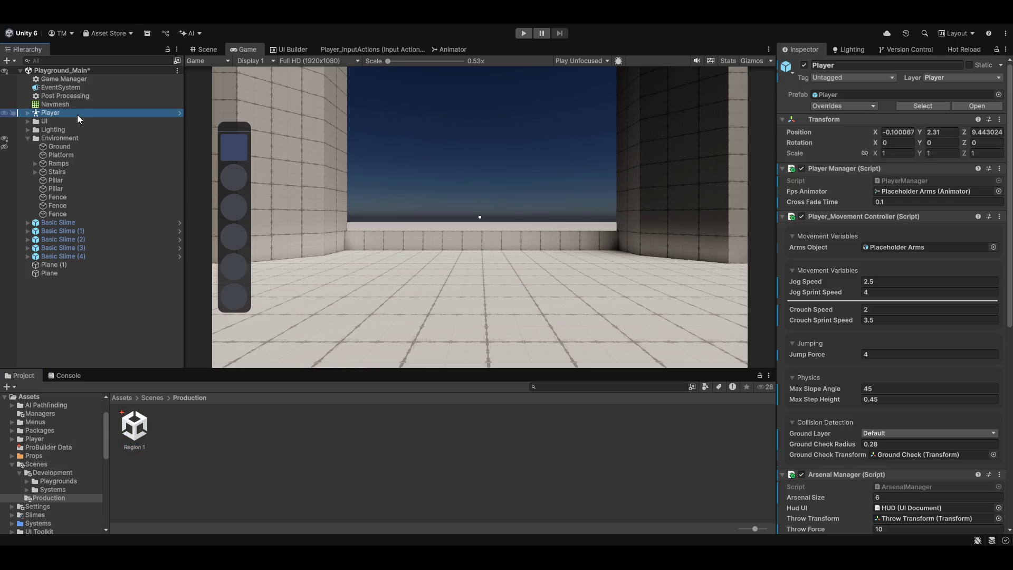
left_click(72, 128, "shift")
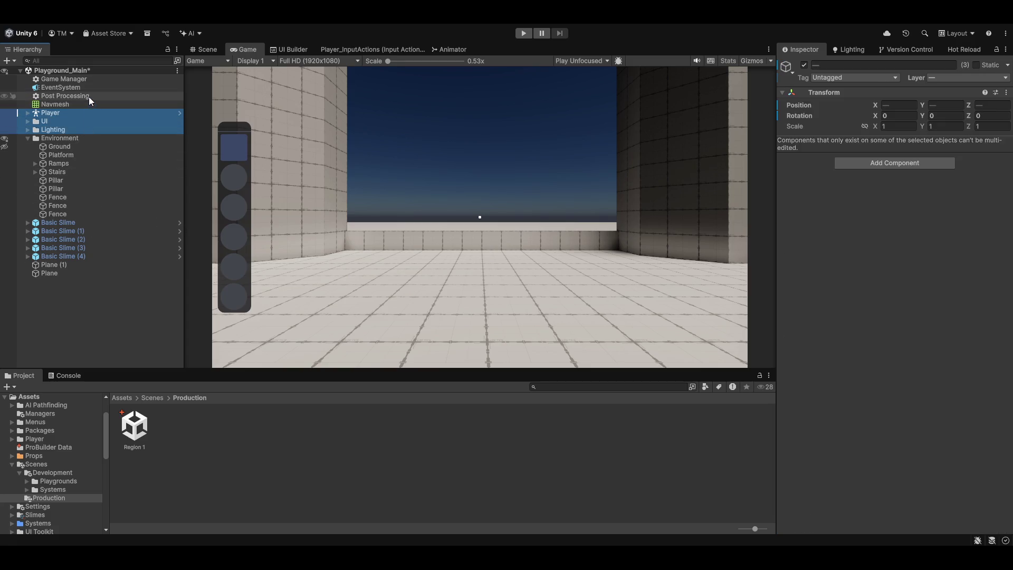
left_click(28, 137)
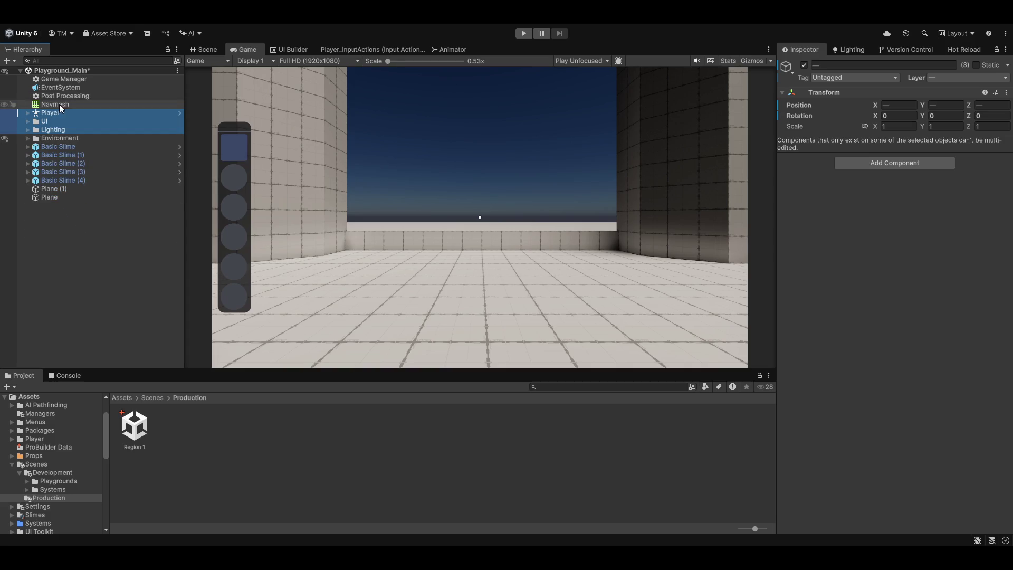
left_click(67, 97, "ctrl")
key("shift+Up")
key("shift+Up")
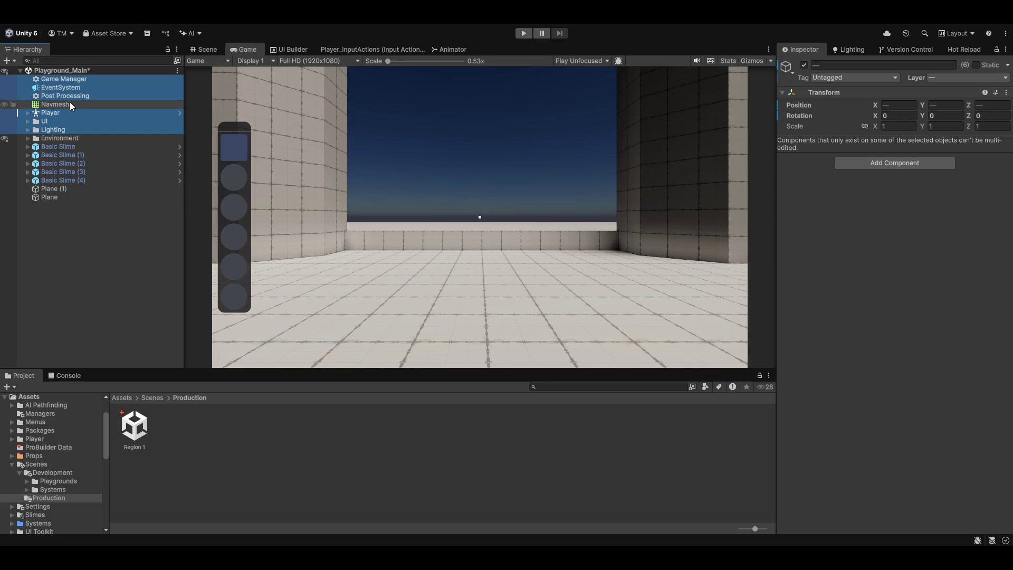
- Add Navmesh to the copied objects, open the Region 1 scene and paste them in
left_click(69, 104, "ctrl")
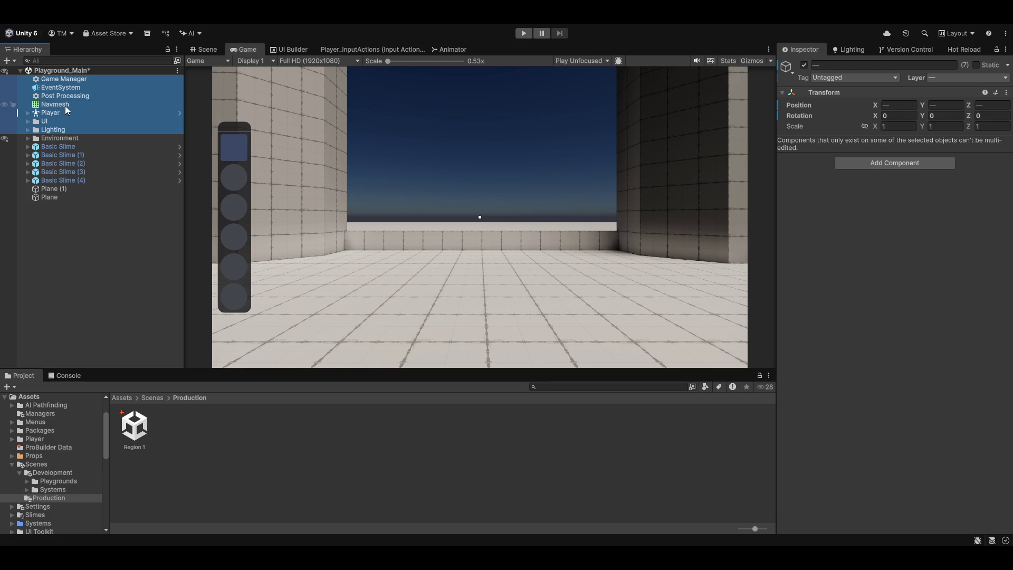
left_click(150, 432)
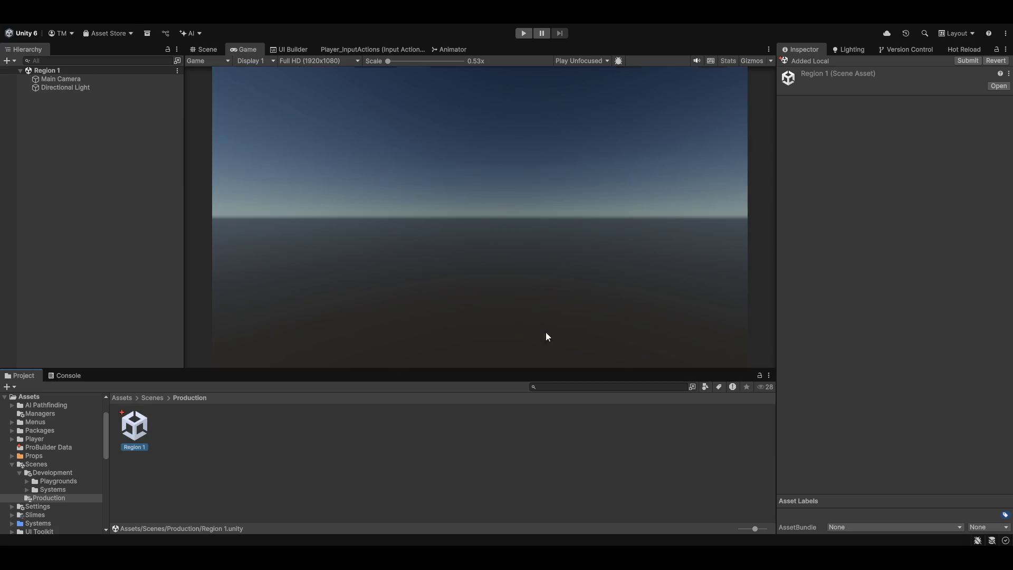
left_click(138, 263)
key("ctrl+v")
- Delete the default Main Camera and Directional Light and move Player to the bottom of the Hierarchy
left_click(60, 78)
left_click(78, 87, "shift")
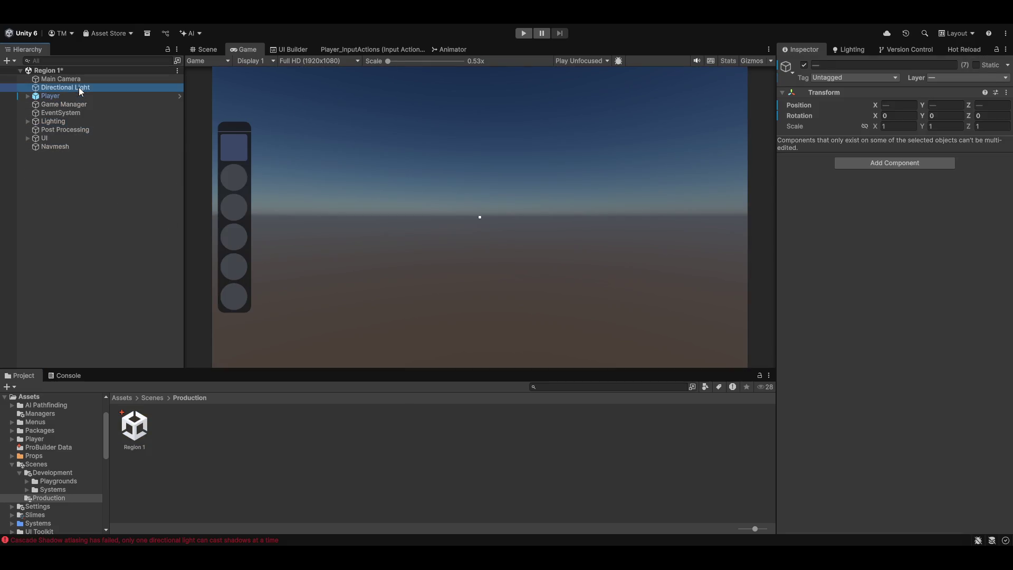
key("Delete")
left_click(51, 79)
left_click_drag(87, 210, 85, 205)
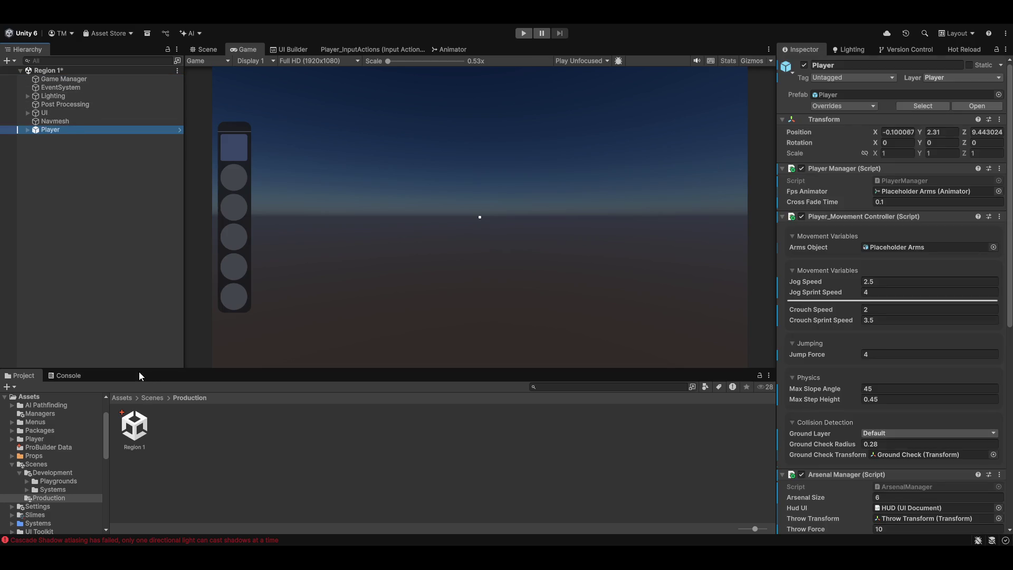
- Show the console, clear the selection and switch the scene view to 3D
left_click(58, 375)
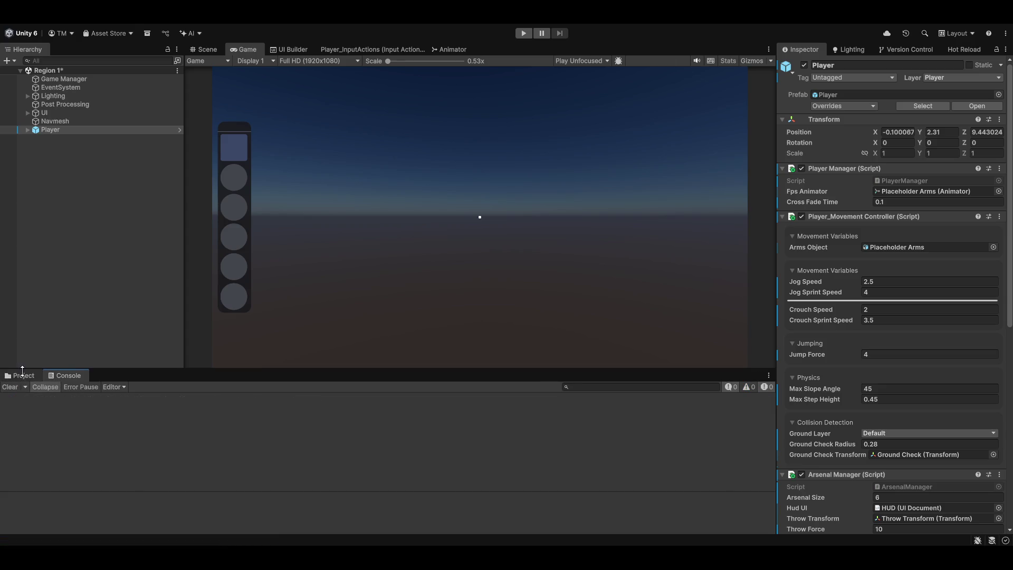
left_click(107, 151)
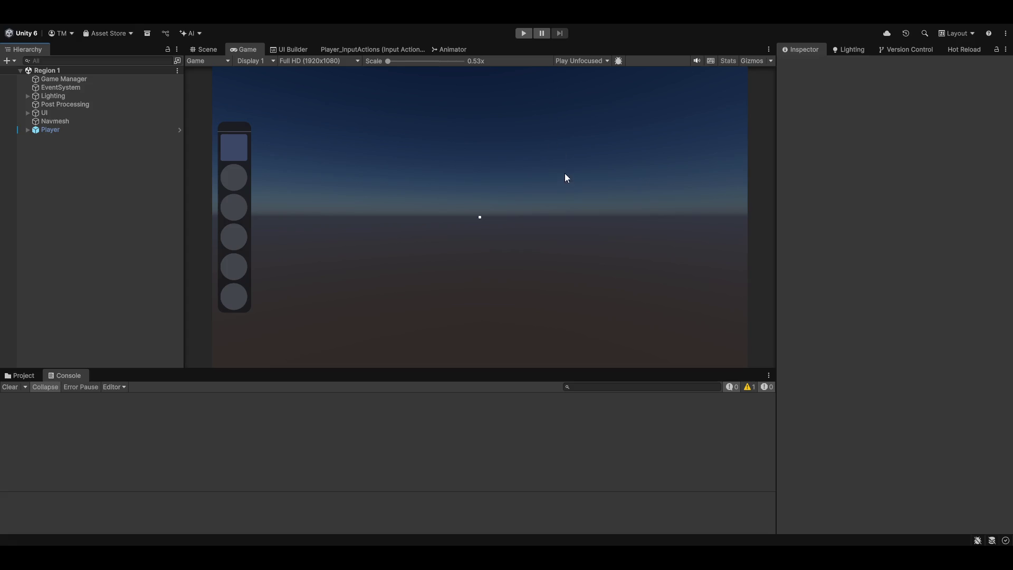
left_click(206, 50)
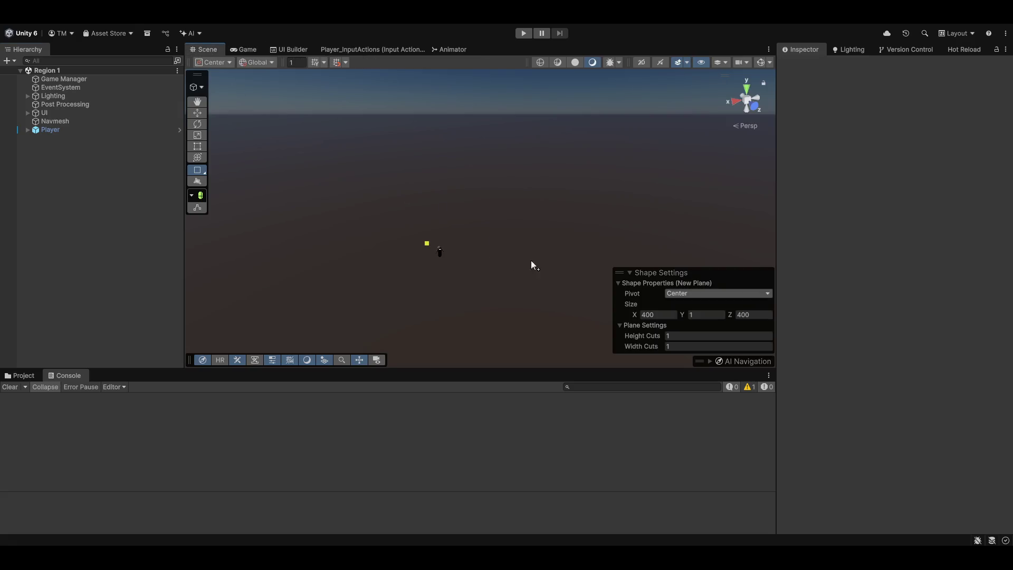
- Create a 400 × 400 ProBuilder plane and change its Z size to 300
left_click(448, 250)
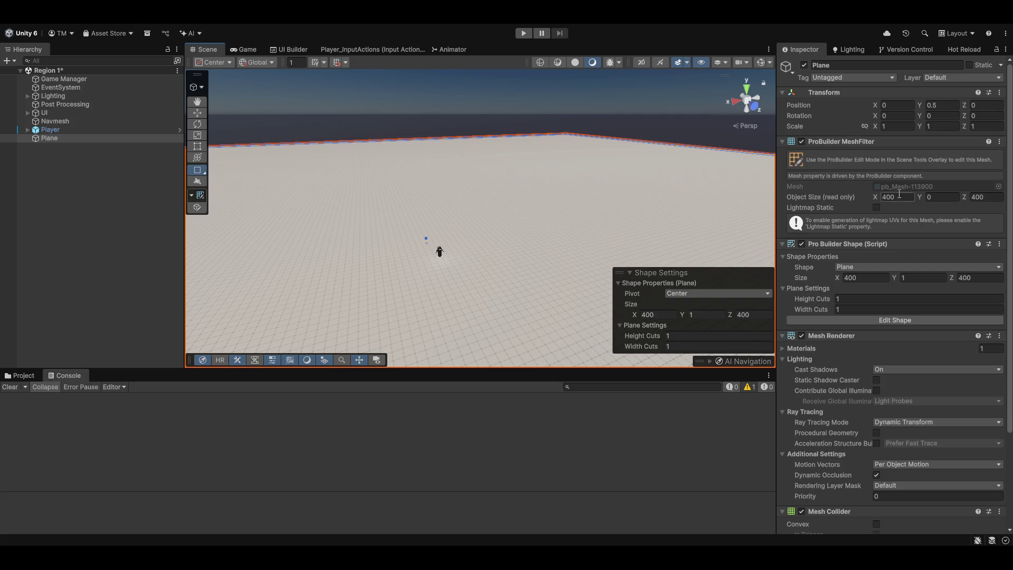
left_click(852, 278)
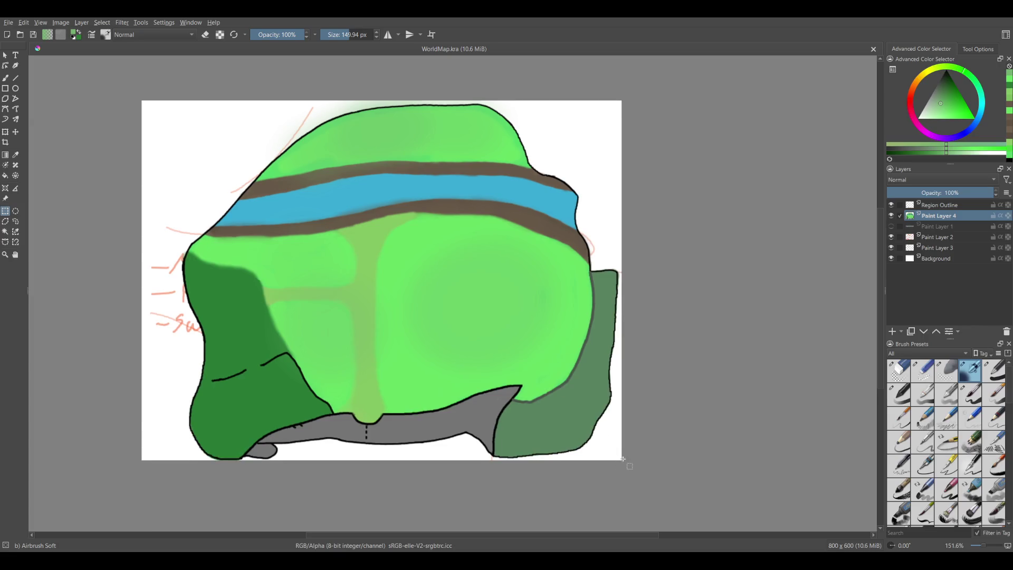
mouse_move(624, 464)
left_mouse_down()
mouse_move(342, 237)
mouse_move(142, 98)
left_mouse_up()
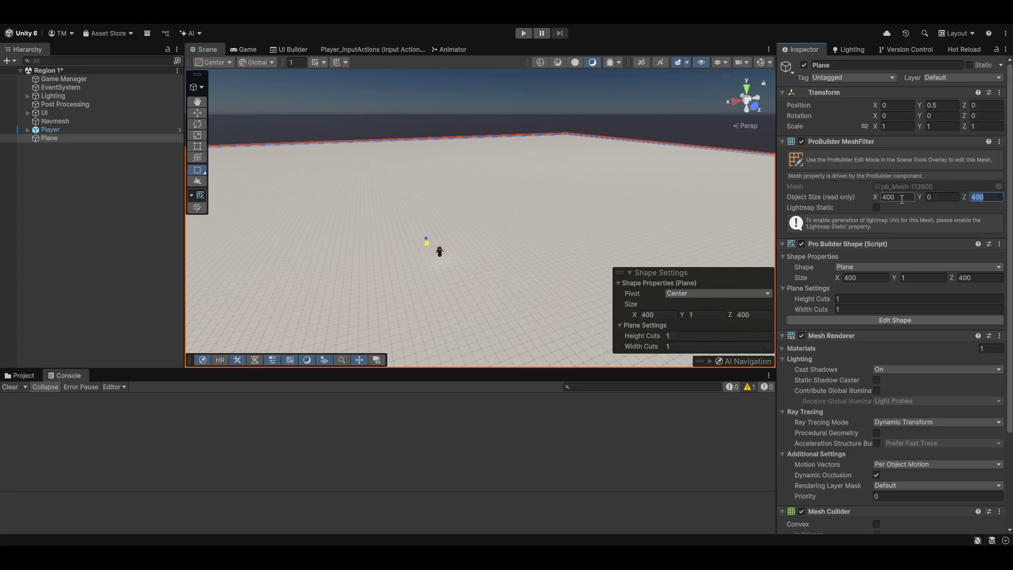
key("Tab")
key("Tab")
key("Tab")
type("300")
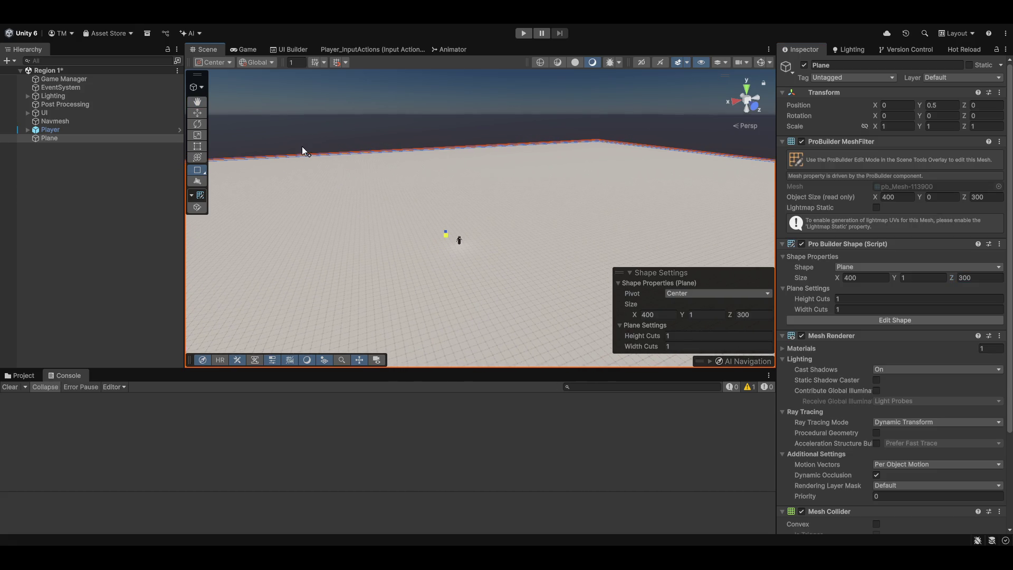
scroll(434, 258, "up", 2)
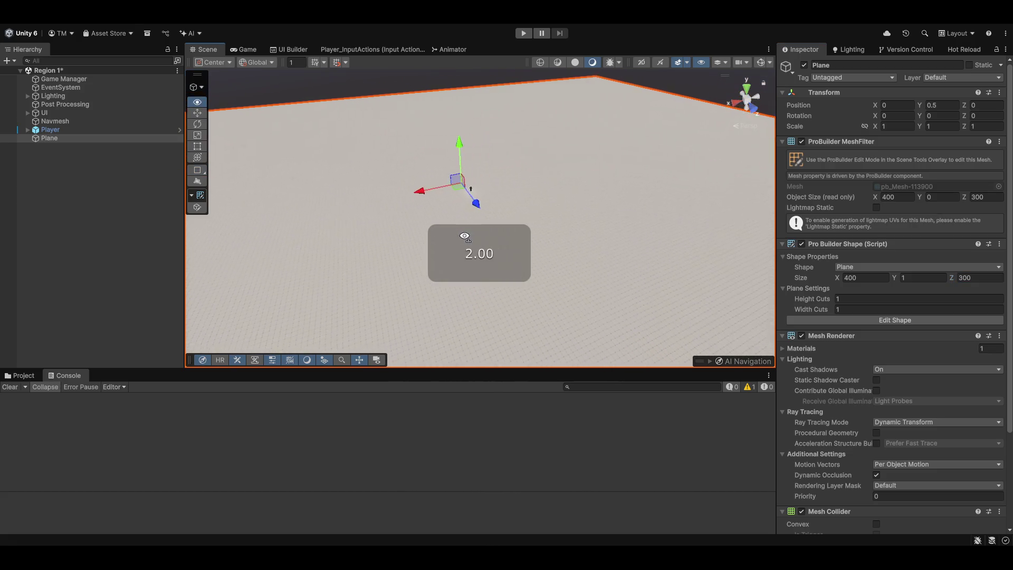
mouse_move(435, 258)
left_mouse_down()
mouse_move(397, 256)
mouse_move(398, 338)
mouse_move(389, 287)
mouse_move(394, 296)
mouse_move(401, 268)
mouse_move(406, 297)
mouse_move(417, 283)
left_mouse_up()
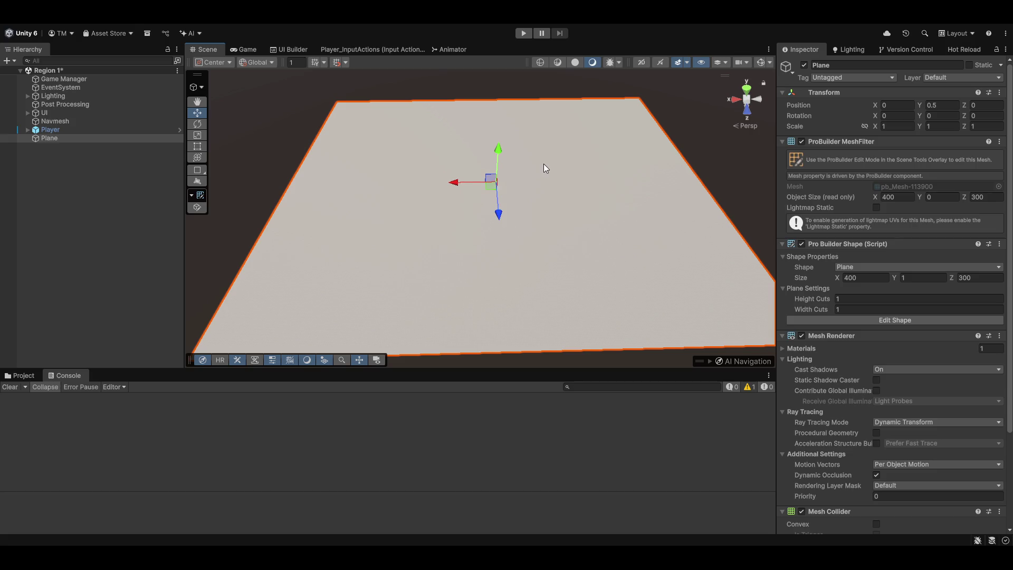
- Orbit around the ground plane and select the Plane object
left_click_drag(497, 166, 522, 192)
scroll(521, 190, "up", 2)
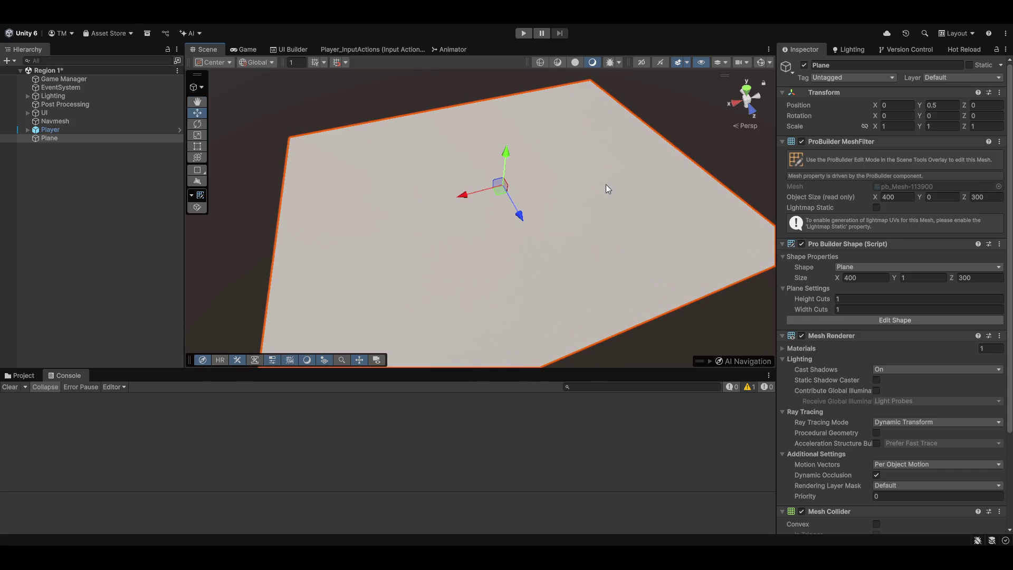
left_click(61, 140)
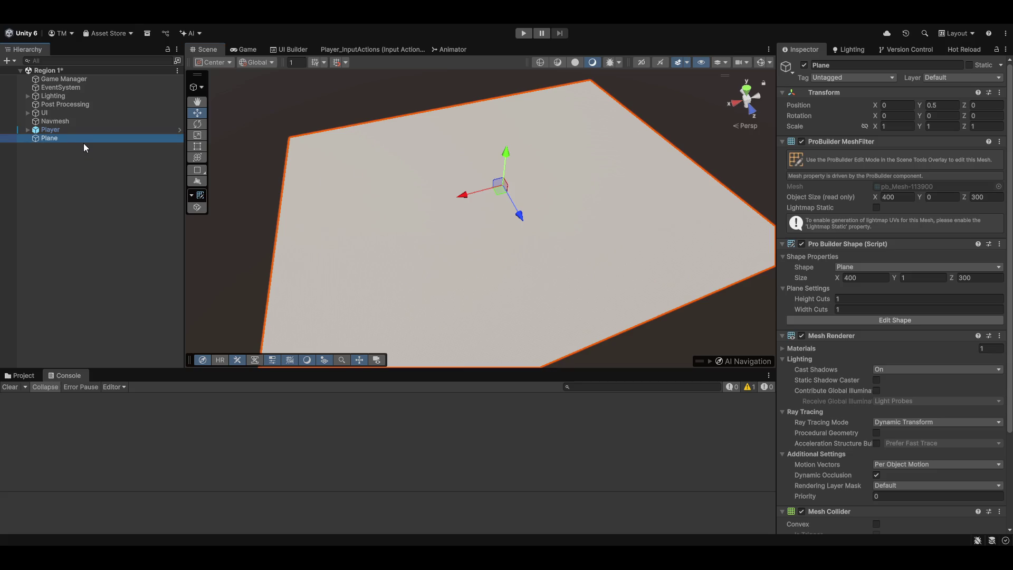
- Browse the Project window to Assets > Scenes > Production
left_click(23, 376)
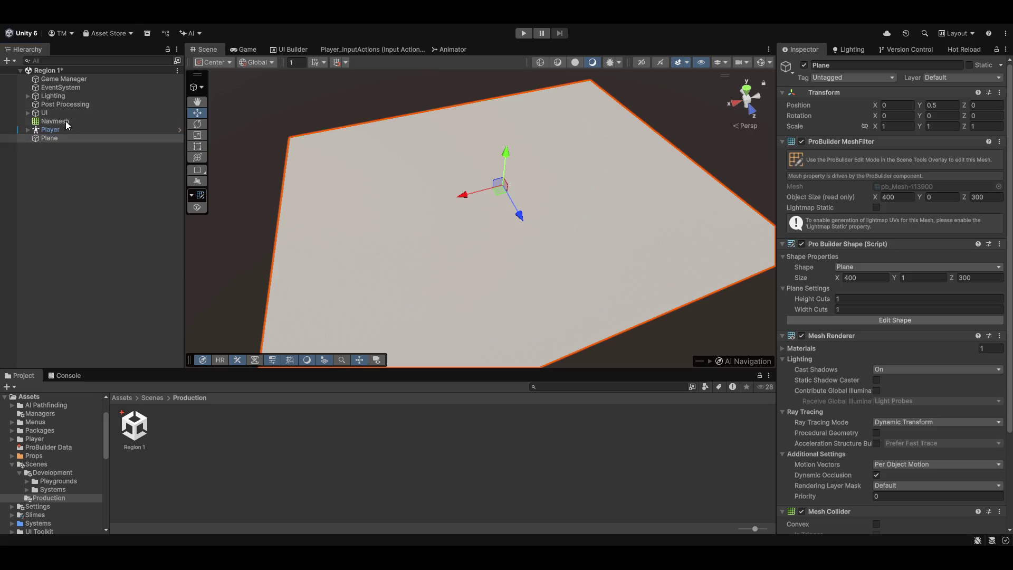
left_click(129, 338)
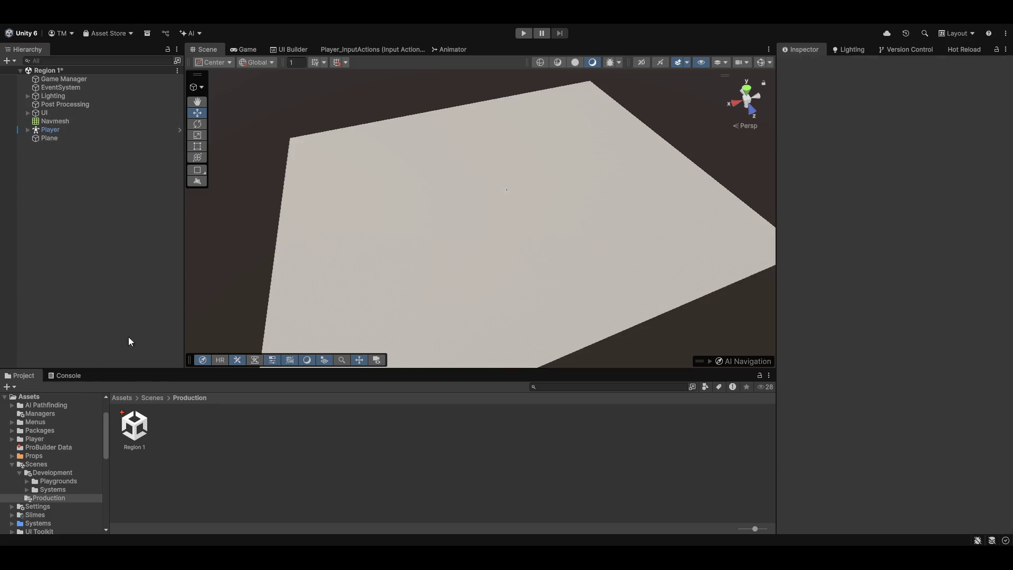
left_click(159, 400)
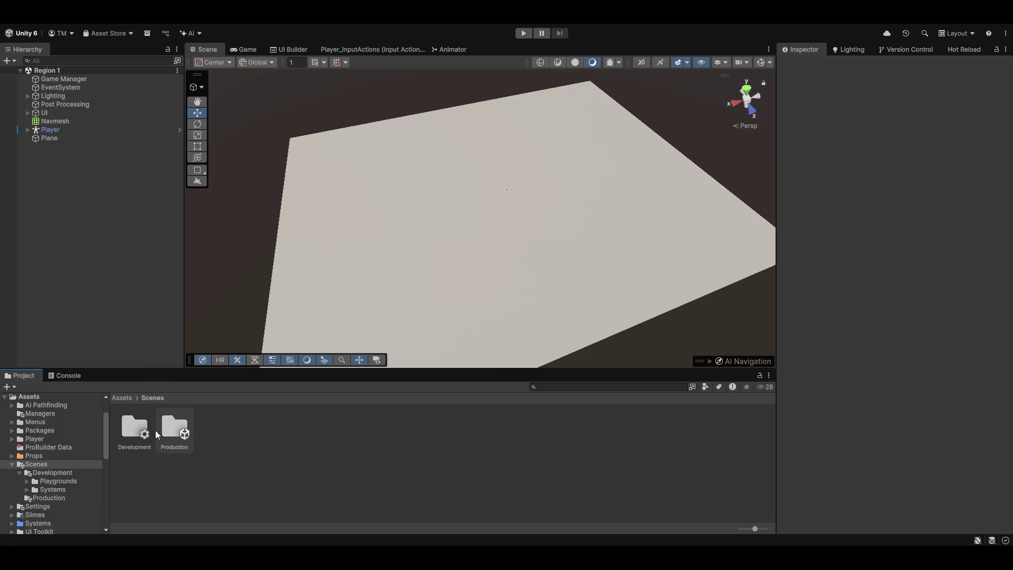
double_click(169, 434)
mouse_move(134, 427)
left_mouse_down()
mouse_move(697, 376)
mouse_move(217, 417)
mouse_move(153, 397)
mouse_move(176, 427)
mouse_move(630, 372)
mouse_move(690, 397)
mouse_move(285, 450)
mouse_move(178, 437)
left_mouse_up()
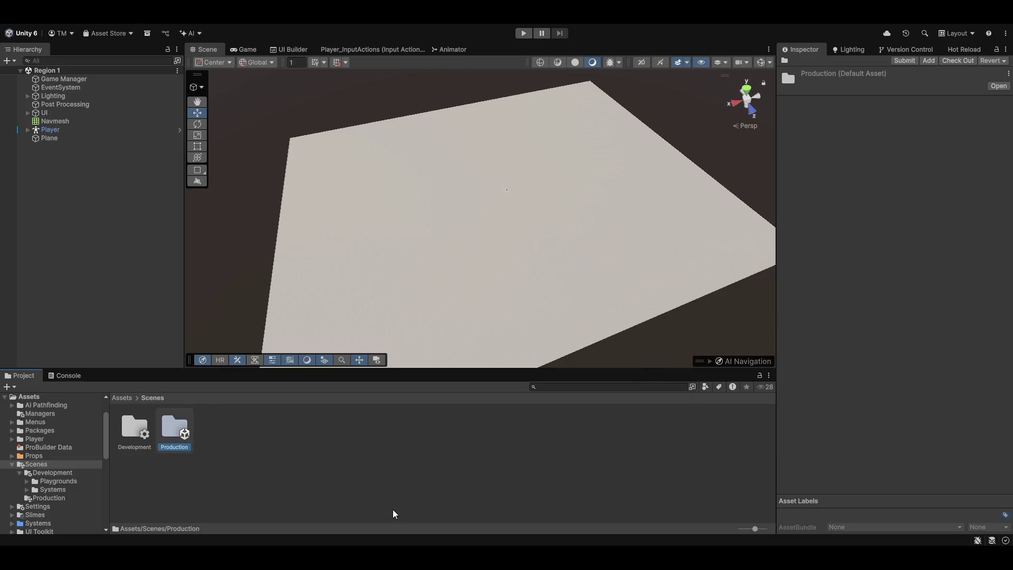
left_click(192, 483)
left_click(182, 433)
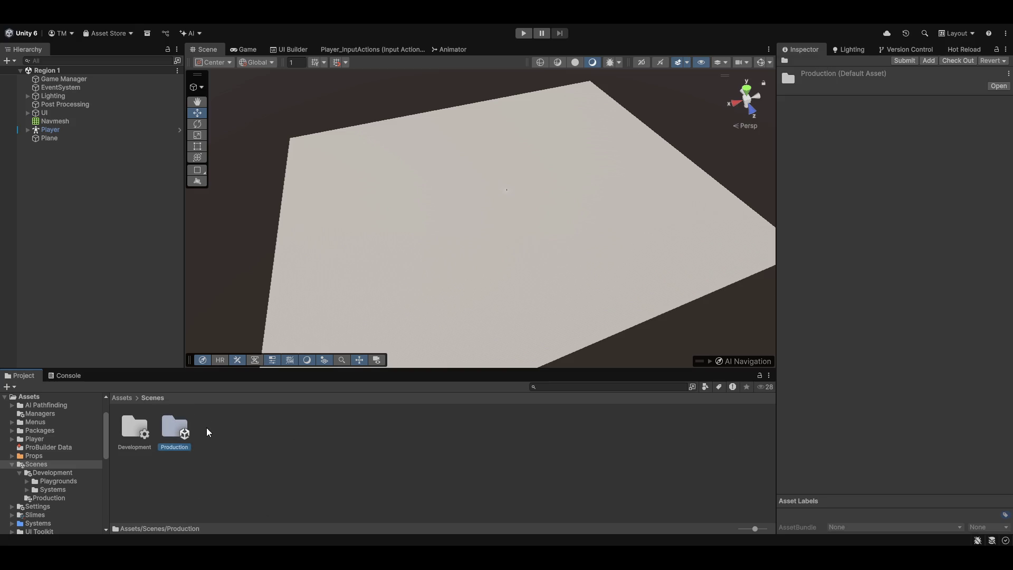
left_click(192, 426)
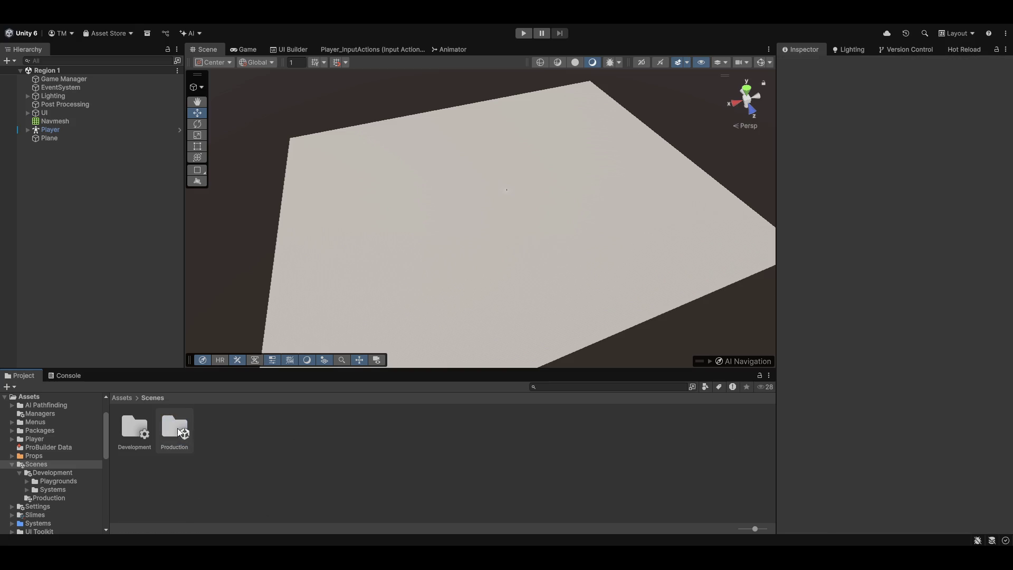
mouse_move(164, 429)
left_mouse_down()
mouse_move(761, 396)
mouse_move(743, 377)
mouse_move(502, 388)
left_mouse_up()
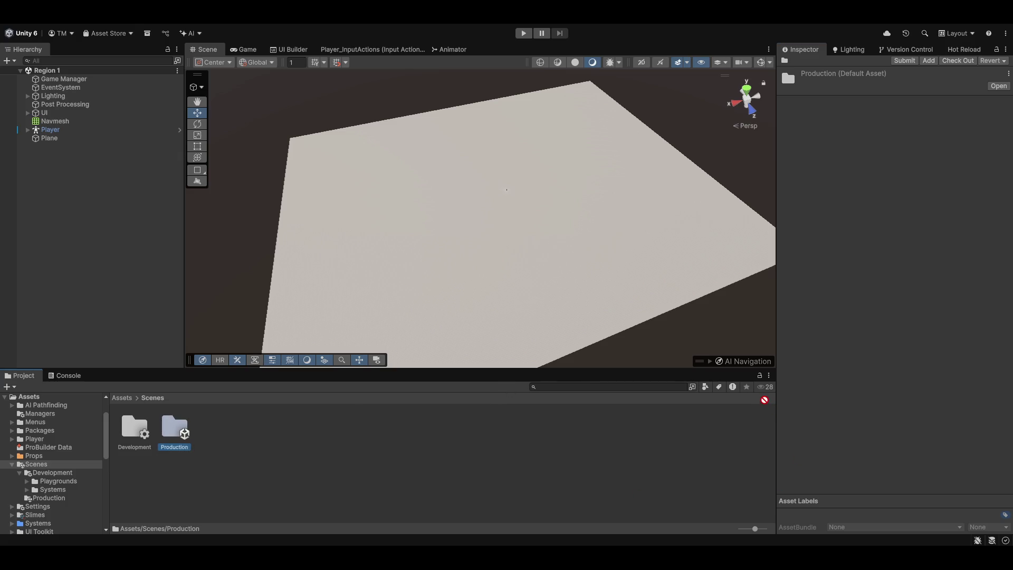
- Browse the Scenes subfolders: Production, Development, Systems, Playgrounds and Playground_Main
double_click(174, 430)
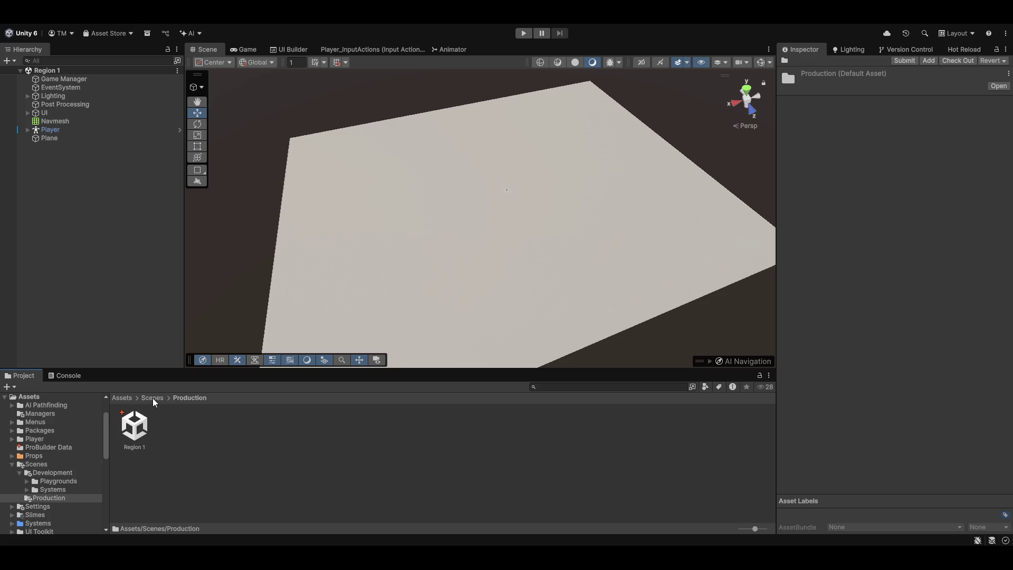
left_click(153, 398)
double_click(141, 432)
double_click(174, 428)
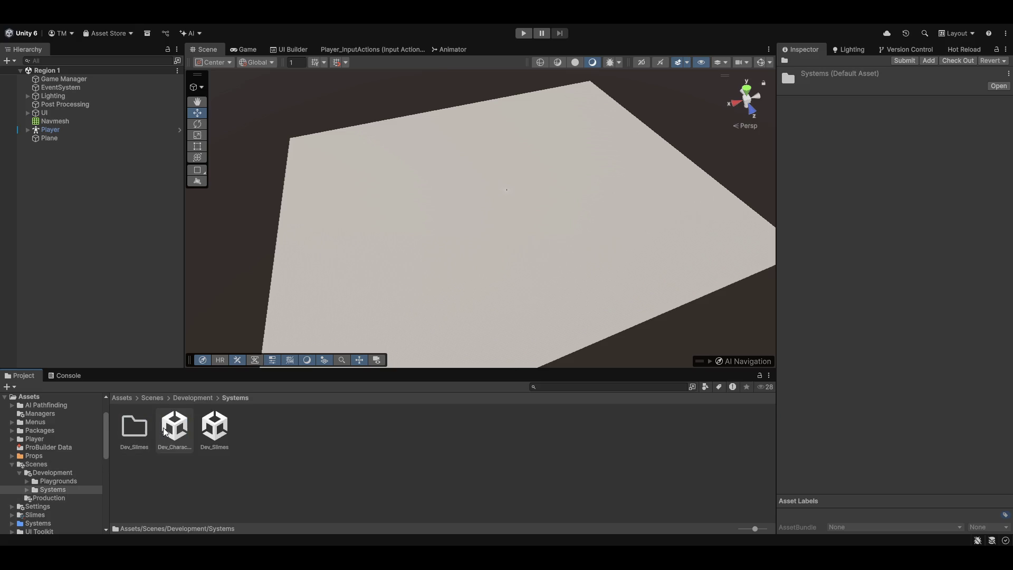
left_click(191, 398)
double_click(145, 422)
double_click(135, 428)
left_click(242, 398)
left_click(174, 430)
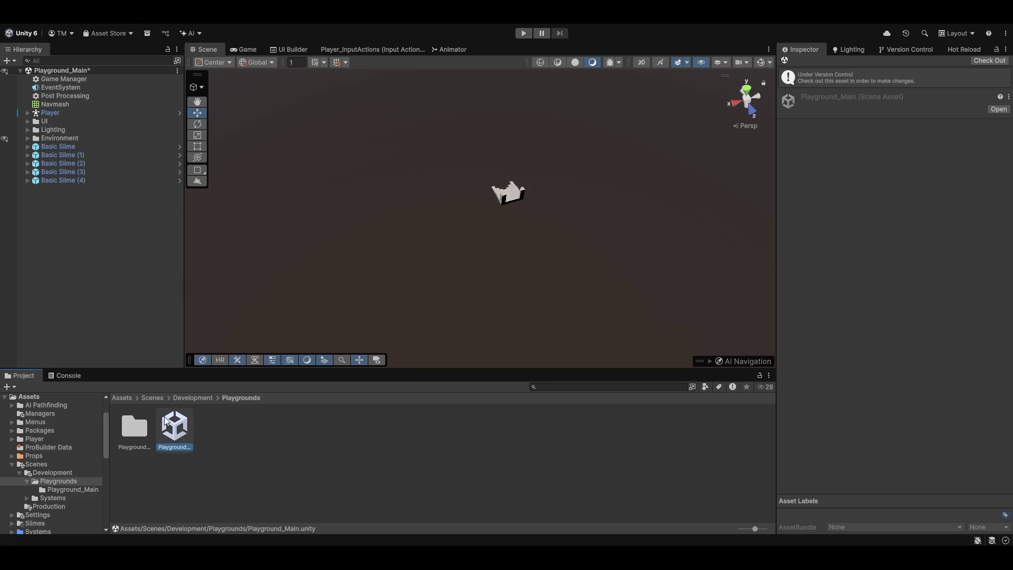
left_click(189, 398)
left_click(152, 398)
- Open the Region 1 scene from the Production folder
double_click(164, 430)
left_click(139, 435)
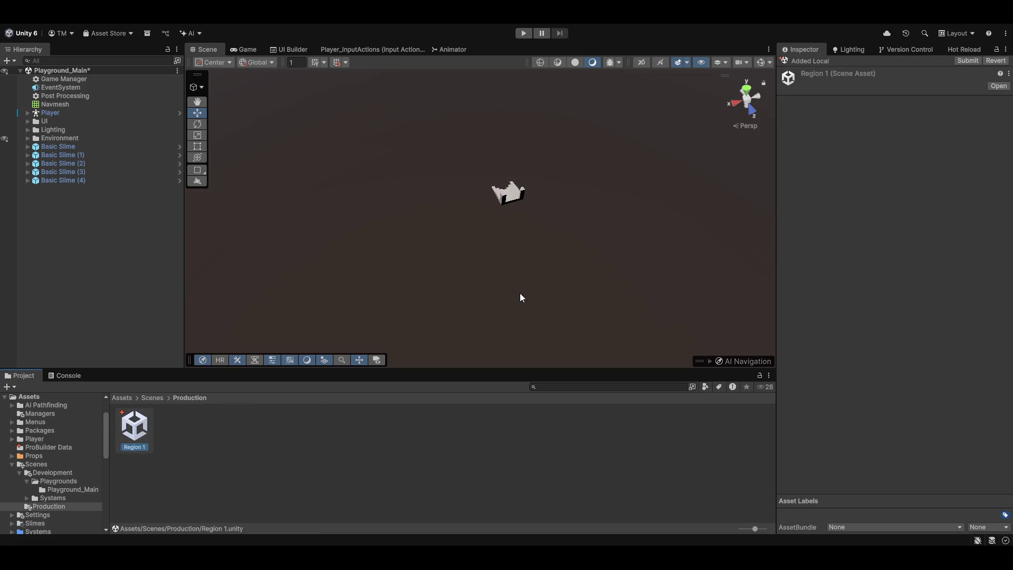
left_click(58, 79)
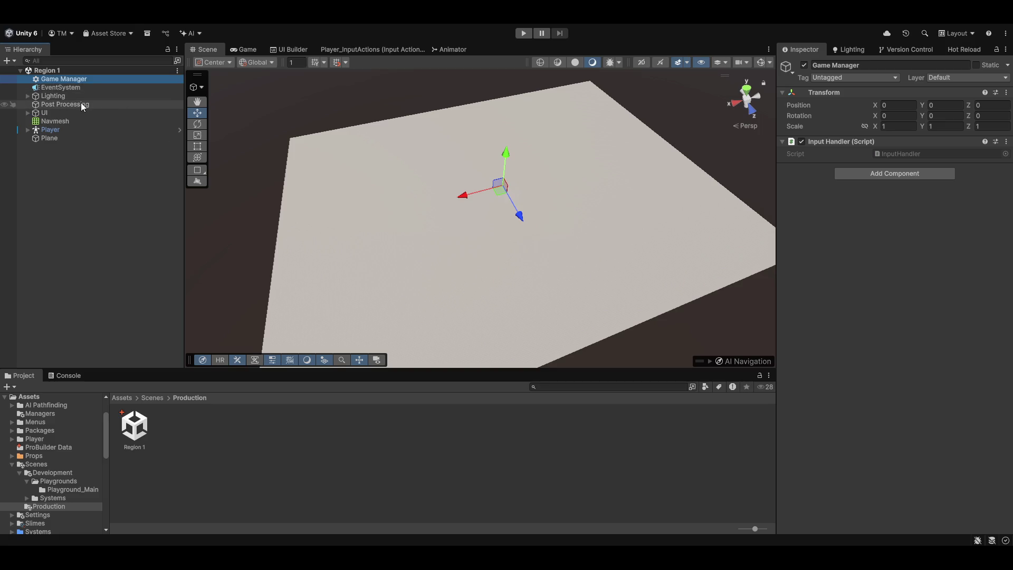
- Move Lighting and UI below Navmesh in the Hierarchy, then duplicate the ground plane
left_click_drag(69, 96, 68, 129)
left_click(86, 170)
left_click(74, 137)
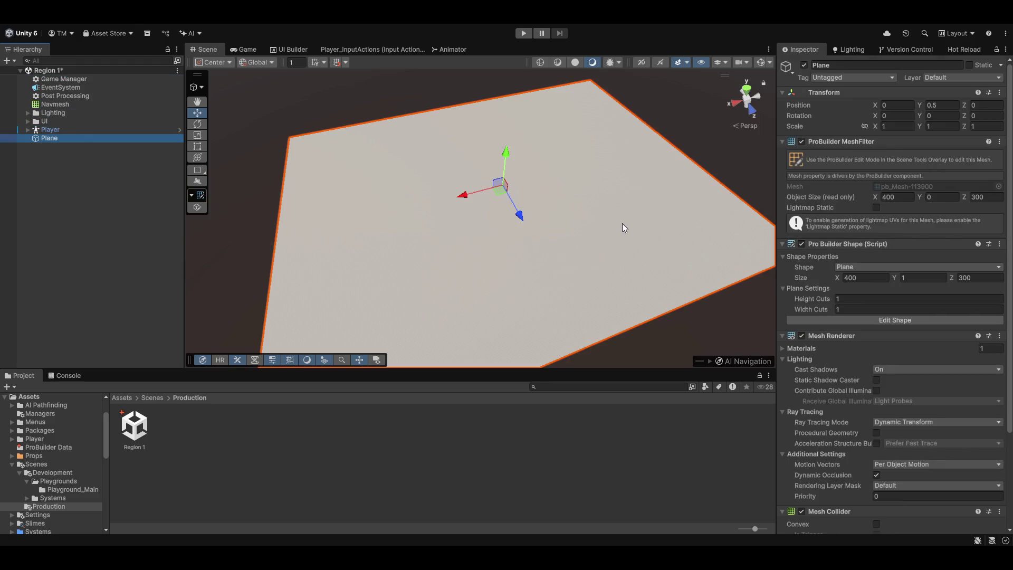
key("ctrl+d")
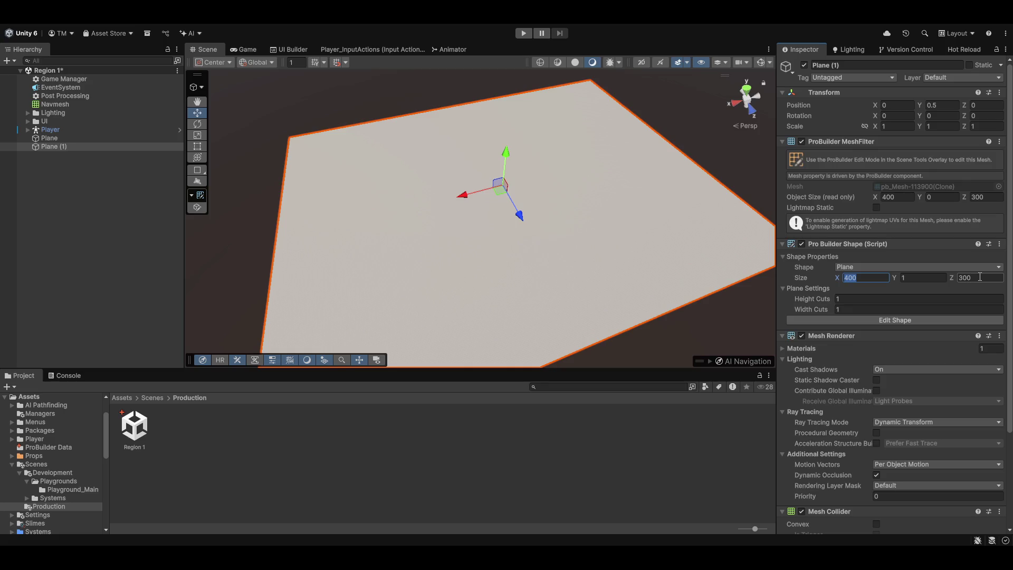
- Set the duplicated plane's Z size to 100 and drag it forward to about Z 100
left_click(980, 277)
type("100")
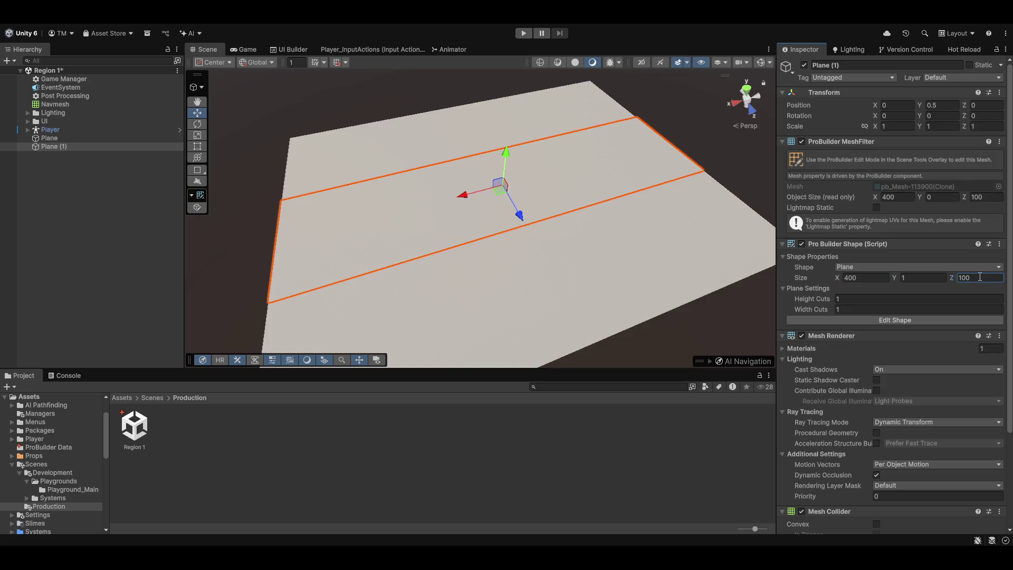
left_click_drag(420, 189, 412, 220)
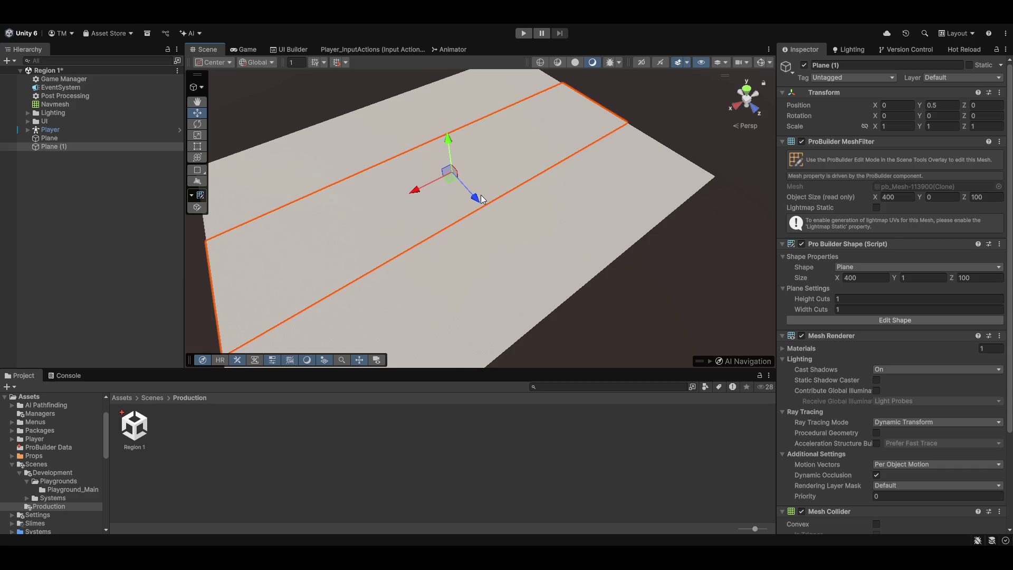
mouse_move(472, 195)
left_mouse_down()
mouse_move(570, 301)
mouse_move(656, 327)
mouse_move(623, 295)
left_mouse_up()
scroll(656, 328, "up", 1)
mouse_move(326, 99)
left_mouse_down()
mouse_move(407, 86)
mouse_move(558, 113)
mouse_move(443, 149)
mouse_move(600, 118)
mouse_move(604, 142)
left_mouse_up()
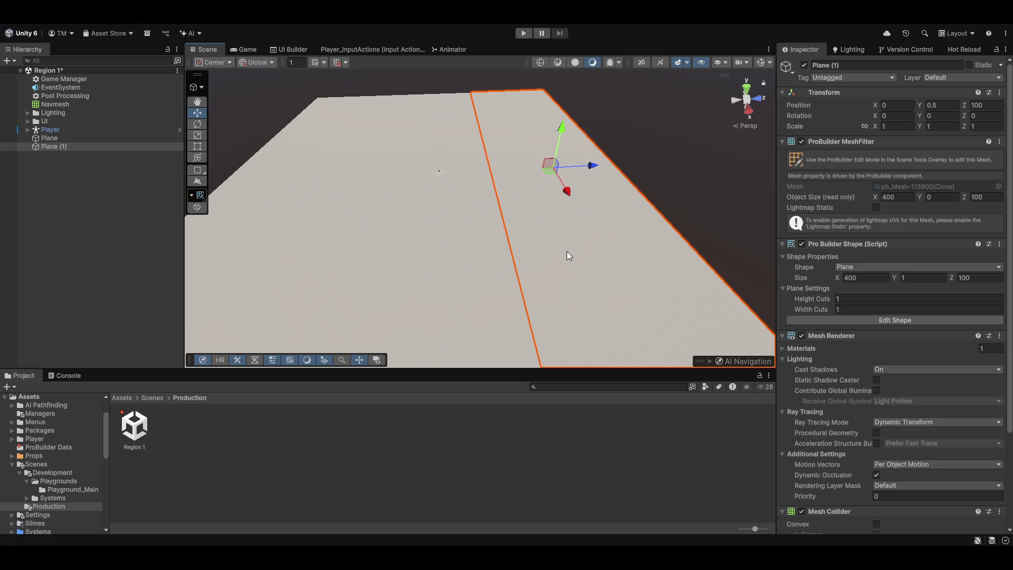
mouse_move(511, 229)
left_mouse_down()
mouse_move(470, 192)
mouse_move(482, 181)
left_mouse_up()
double_click(49, 138)
left_click(68, 130)
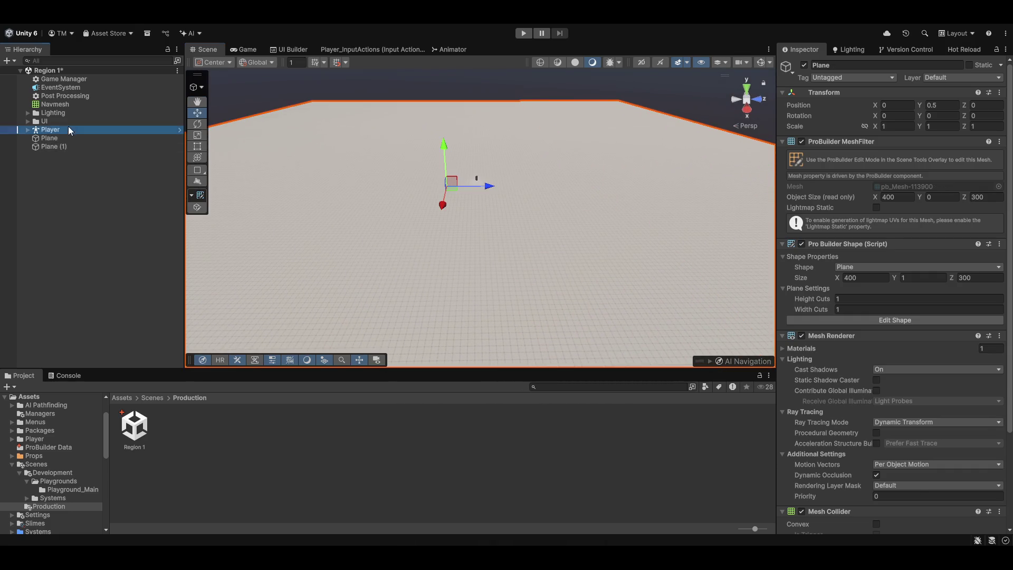
- Drag the Player across the ground toward the plane's near edge
double_click(68, 131)
left_click_drag(417, 213, 415, 207)
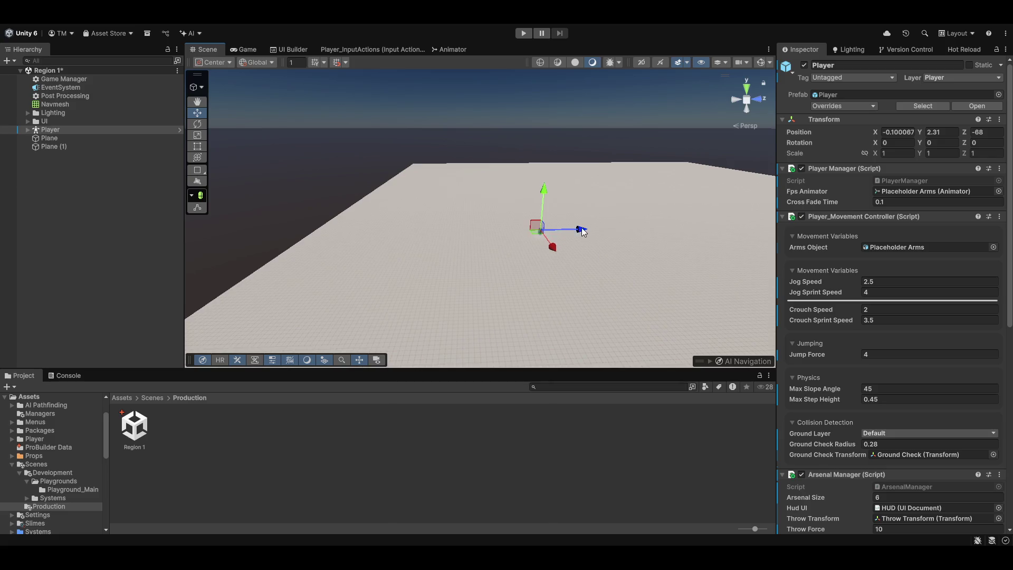
left_click_drag(585, 235, 349, 237)
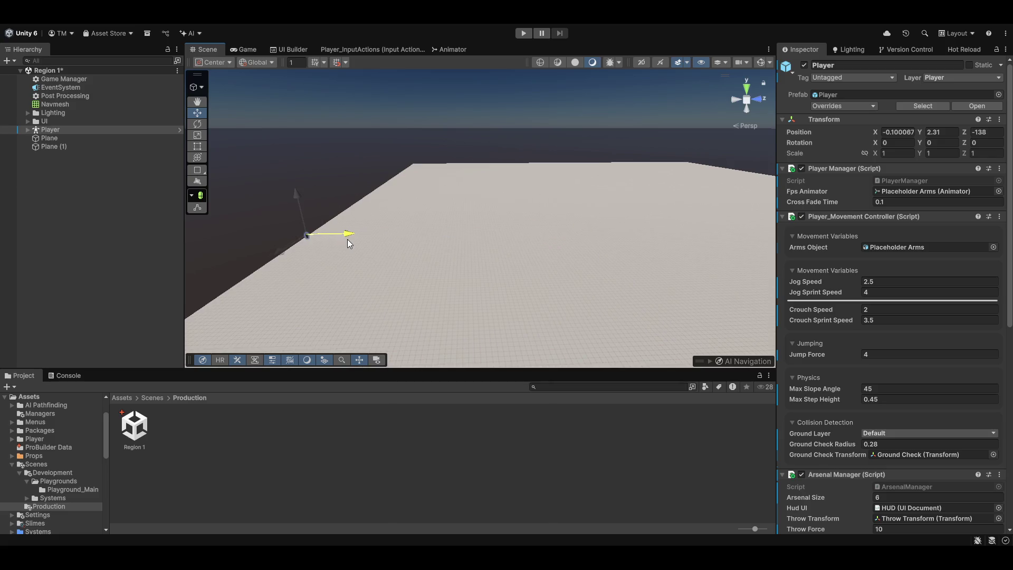
key("a")
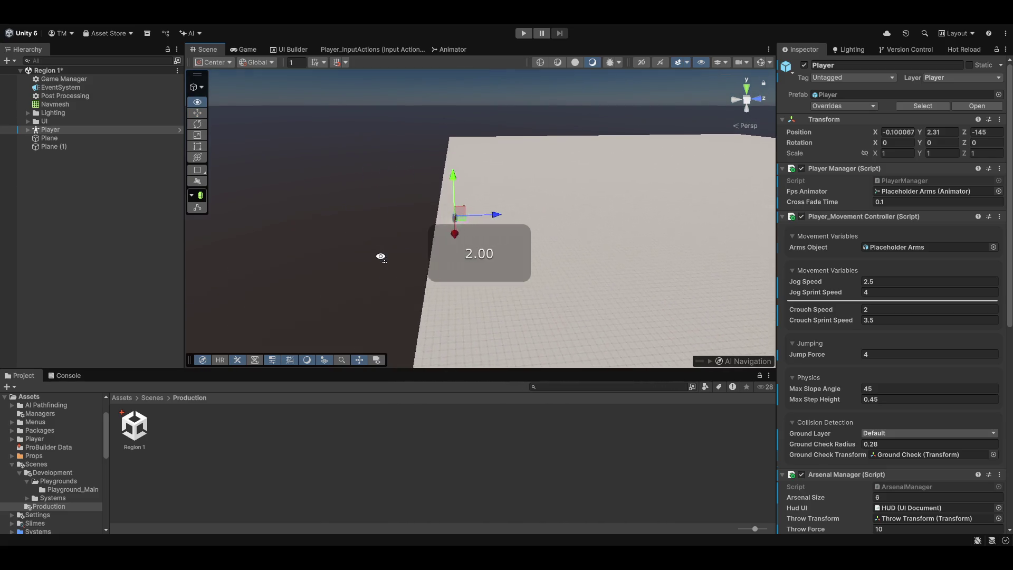
left_click_drag(530, 219, 514, 219)
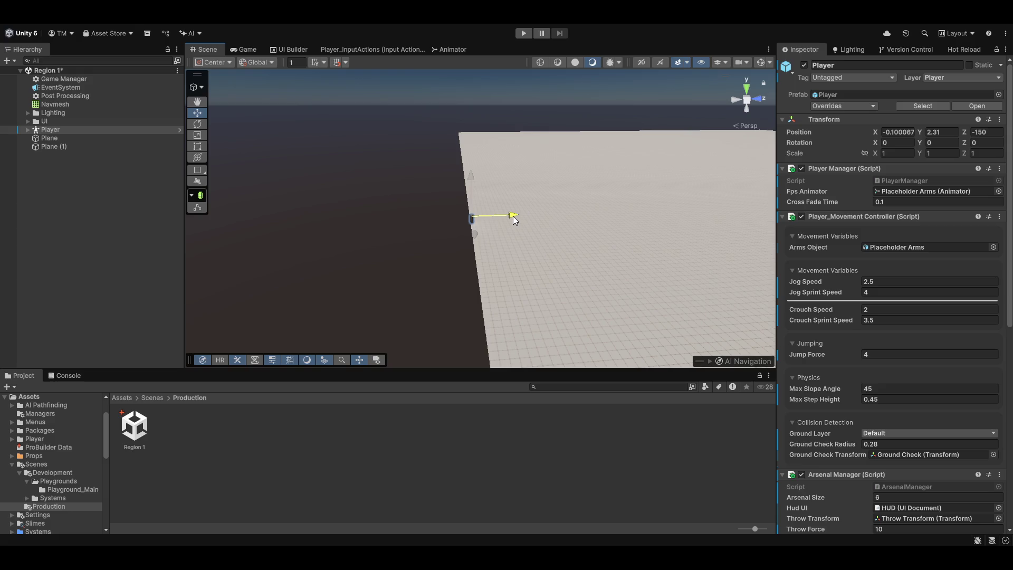
- Set the Player's position to X 0, Z -105 in the Inspector
left_click(993, 134)
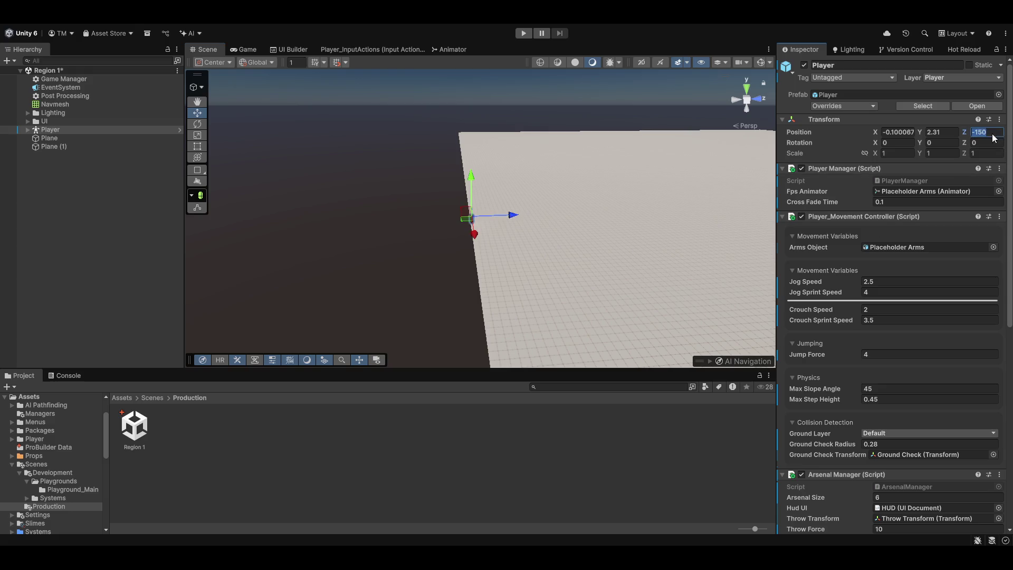
type("-105")
key("Return")
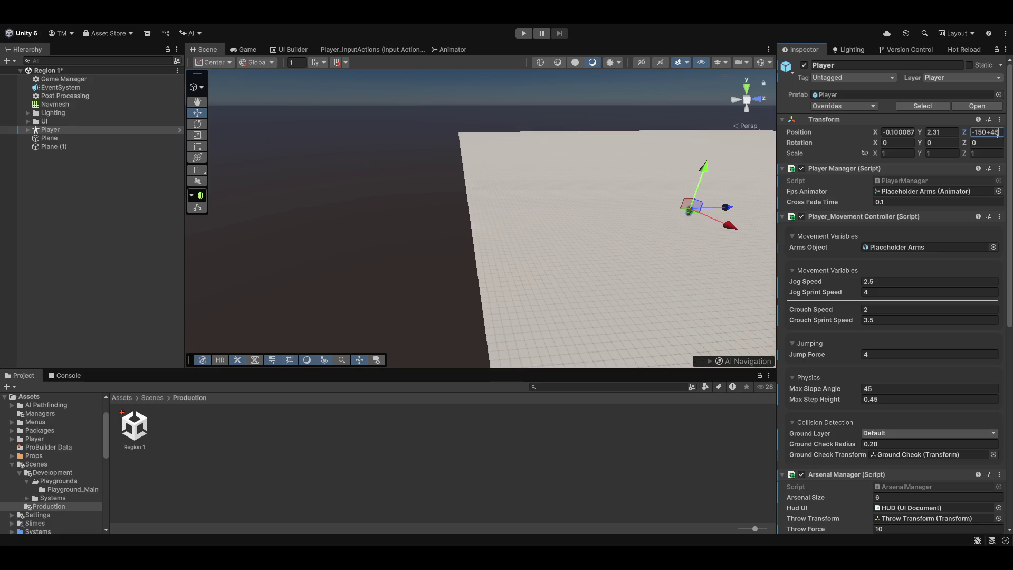
left_click(897, 132)
type("0")
left_click(939, 132)
type("0")
key("Escape")
- Orbit the view beneath the ground and select the far plane
mouse_move(657, 206)
left_mouse_down()
mouse_move(649, 180)
mouse_move(627, 226)
left_mouse_up()
scroll(717, 233, "up", 5)
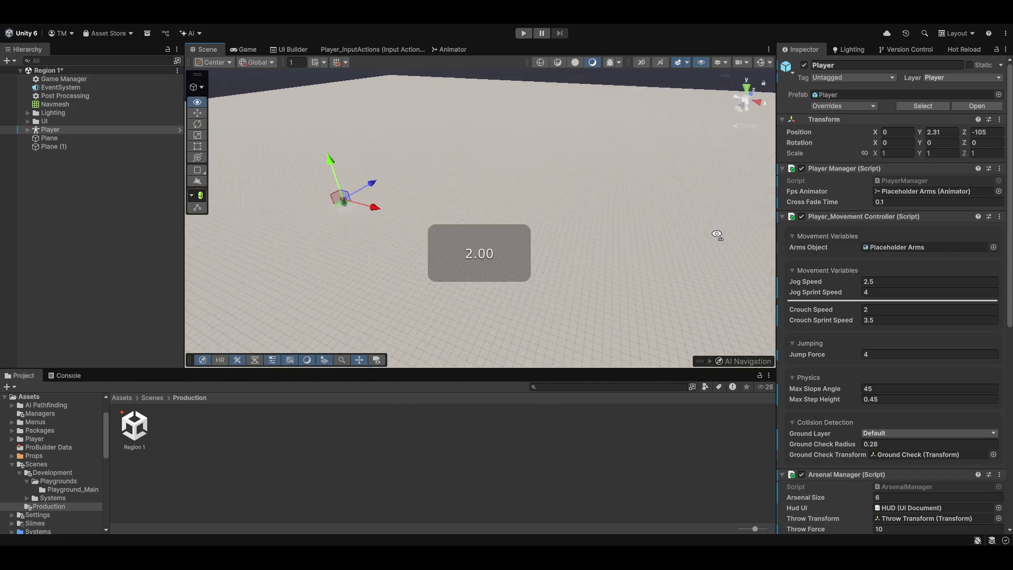
left_click_drag(495, 190, 496, 165)
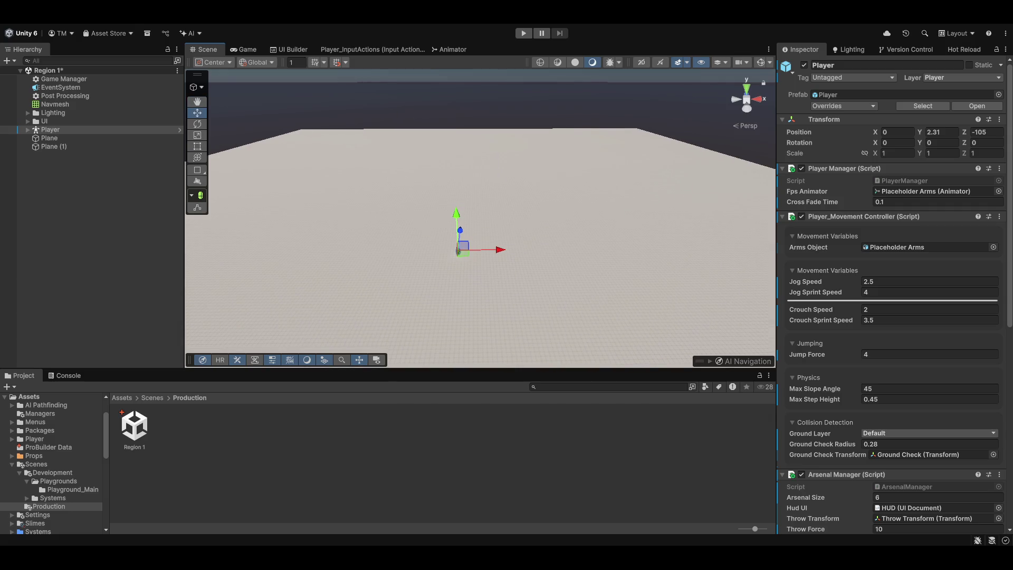
mouse_move(422, 240)
left_mouse_down()
mouse_move(429, 260)
mouse_move(420, 267)
mouse_move(433, 256)
left_mouse_up()
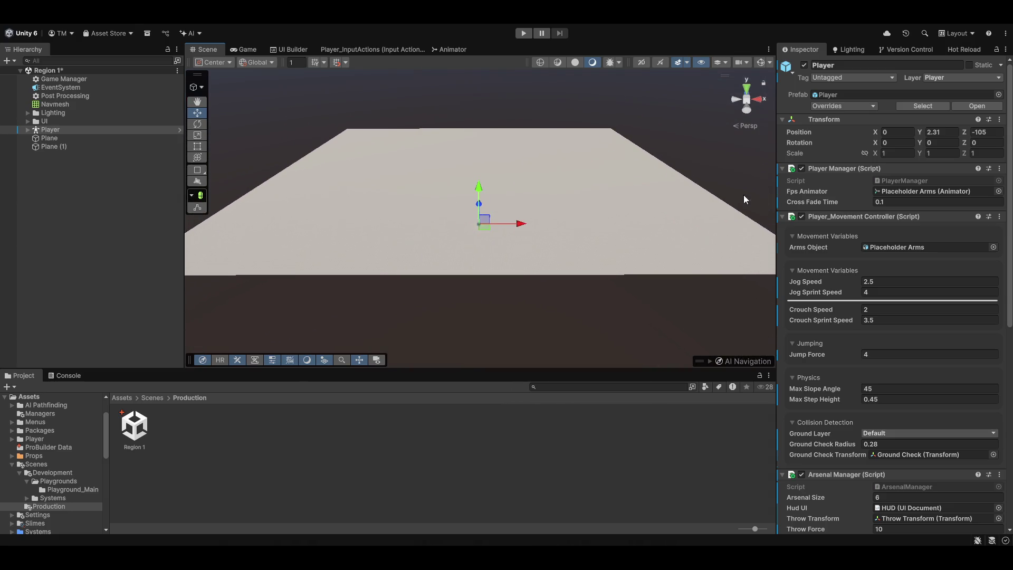
left_click(550, 144)
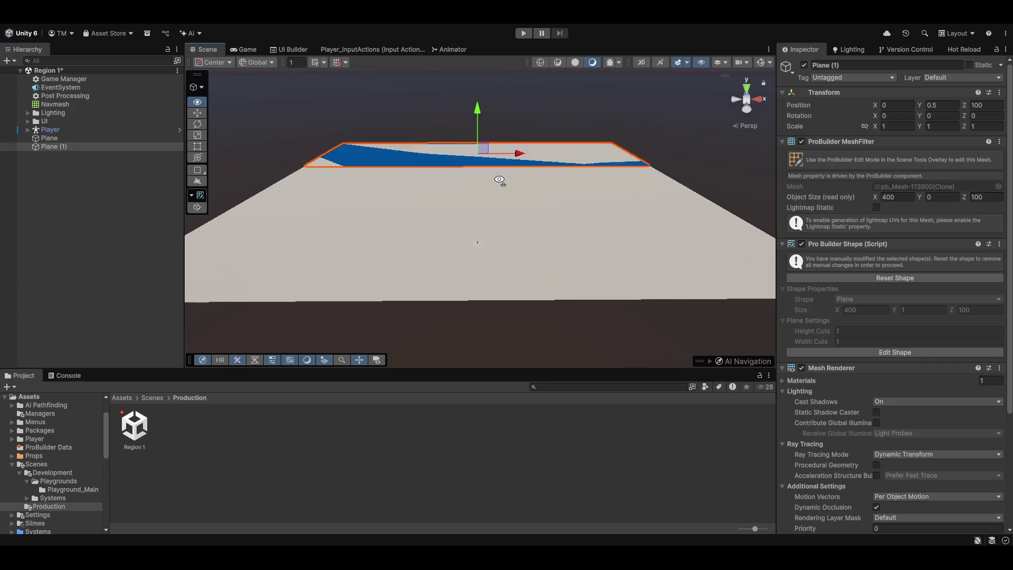
- Raise the far blue plane slightly above the ground
left_click_drag(486, 138, 497, 135)
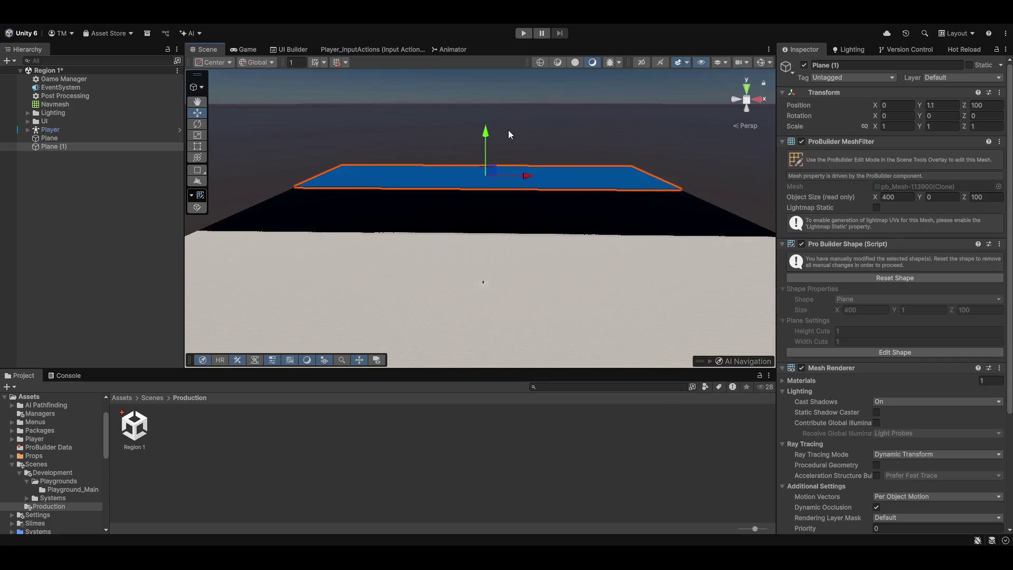
left_click(508, 130)
key("ctrl+z")
key("ctrl+z")
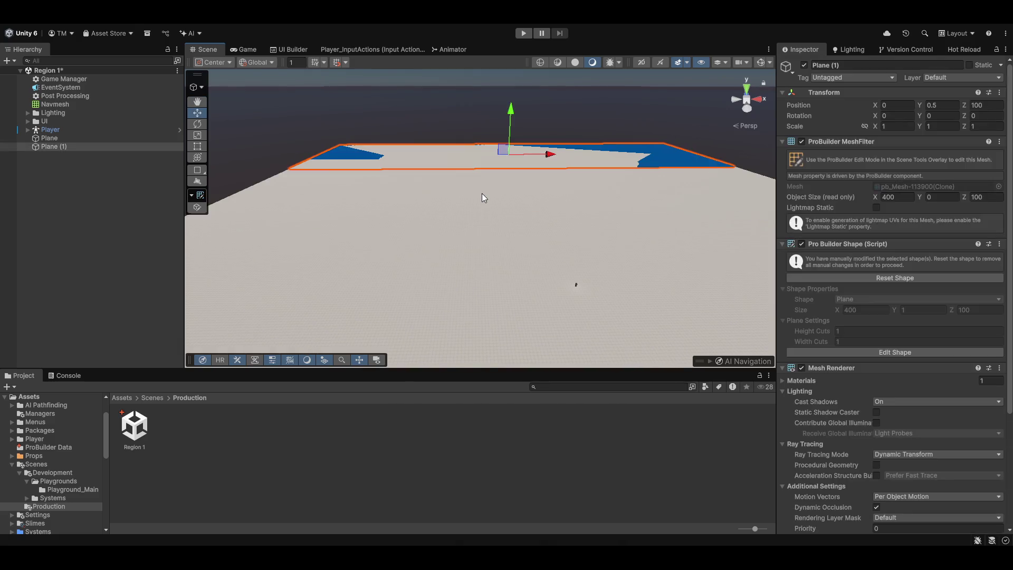
left_click_drag(575, 182, 616, 178)
mouse_move(533, 113)
left_mouse_down()
mouse_move(528, 103)
mouse_move(543, 201)
mouse_move(531, 372)
mouse_move(514, 124)
left_mouse_up()
- Set the blue plane's Mesh Renderer Cast Shadows to Off
key("e")
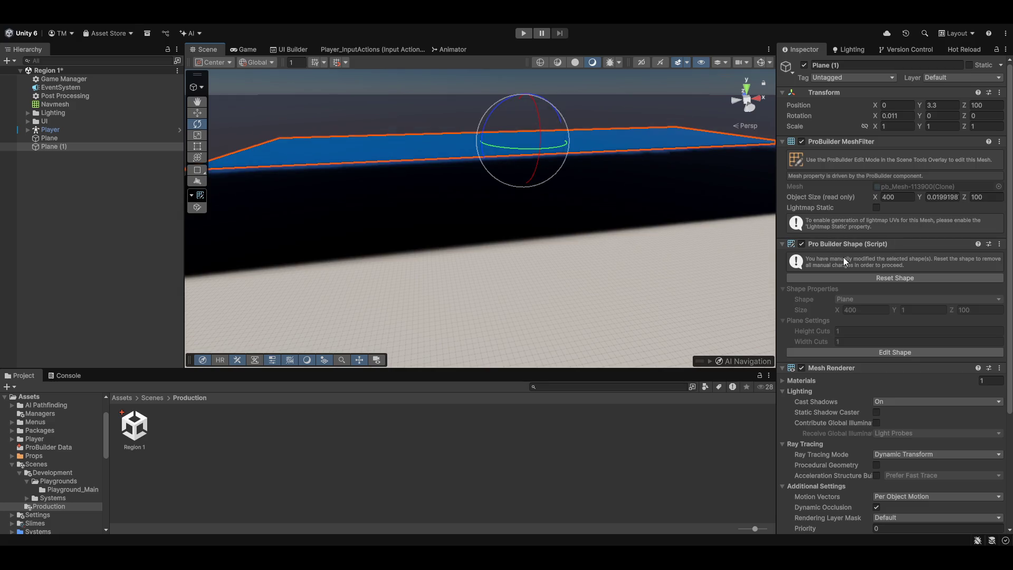
scroll(843, 257, "down", 5)
left_click(897, 249)
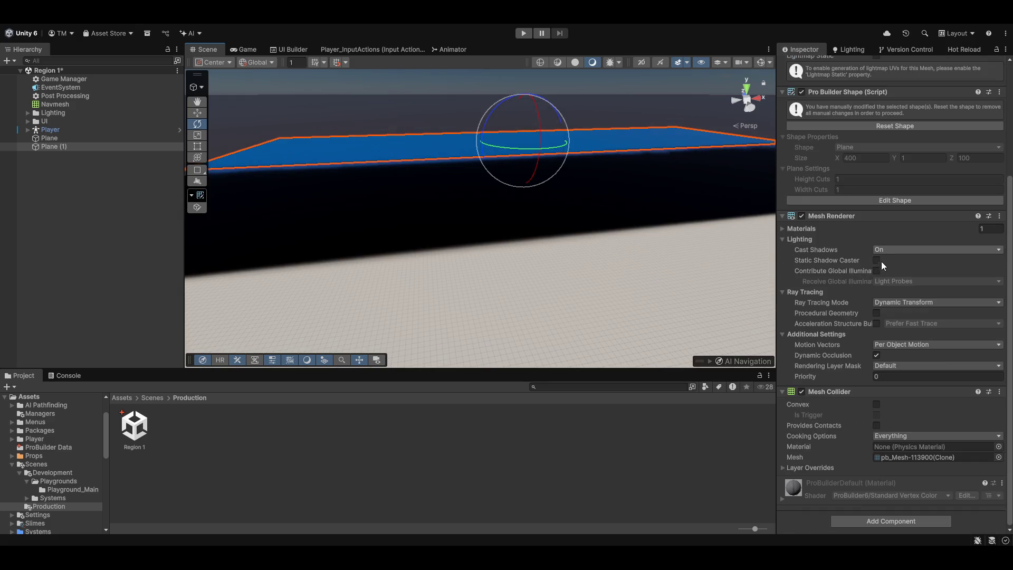
left_click(891, 261)
- Lower the blue plane slightly, then deselect it and review the river
mouse_move(528, 237)
left_mouse_down()
mouse_move(522, 208)
mouse_move(514, 212)
left_mouse_up()
key("w")
left_click_drag(431, 123, 428, 125)
mouse_move(560, 215)
left_mouse_down()
mouse_move(559, 260)
mouse_move(466, 234)
left_mouse_up()
left_click(298, 115)
left_click_drag(299, 115, 370, 195)
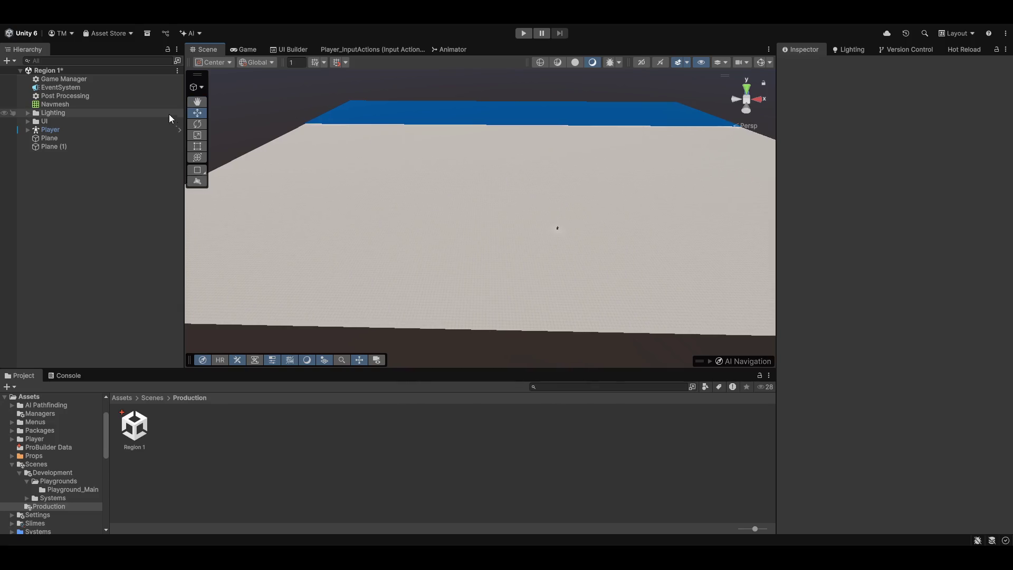
- Set the new side plane's X size to 45 and place it slightly raised along the left edge
left_click(152, 146)
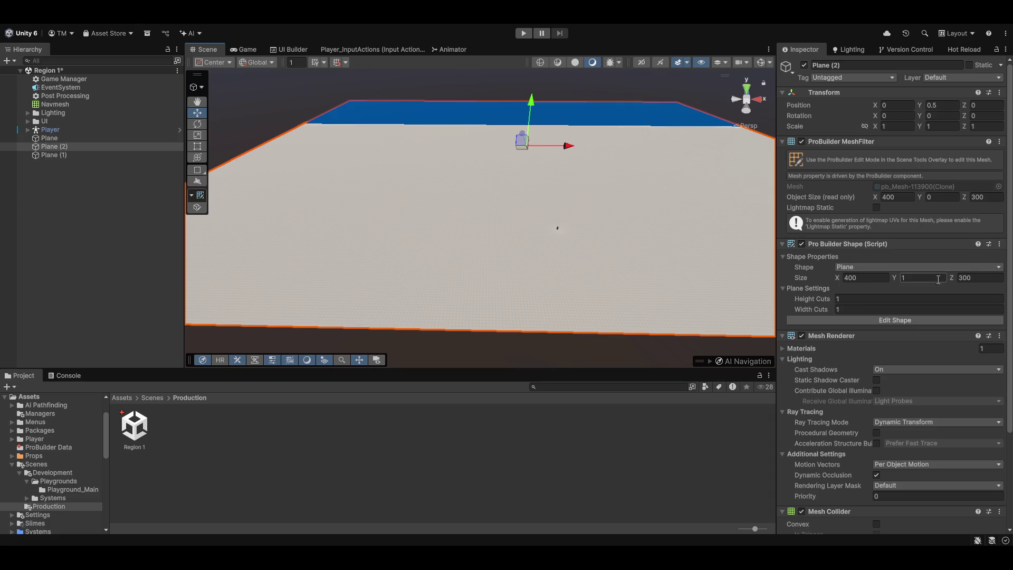
left_click(861, 278)
type("45")
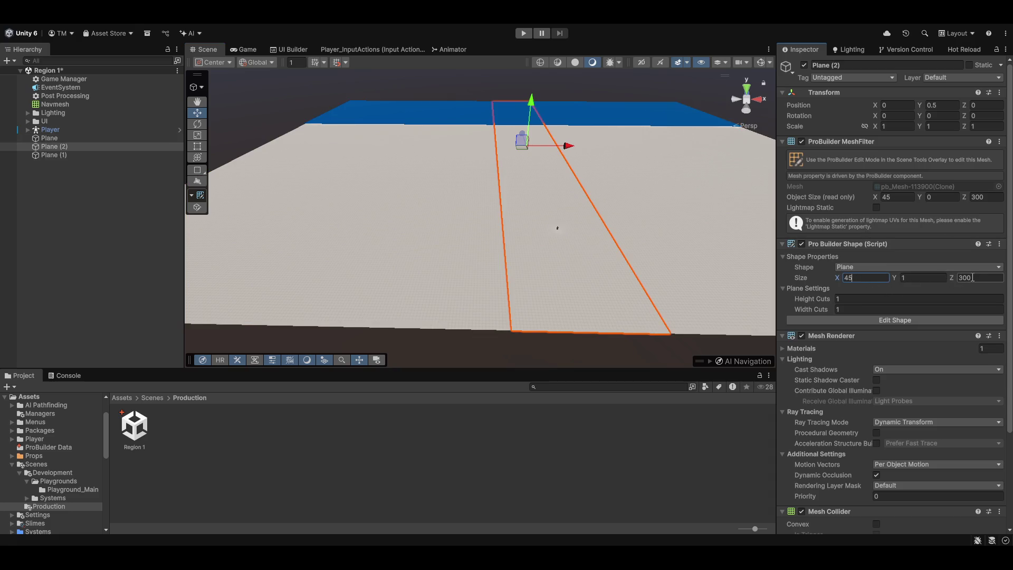
mouse_move(572, 158)
left_mouse_down()
mouse_move(318, 155)
mouse_move(345, 159)
mouse_move(332, 185)
left_mouse_up()
scroll(331, 186, "down", 5)
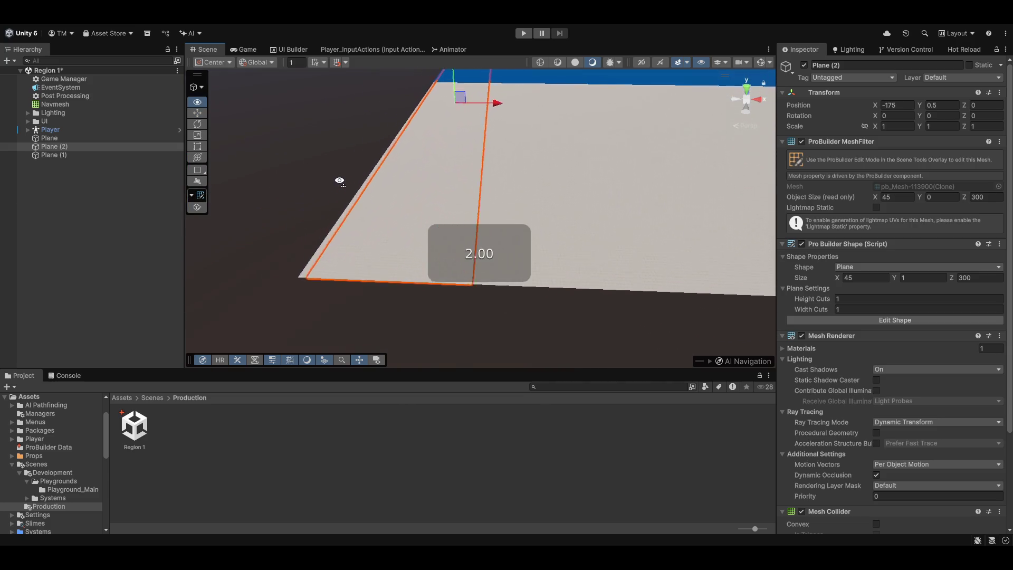
left_click_drag(554, 70, 547, 72)
mouse_move(540, 222)
left_mouse_down()
mouse_move(538, 239)
mouse_move(564, 85)
left_mouse_up()
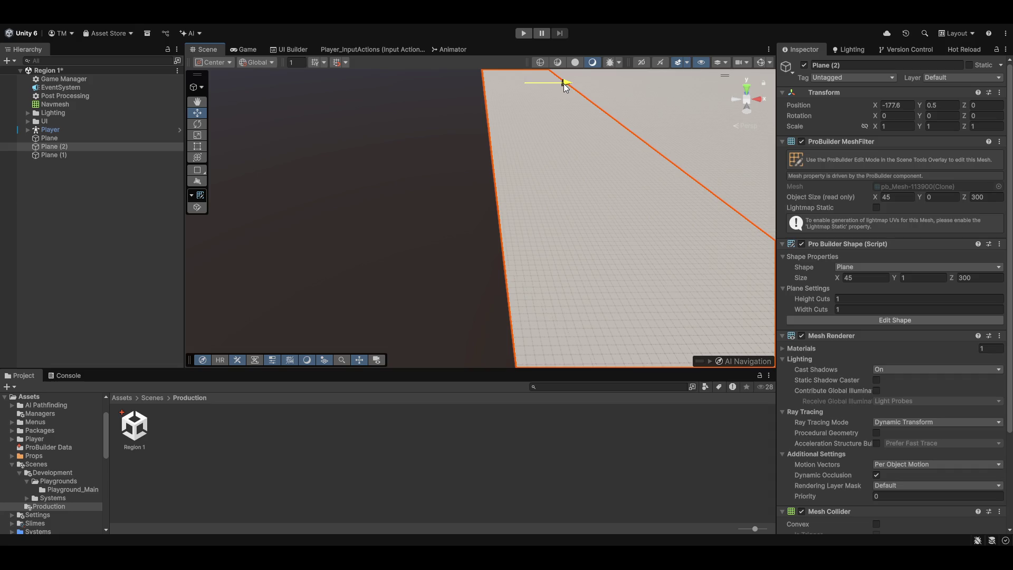
scroll(572, 133, "down", 5)
left_click_drag(488, 116, 490, 115)
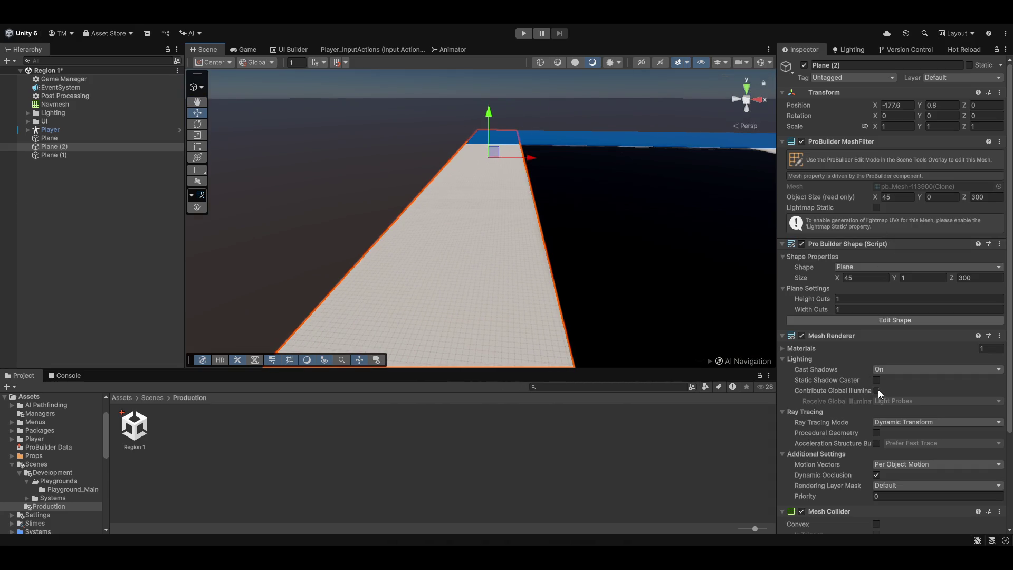
- Turn off the strip's cast shadows, then duplicate it and drag the copy toward the right edge
left_click(876, 360)
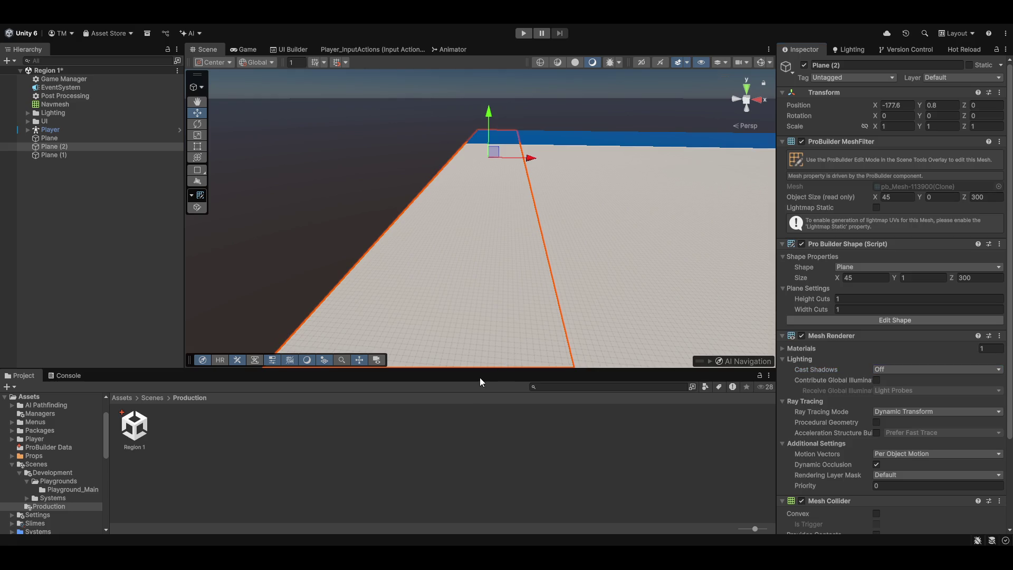
left_click(612, 145)
mouse_move(392, 129)
left_mouse_down()
mouse_move(445, 219)
mouse_move(627, 203)
mouse_move(552, 206)
left_mouse_up()
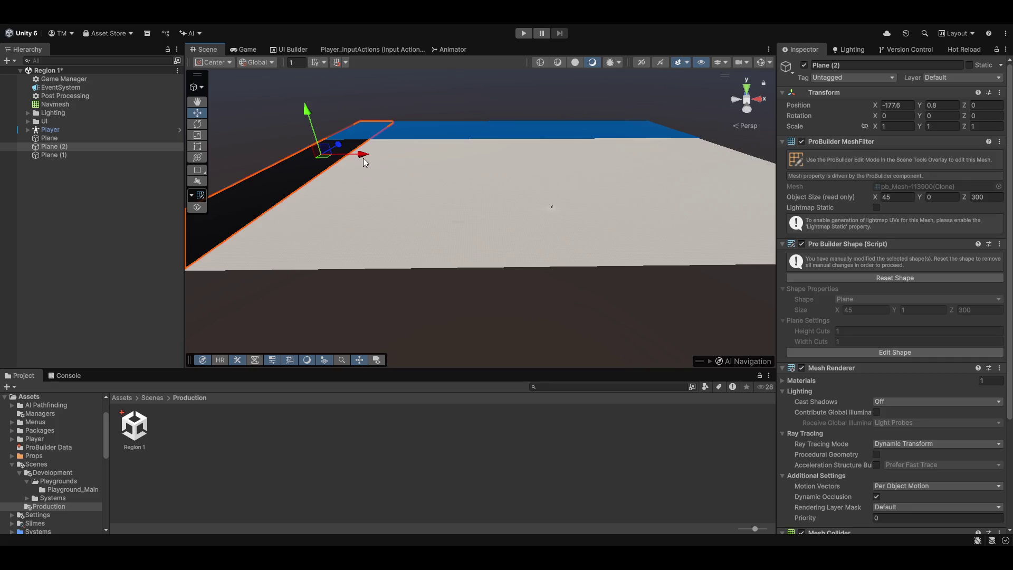
key("ctrl+d")
mouse_move(363, 157)
left_mouse_down()
mouse_move(420, 171)
mouse_move(711, 185)
left_mouse_up()
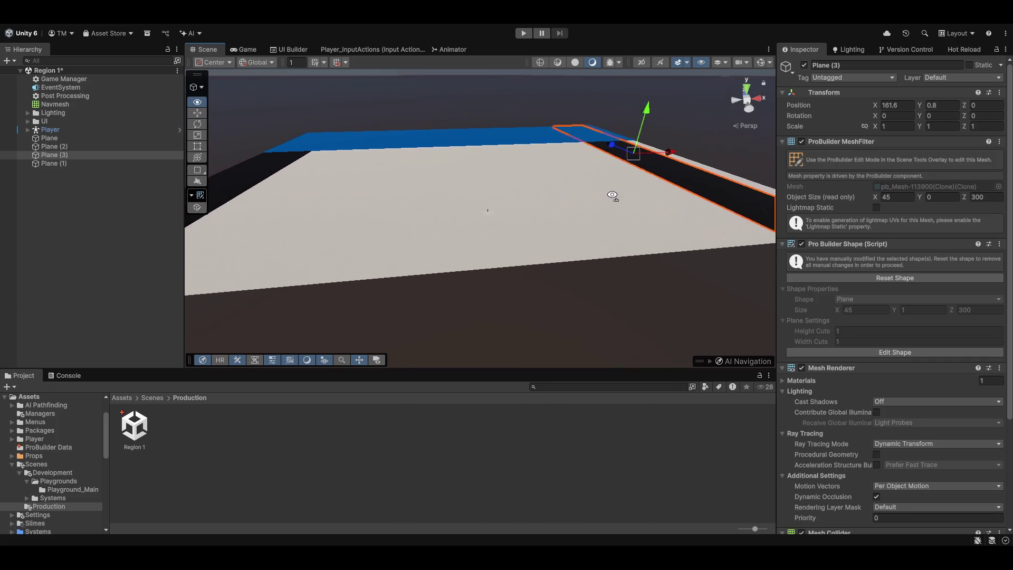
- Reset the third plane's shape, make it 25 wide, move it to X 187.7 and flip its normals
scroll(589, 184, "up", 2)
mouse_move(590, 185)
left_mouse_down()
mouse_move(550, 187)
mouse_move(574, 189)
left_mouse_up()
left_click(550, 187)
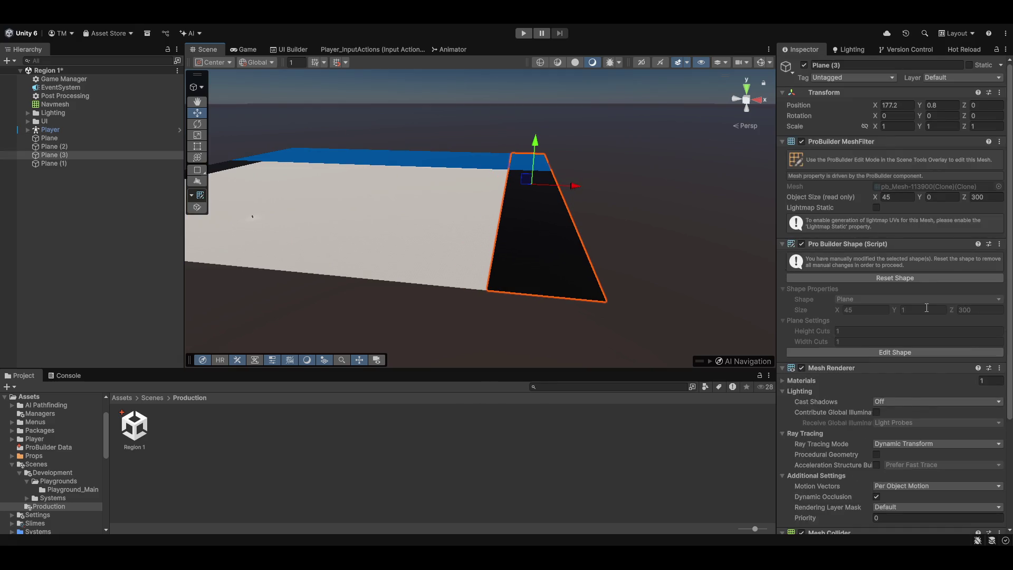
left_click(894, 278)
type("25")
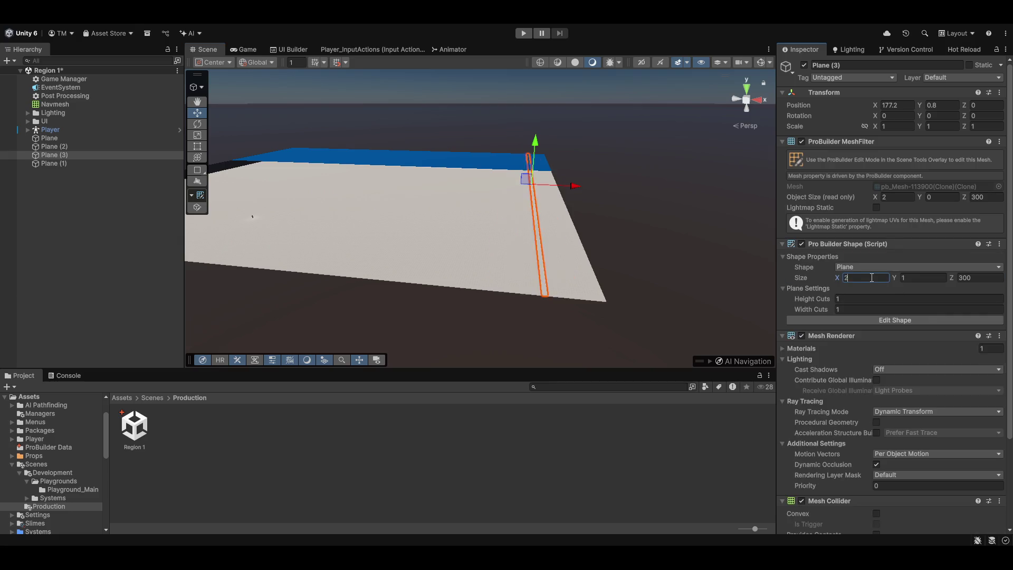
left_click_drag(570, 192, 587, 193)
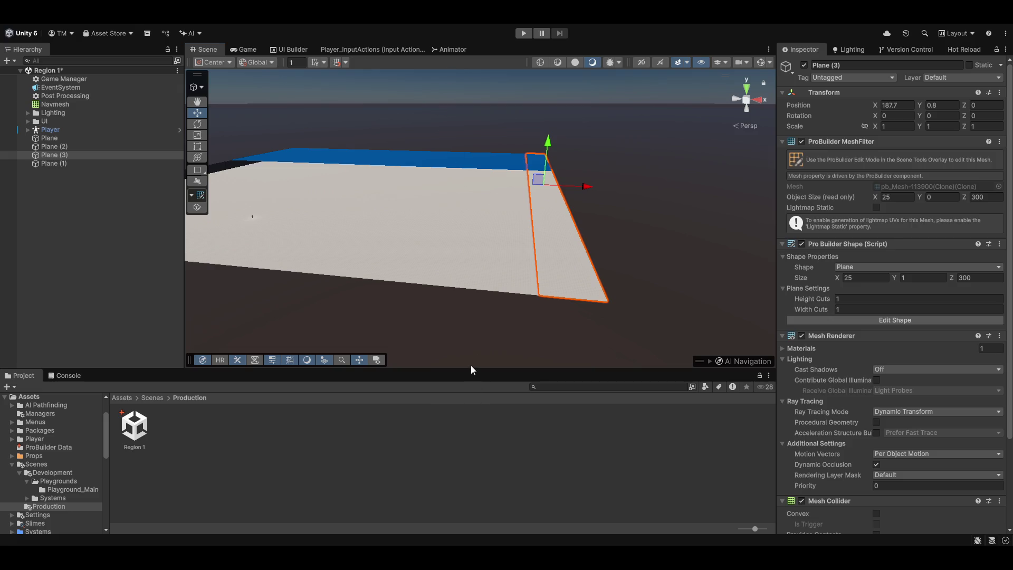
key("alt+n")
- Fly the view forward over the ground to inspect the framed layout
left_click(618, 180)
mouse_move(619, 180)
left_mouse_down()
mouse_move(606, 249)
mouse_move(680, 241)
mouse_move(624, 207)
mouse_move(633, 200)
mouse_move(445, 244)
mouse_move(516, 226)
mouse_move(497, 222)
mouse_move(589, 222)
mouse_move(258, 219)
mouse_move(426, 220)
mouse_move(440, 312)
mouse_move(233, 335)
mouse_move(170, 346)
mouse_move(153, 361)
mouse_move(184, 346)
mouse_move(295, 328)
mouse_move(422, 334)
mouse_move(441, 346)
left_mouse_up()
key("w")
scroll(432, 269, "up", 2)
scroll(262, 339, "up", 1)
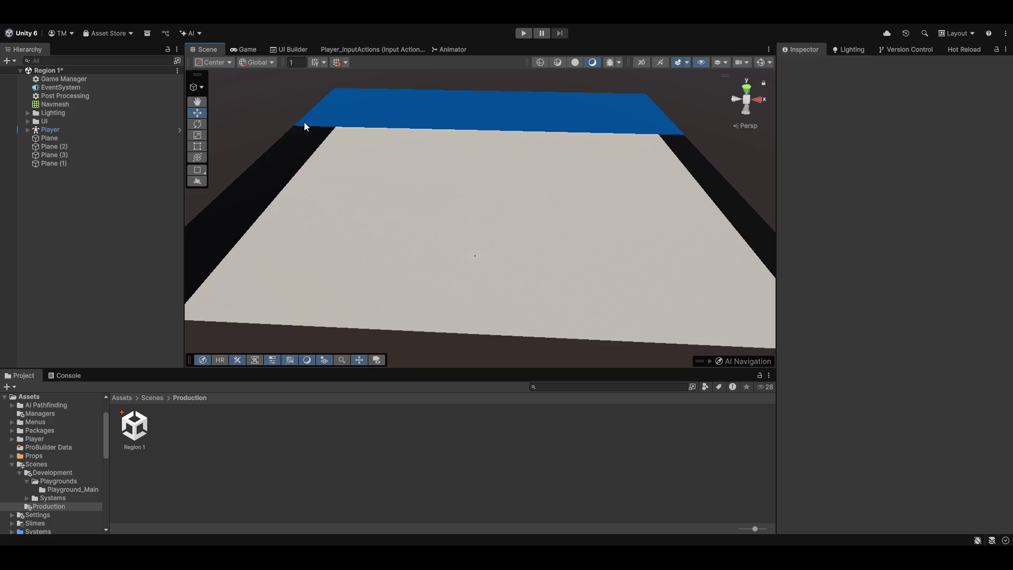
- Add a default 1 × 1 × 1 cube to Region 1 with Ctrl+Shift+C
left_click_drag(309, 196, 330, 188)
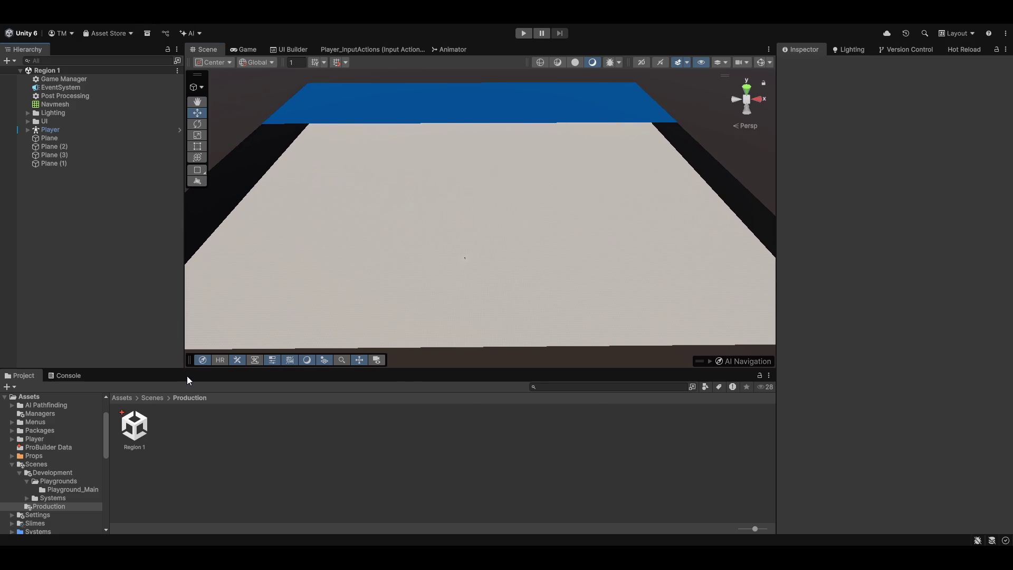
key("ctrl+shift+c")
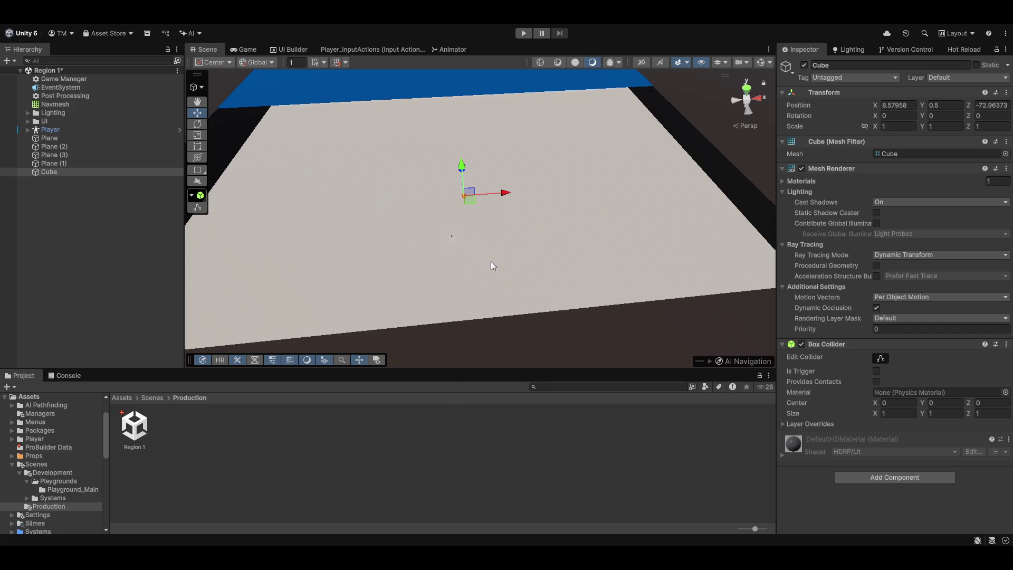
- Scale the Cube up to about 16 units, stretch it tall, and place it at the ground's near corner
mouse_move(500, 186)
left_mouse_down()
mouse_move(479, 153)
mouse_move(516, 190)
mouse_move(507, 243)
mouse_move(755, 293)
left_mouse_up()
key("r")
mouse_move(484, 208)
left_mouse_down()
mouse_move(492, 221)
mouse_move(301, 217)
mouse_move(443, 287)
mouse_move(353, 300)
mouse_move(516, 317)
mouse_move(468, 301)
mouse_move(422, 263)
mouse_move(417, 272)
left_mouse_up()
key("w")
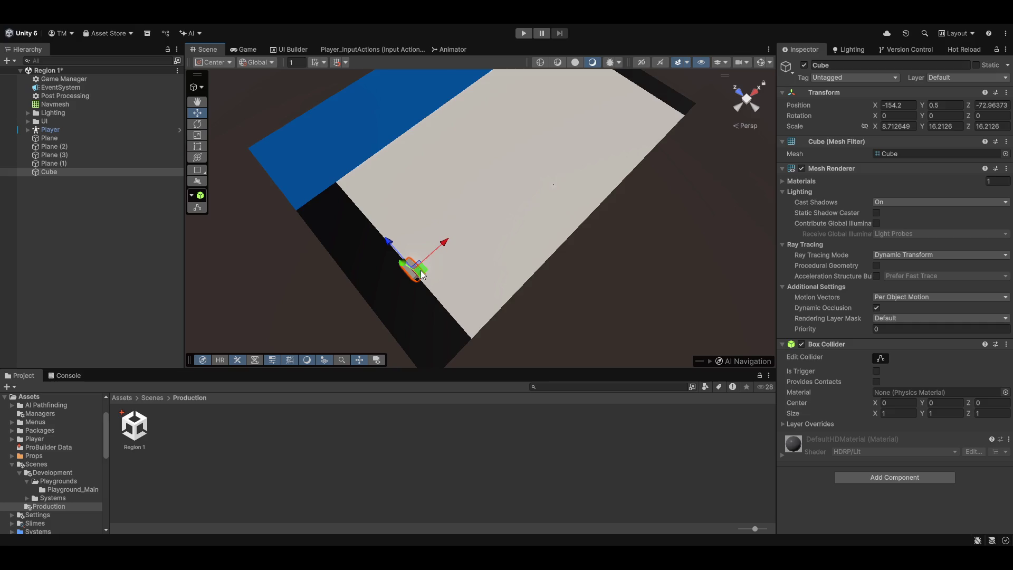
mouse_move(420, 270)
left_mouse_down()
mouse_move(477, 341)
mouse_move(510, 322)
mouse_move(492, 274)
mouse_move(516, 351)
mouse_move(361, 344)
mouse_move(377, 247)
mouse_move(350, 171)
left_mouse_up()
key("e")
key("r")
key("w")
mouse_move(393, 245)
left_mouse_down()
mouse_move(378, 219)
mouse_move(395, 237)
mouse_move(505, 270)
mouse_move(489, 297)
mouse_move(510, 314)
mouse_move(547, 261)
mouse_move(493, 287)
mouse_move(382, 286)
left_mouse_up()
- Duplicate the tall cube as Cube (1) and slide it along the ground's edge
key("ctrl+d")
key("e")
key("r")
key("w")
mouse_move(486, 292)
left_mouse_down()
mouse_move(497, 290)
mouse_move(500, 242)
mouse_move(463, 265)
mouse_move(566, 240)
mouse_move(537, 211)
mouse_move(455, 208)
mouse_move(465, 210)
left_mouse_up()
- Remove the extra duplicate and stretch Cube (1) along Z to about 332
key("ctrl+d")
key("ctrl+z")
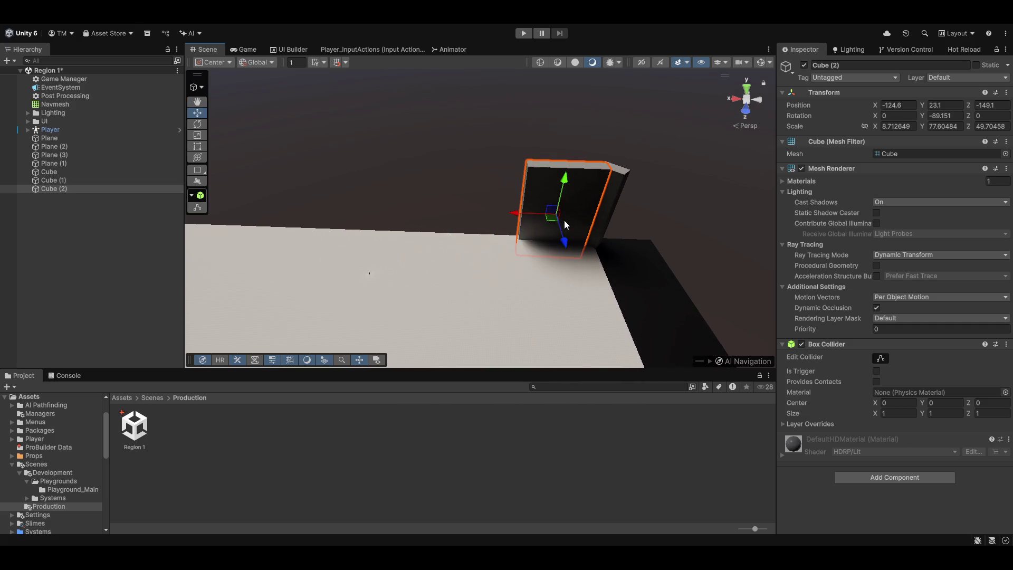
key("ctrl+z")
key("r")
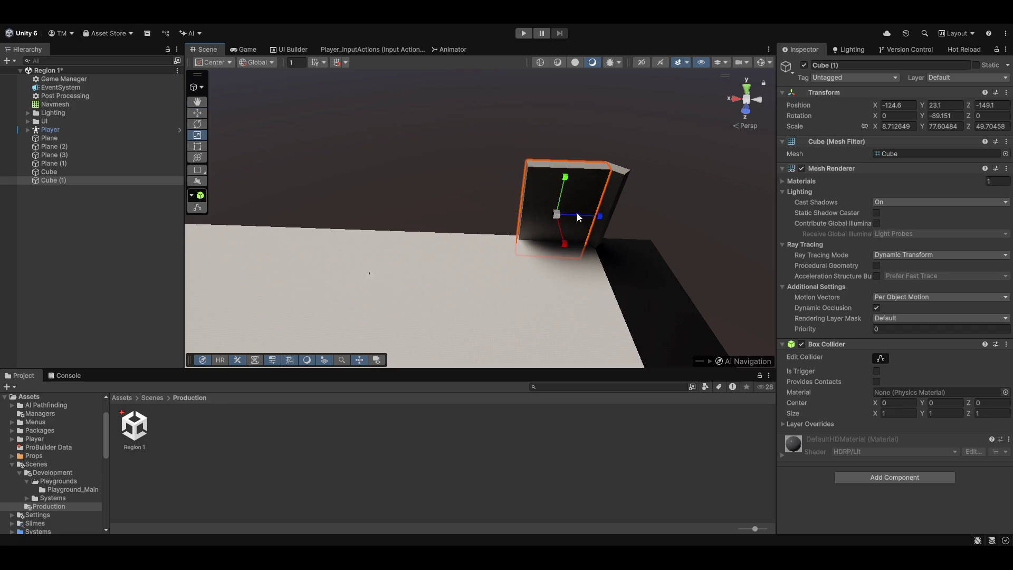
left_click_drag(601, 216, 813, 227)
- Position the long wall flush with the ground edge at about X 9.2, Z -114
key("w")
mouse_move(556, 217)
left_mouse_down()
mouse_move(383, 215)
mouse_move(396, 216)
left_mouse_up()
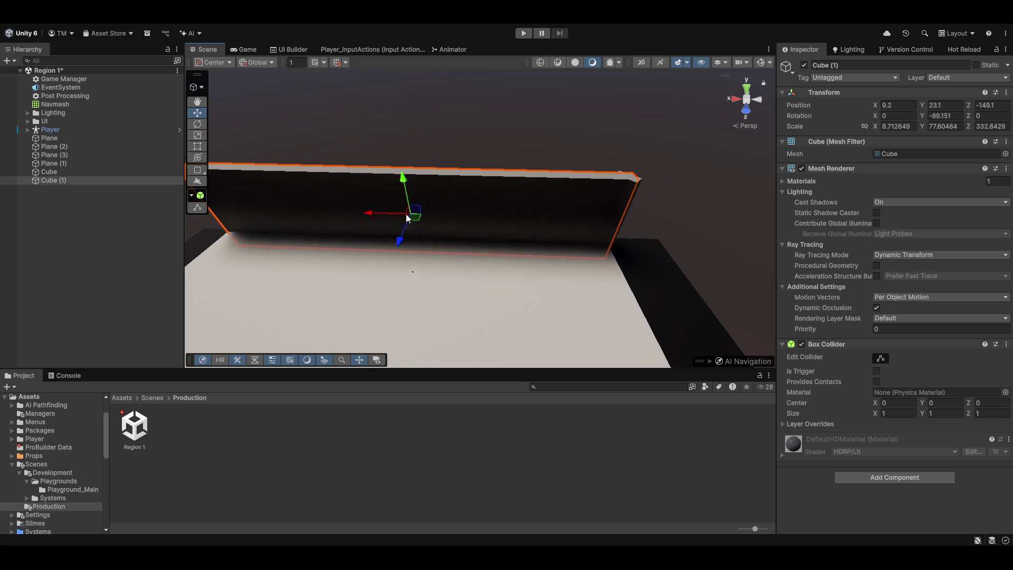
left_click(423, 168)
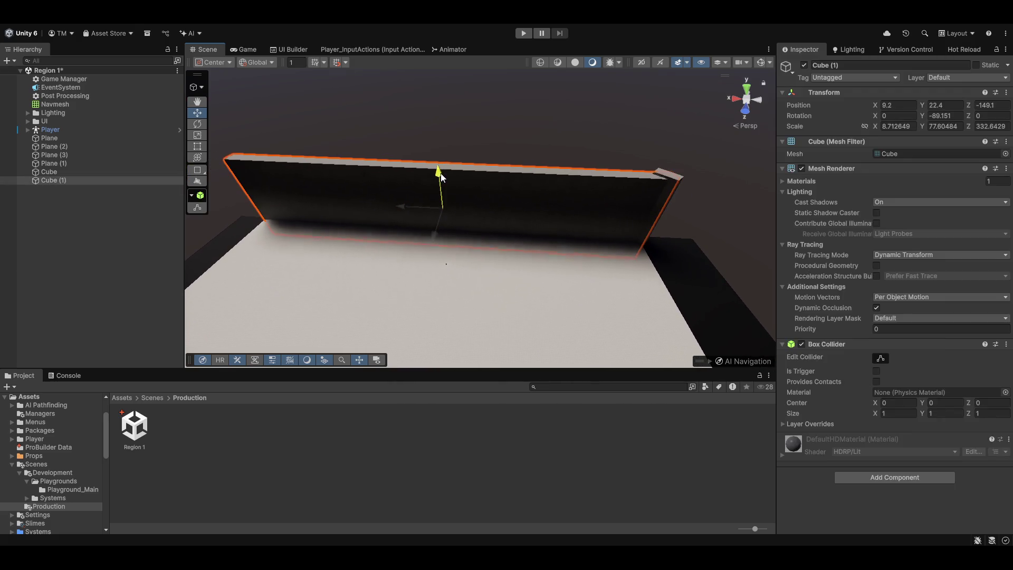
left_click(691, 176)
mouse_move(691, 175)
left_mouse_down()
mouse_move(594, 192)
mouse_move(505, 191)
mouse_move(508, 235)
mouse_move(477, 250)
mouse_move(441, 262)
mouse_move(357, 262)
mouse_move(334, 285)
mouse_move(303, 281)
mouse_move(463, 178)
mouse_move(437, 153)
left_mouse_up()
left_click(505, 192)
left_click_drag(437, 154, 453, 166)
key("w")
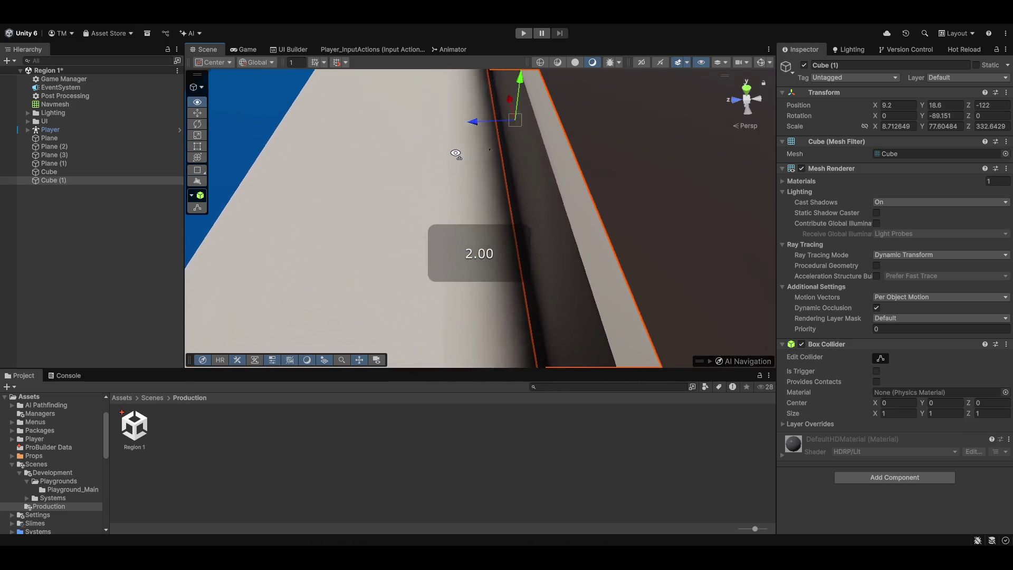
mouse_move(491, 110)
left_mouse_down()
mouse_move(464, 110)
mouse_move(468, 158)
mouse_move(507, 186)
mouse_move(489, 124)
mouse_move(501, 127)
mouse_move(511, 186)
mouse_move(481, 182)
left_mouse_up()
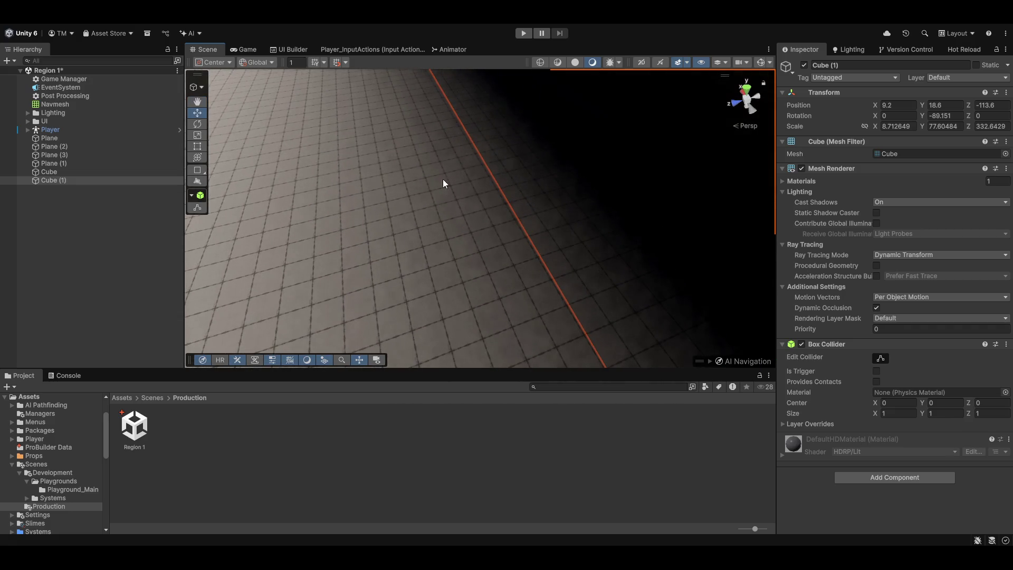
left_click(51, 95)
- In the Post Processing volume's SSGI, enable the Tracing override and set it to Ray Tracing
scroll(818, 293, "down", 10)
scroll(818, 297, "down", 10)
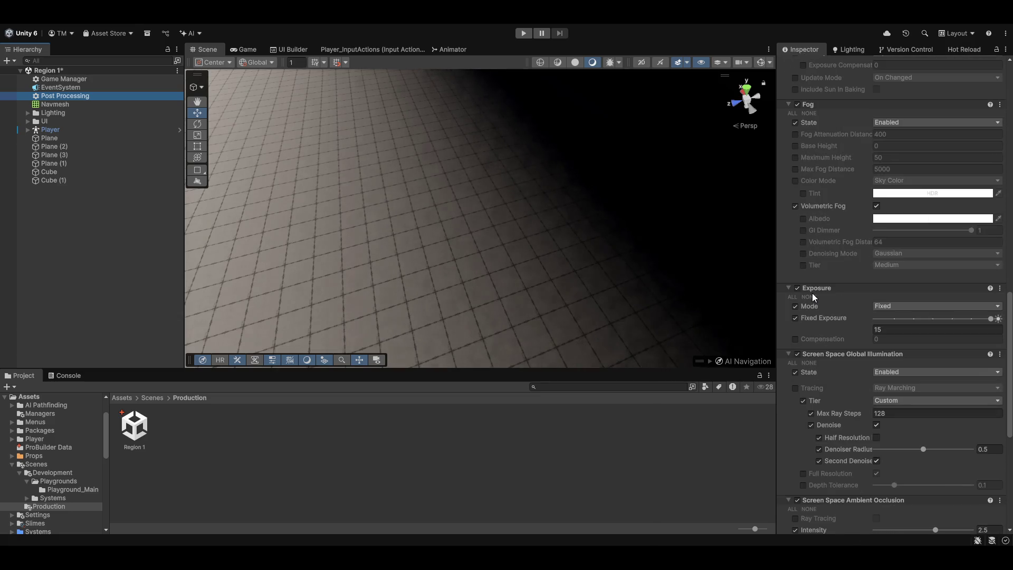
left_click(798, 354)
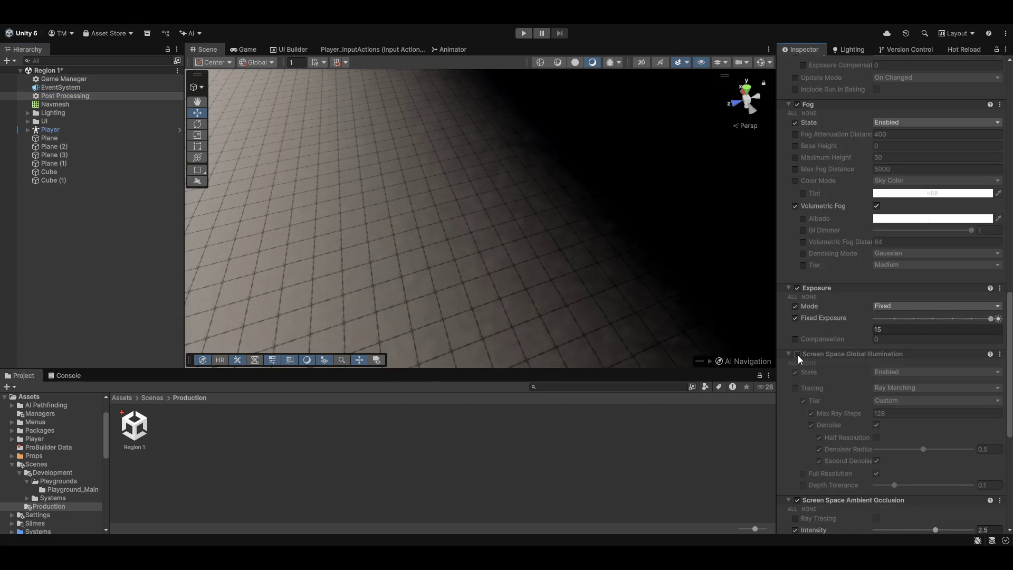
left_click(798, 356)
left_click(883, 371)
left_click(888, 382)
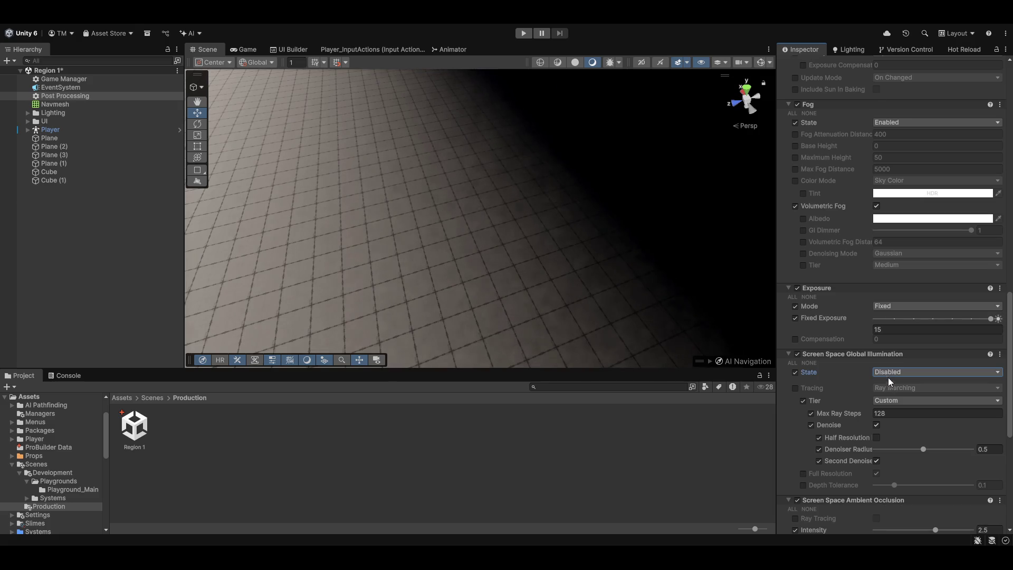
left_click(807, 388)
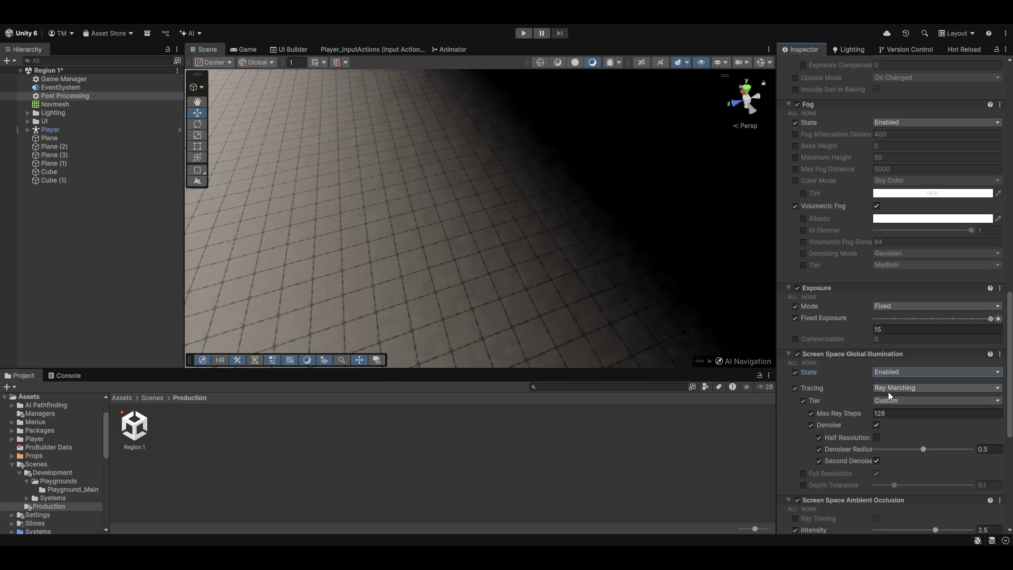
left_click(900, 388)
left_click(900, 411)
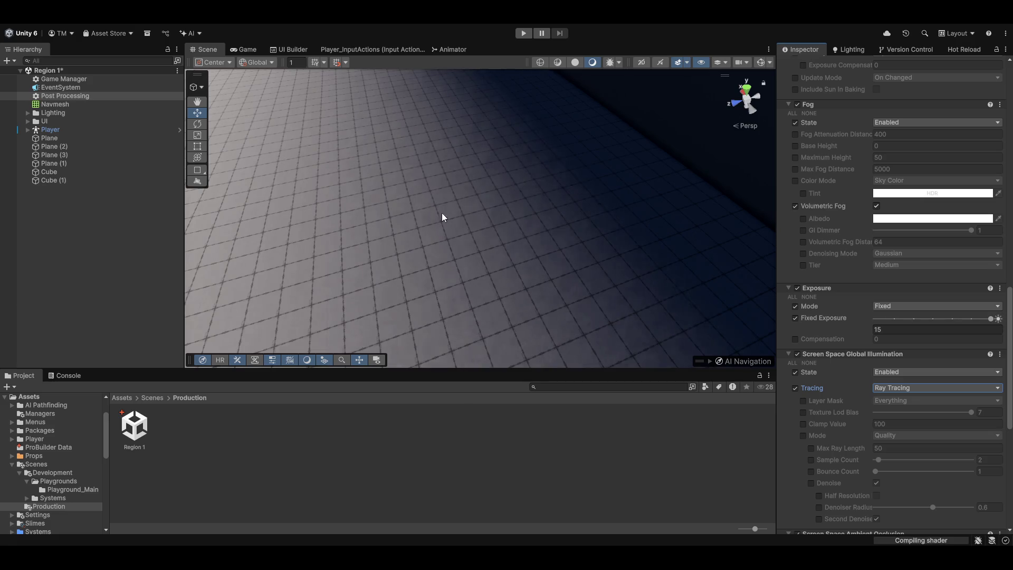
- Enable the ray tracing Mode override and raise Max Ray Length to about 347
mouse_move(507, 158)
left_mouse_down()
mouse_move(515, 169)
mouse_move(453, 153)
mouse_move(459, 122)
left_mouse_up()
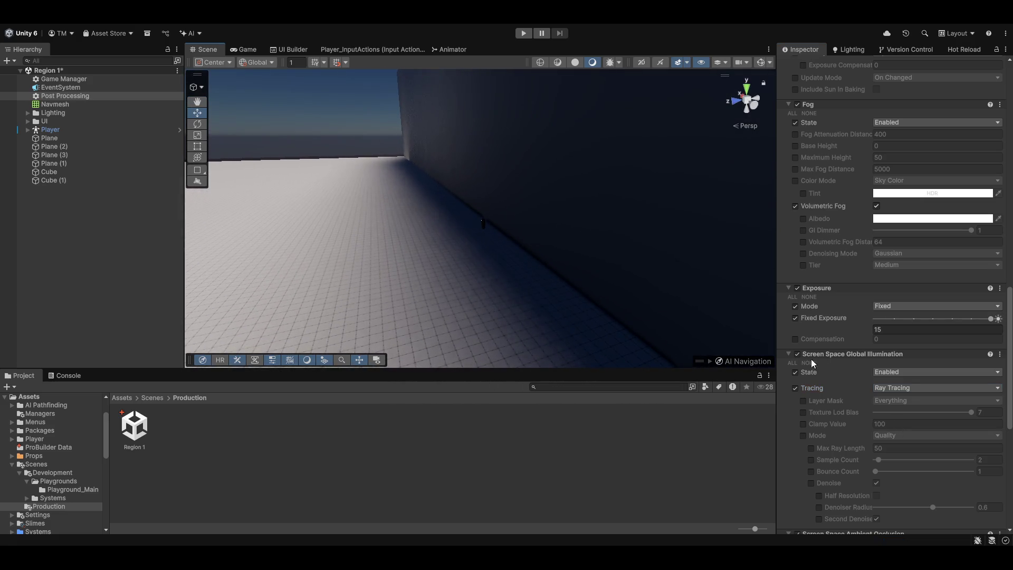
scroll(849, 403, "down", 2)
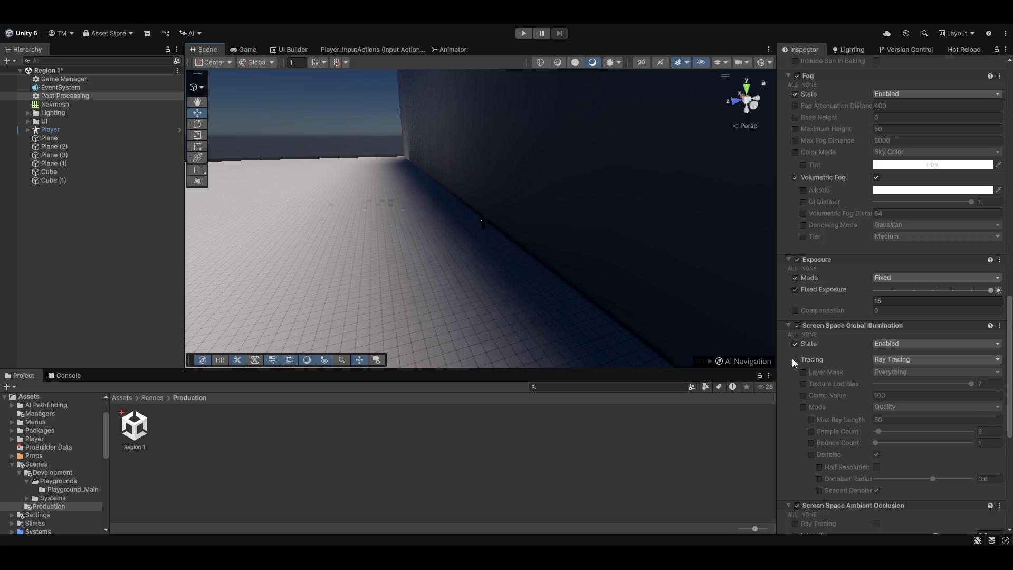
scroll(895, 340, "down", 4)
left_click(794, 448)
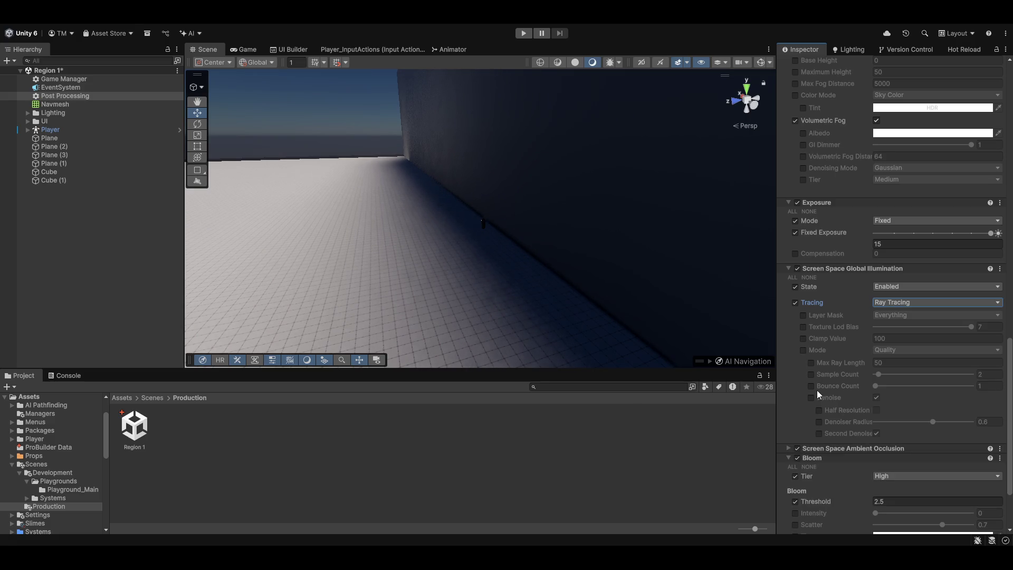
left_click(802, 351)
left_click(811, 362)
left_click(874, 363)
type("2.8")
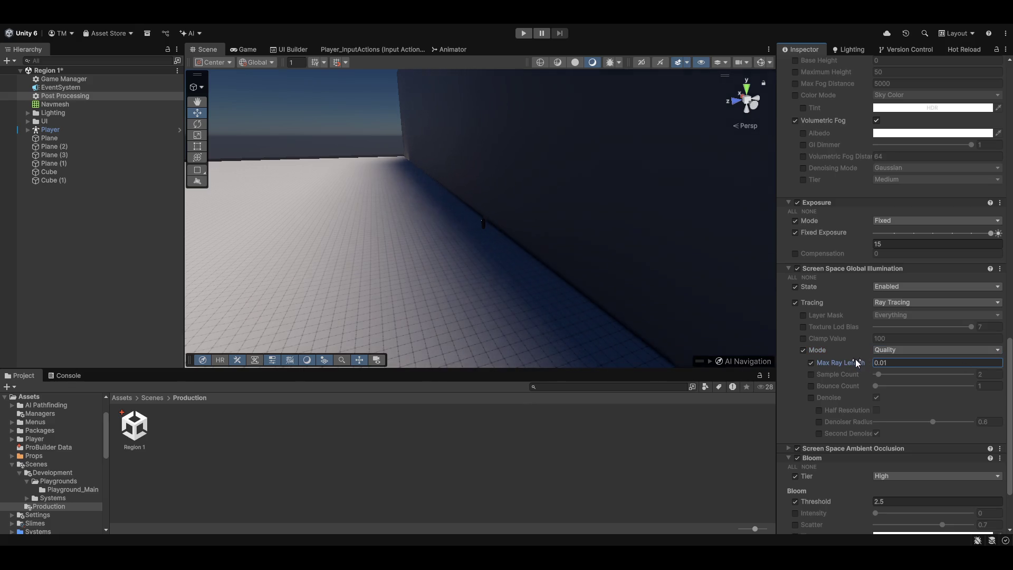
key("BackSpace")
key("BackSpace")
type("72.47")
mouse_move(624, 361)
left_mouse_down()
mouse_move(822, 268)
mouse_move(692, 268)
left_mouse_up()
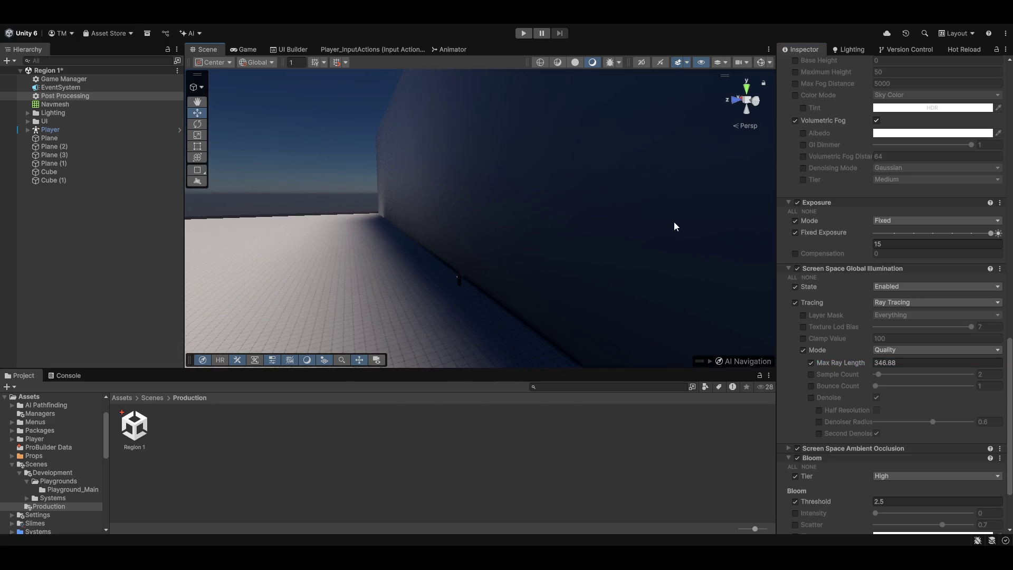
- Test Sample Count at 32, then drop the override and turn SSGI off
left_click(812, 363)
left_click(813, 374)
left_click_drag(878, 374, 971, 374)
mouse_move(710, 261)
left_mouse_down()
mouse_move(609, 264)
mouse_move(662, 319)
left_mouse_up()
left_click(812, 374)
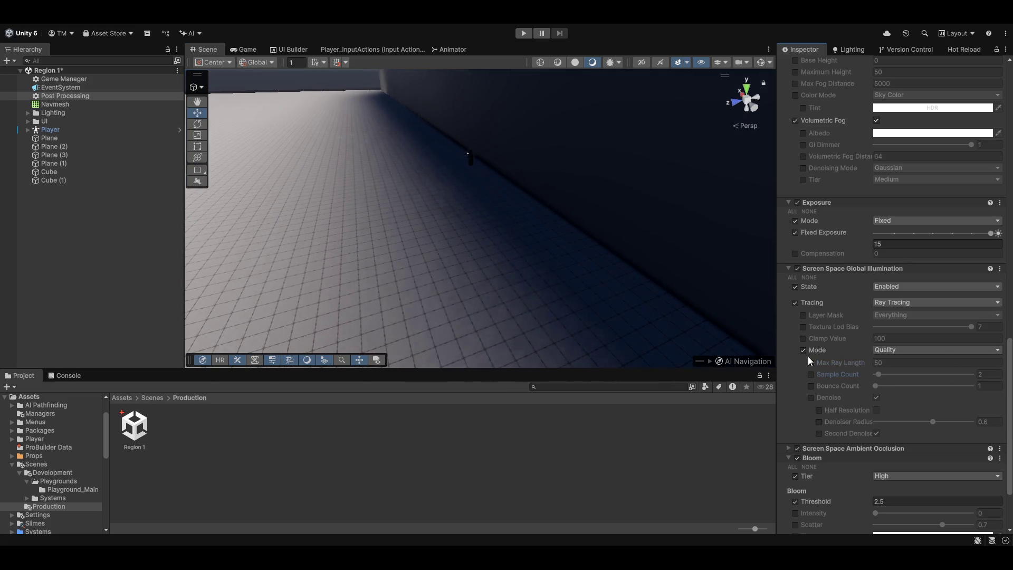
left_click(797, 269)
left_click(789, 267)
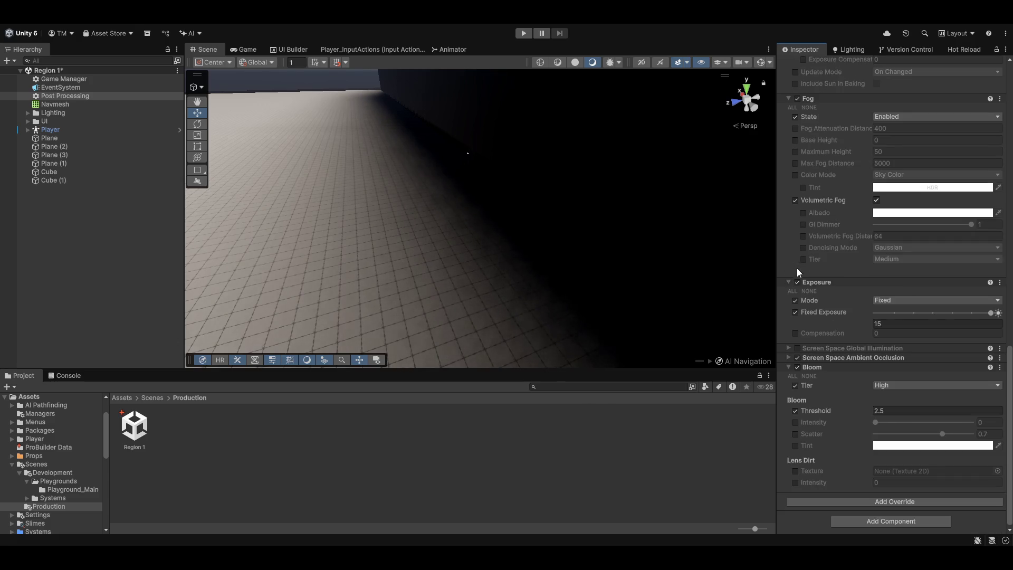
- Turn SSGI back on and add a Shadows override to the volume
left_click(789, 367)
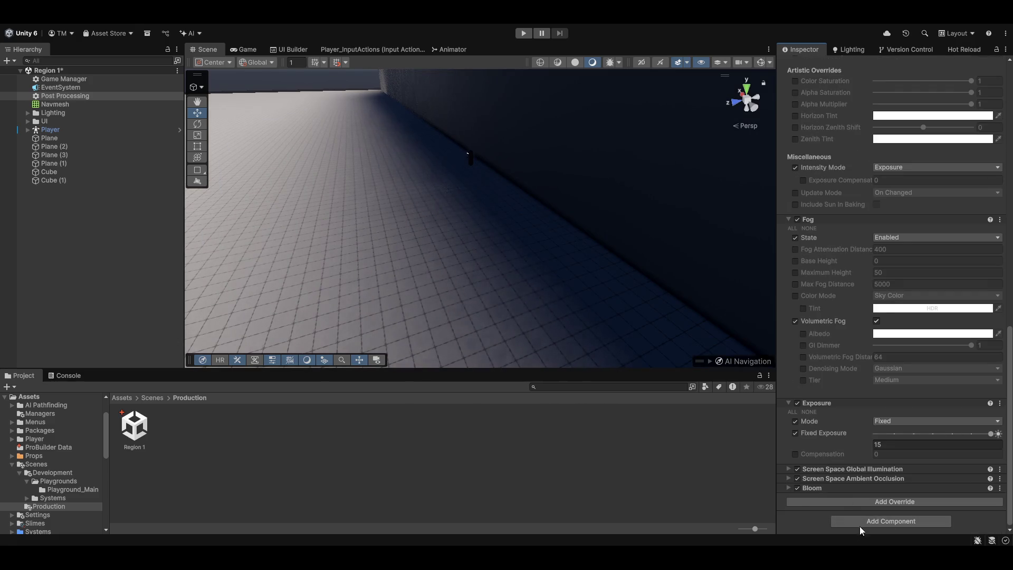
left_click(852, 495)
scroll(825, 412, "down", 5)
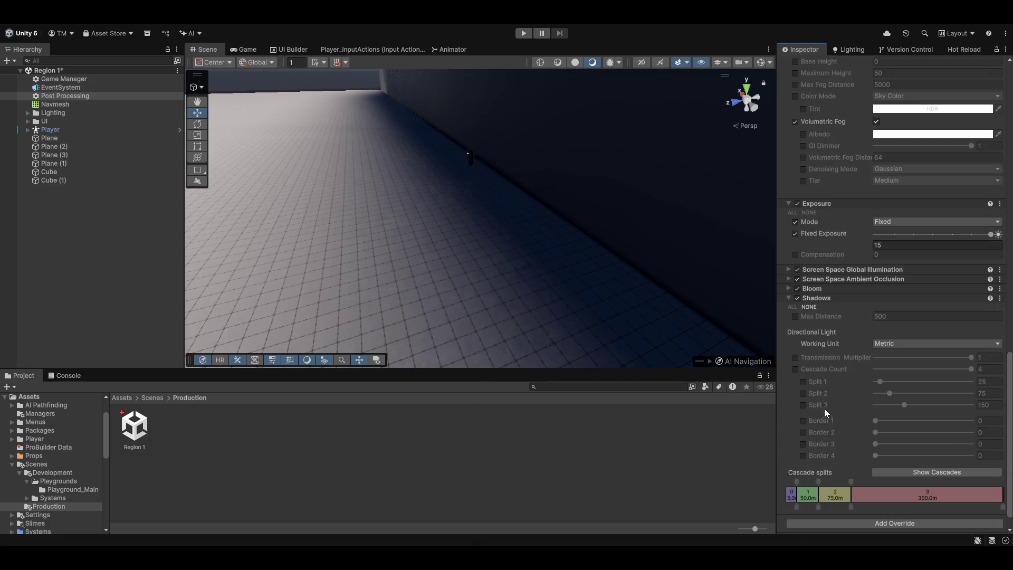
- Try a lower shadow Max Distance, revert to 500, and show the shadow cascades
left_click(793, 315)
mouse_move(821, 312)
left_mouse_down()
mouse_move(385, 322)
mouse_move(671, 274)
mouse_move(587, 275)
left_mouse_up()
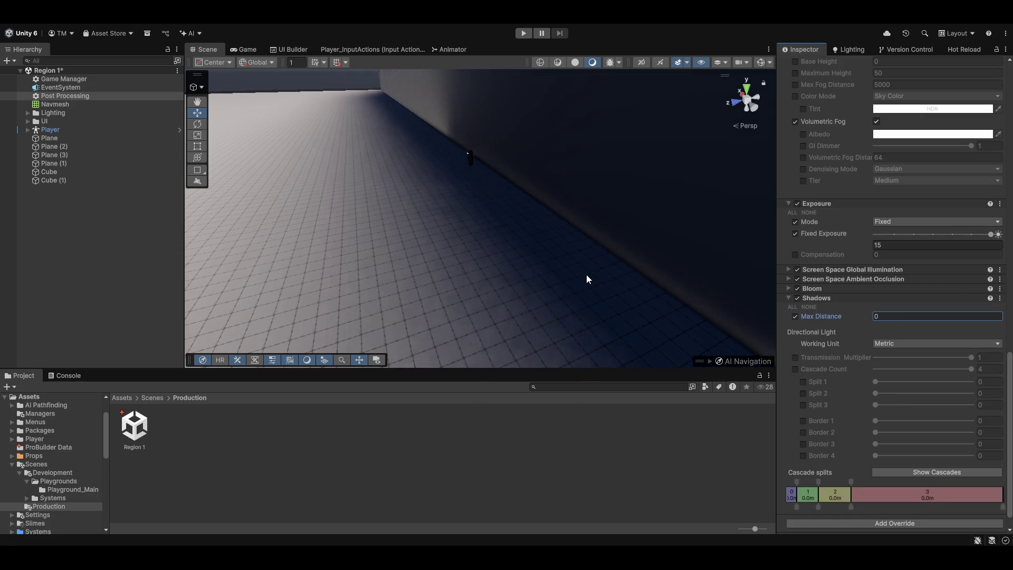
key("ctrl+z")
left_click(796, 316)
left_click(929, 471)
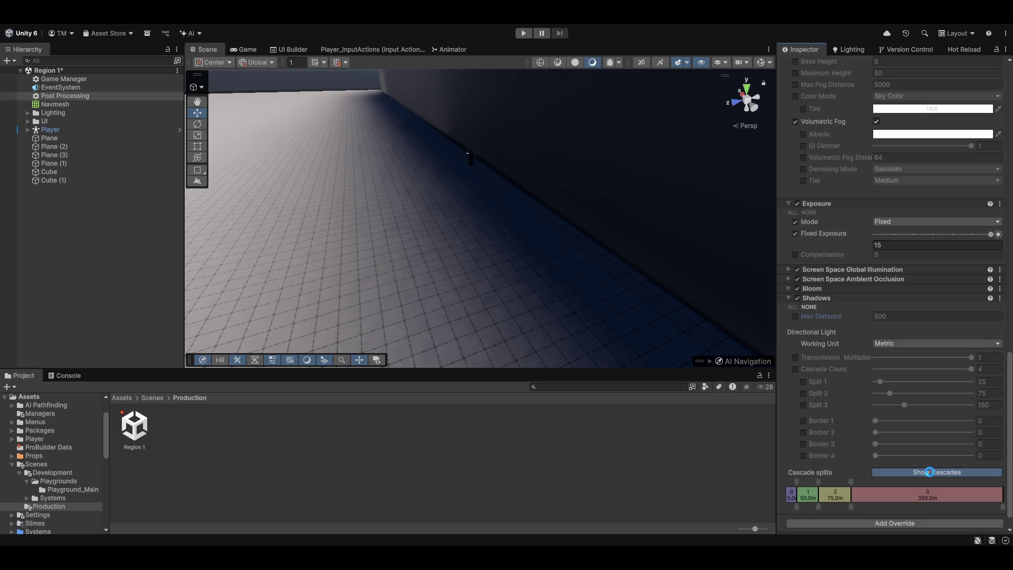
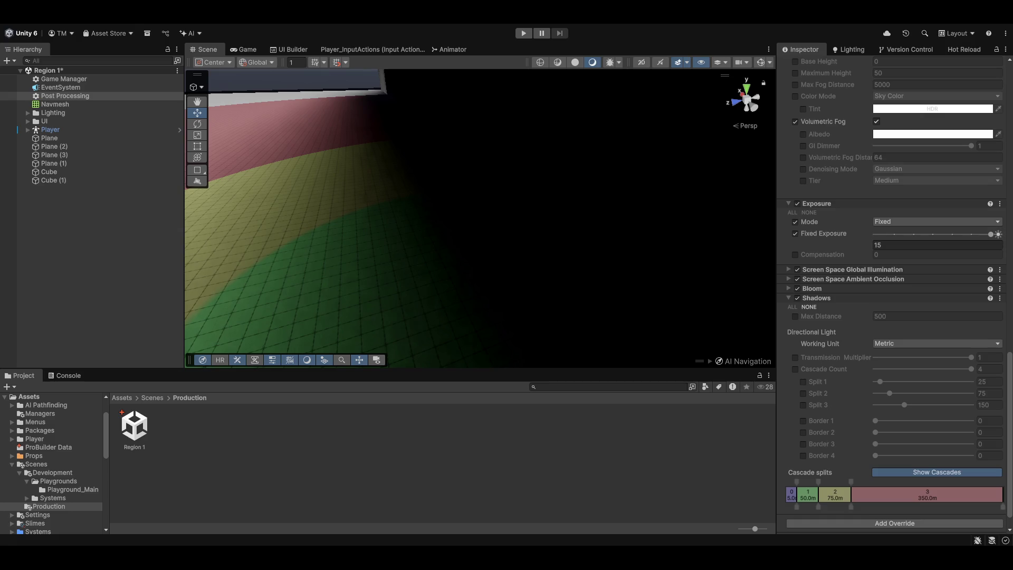
- Toggle off the Show Cascades shadow overlay on the floor, then select the wall Cube (1)
mouse_move(452, 233)
left_mouse_down()
mouse_move(312, 251)
mouse_move(525, 292)
left_mouse_up()
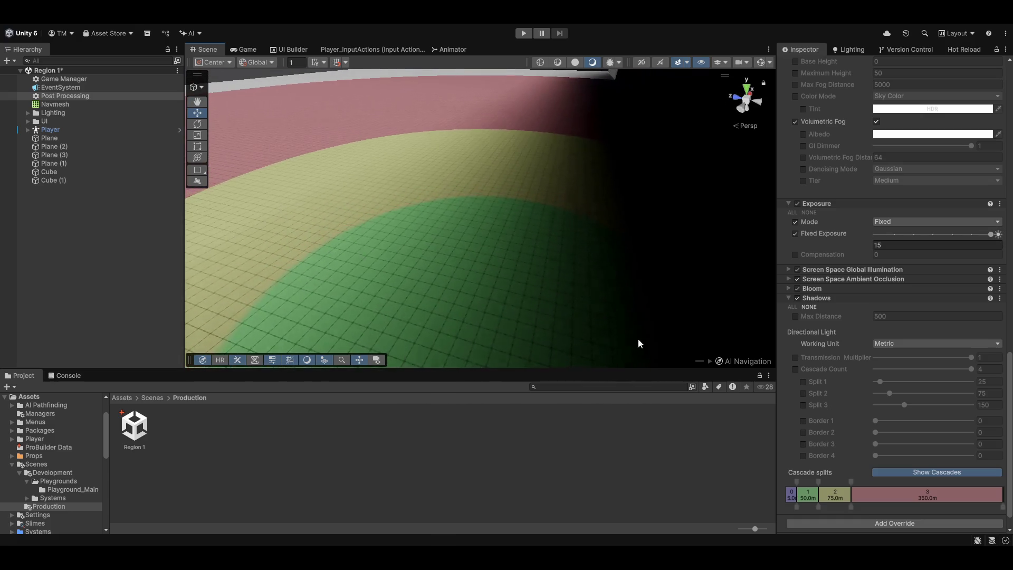
left_click(923, 474)
mouse_move(547, 276)
left_mouse_down()
mouse_move(576, 237)
mouse_move(566, 236)
left_mouse_up()
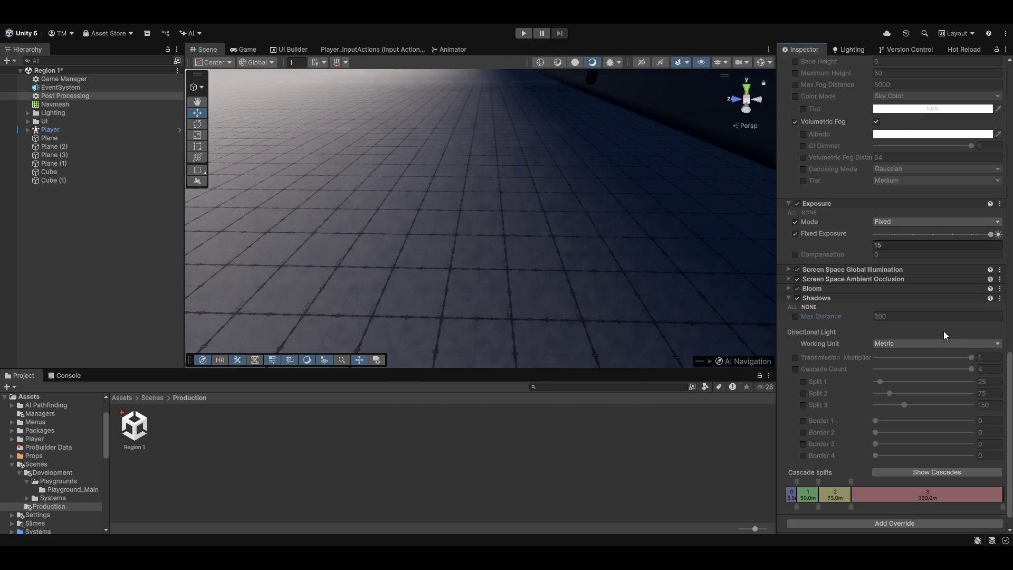
scroll(906, 394, "up", 8)
mouse_move(633, 264)
left_mouse_down()
mouse_move(443, 185)
mouse_move(516, 208)
mouse_move(660, 224)
left_mouse_up()
left_click(654, 214)
- Set the Cube (1) wall's Mesh Renderer Cast Shadows to Off
scroll(574, 221, "up", 3)
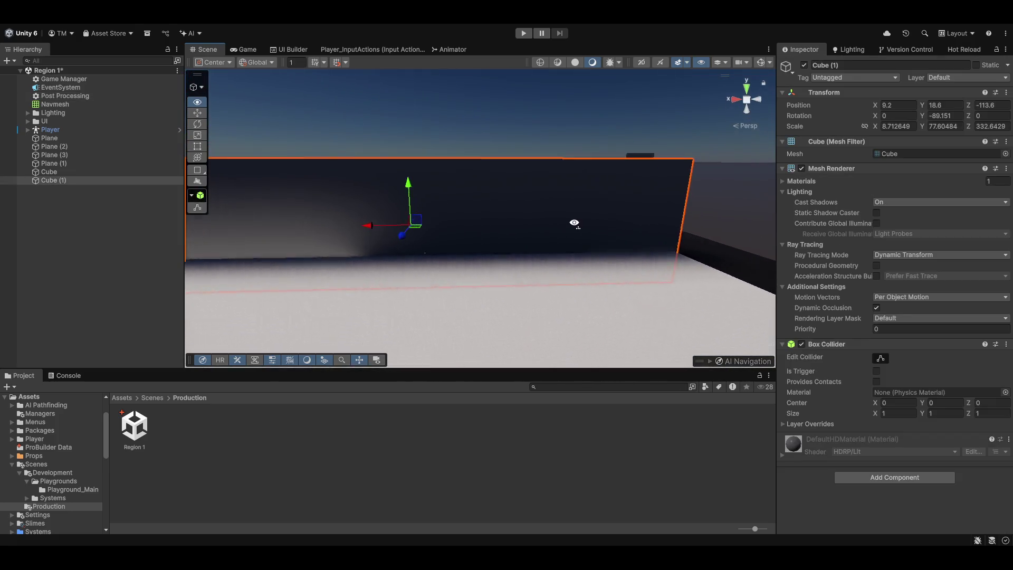
mouse_move(594, 165)
left_mouse_down()
mouse_move(376, 198)
mouse_move(358, 216)
mouse_move(580, 281)
left_mouse_up()
left_click(881, 202)
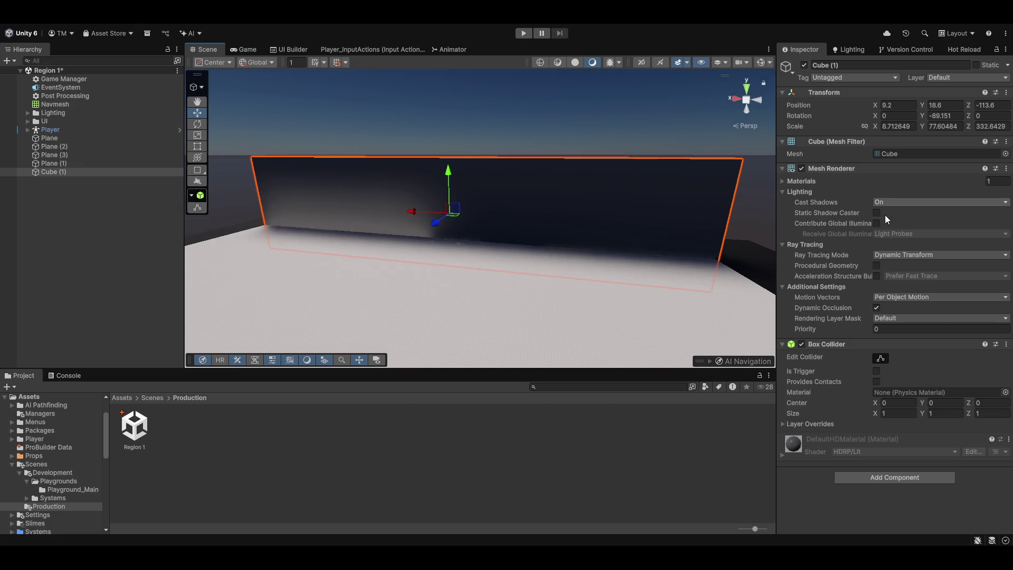
left_click(885, 215)
- View the wall from the side and duplicate it into Cube (2)
scroll(430, 260, "up", 2)
scroll(480, 267, "up", 3)
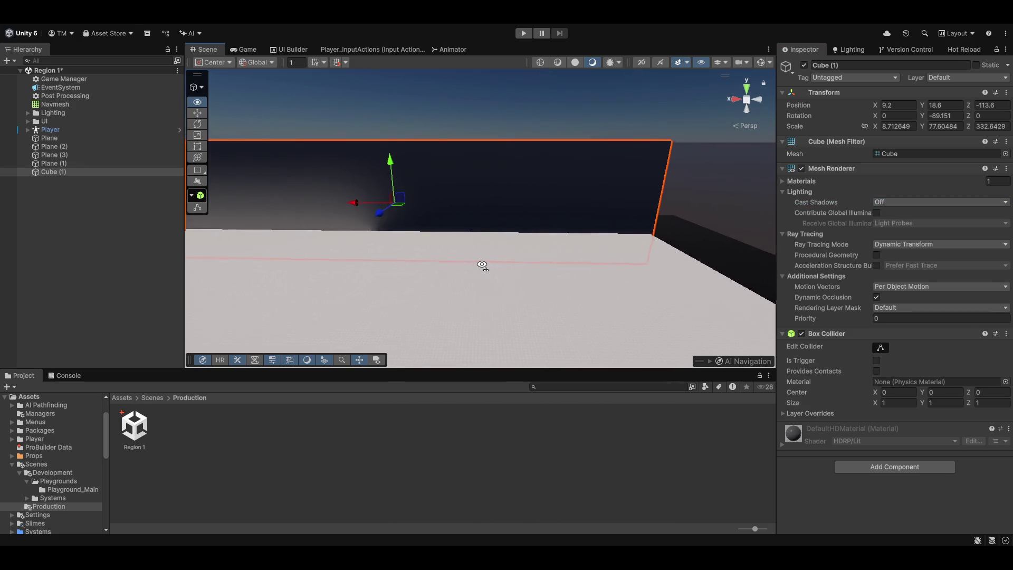
left_click_drag(479, 267, 375, 247)
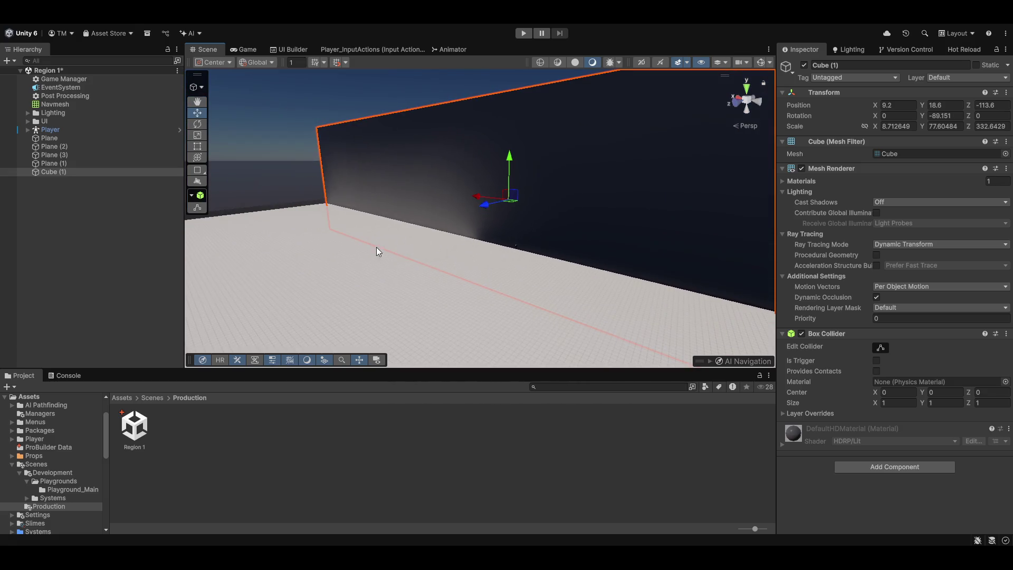
mouse_move(491, 251)
left_mouse_down()
mouse_move(606, 292)
mouse_move(683, 290)
mouse_move(654, 310)
mouse_move(665, 311)
left_mouse_up()
scroll(607, 292, "up", 1)
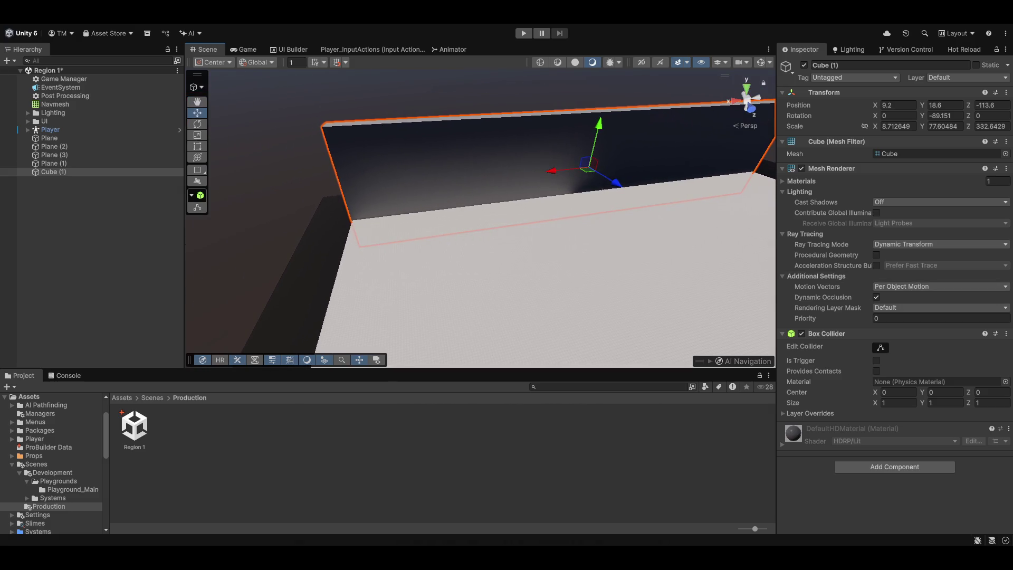
left_click_drag(606, 217, 633, 223)
key("ctrl+d")
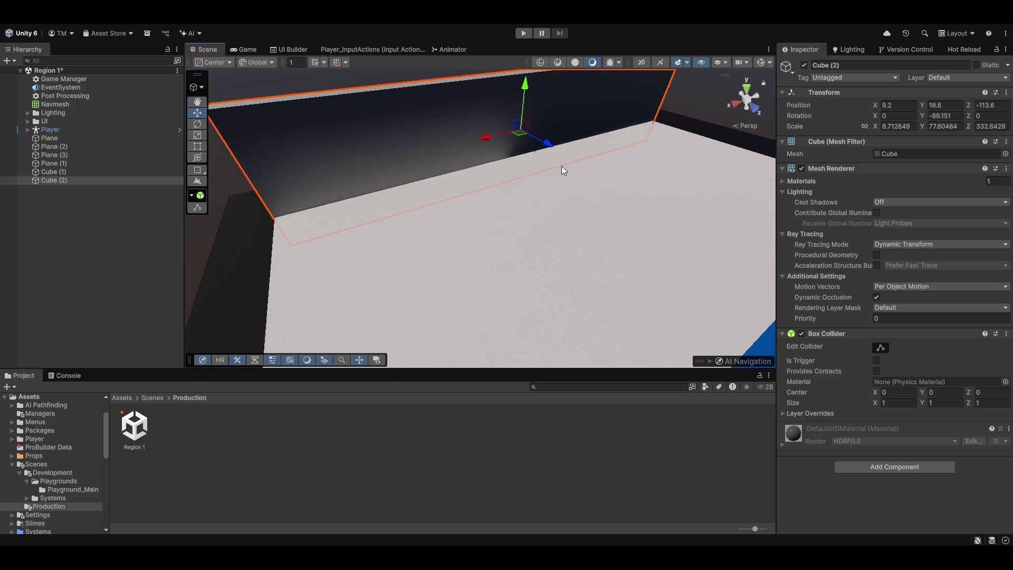
- Shorten Cube (2) along its length and position it beside the original wall
key("e")
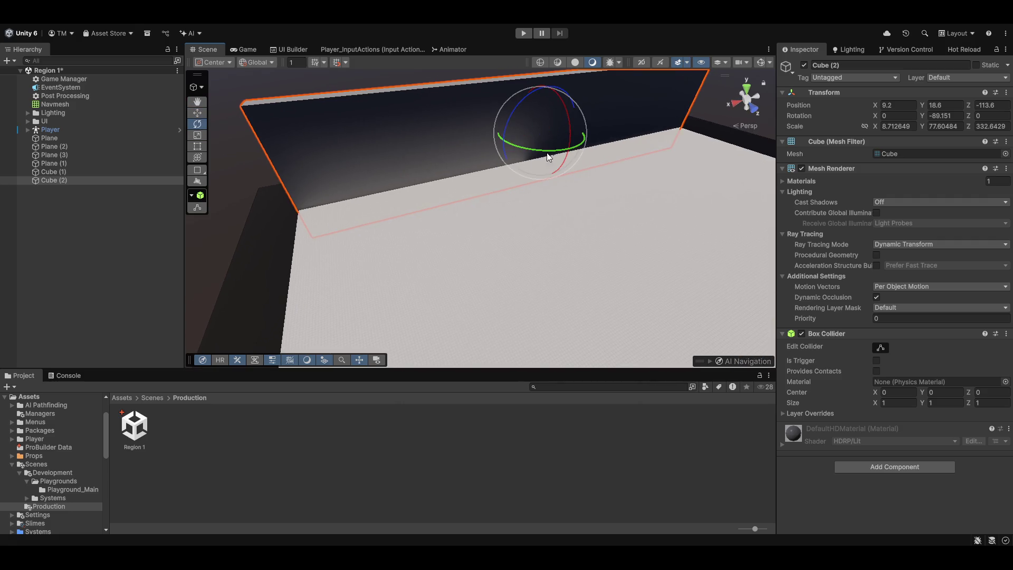
key("r")
mouse_move(570, 127)
left_mouse_down()
mouse_move(546, 138)
mouse_move(563, 164)
mouse_move(476, 148)
mouse_move(462, 190)
mouse_move(641, 178)
mouse_move(631, 172)
mouse_move(639, 198)
mouse_move(576, 173)
mouse_move(717, 208)
mouse_move(667, 194)
mouse_move(682, 195)
mouse_move(653, 173)
mouse_move(660, 287)
mouse_move(543, 290)
mouse_move(655, 202)
left_mouse_up()
key("e")
key("w")
- Add rotated and moved wall copies Cube (3) and Cube (4) to start the curve
key("ctrl+d")
key("e")
key("w")
key("ctrl+d")
key("e")
key("w")
scroll(654, 206, "down", 2)
scroll(651, 208, "down", 5)
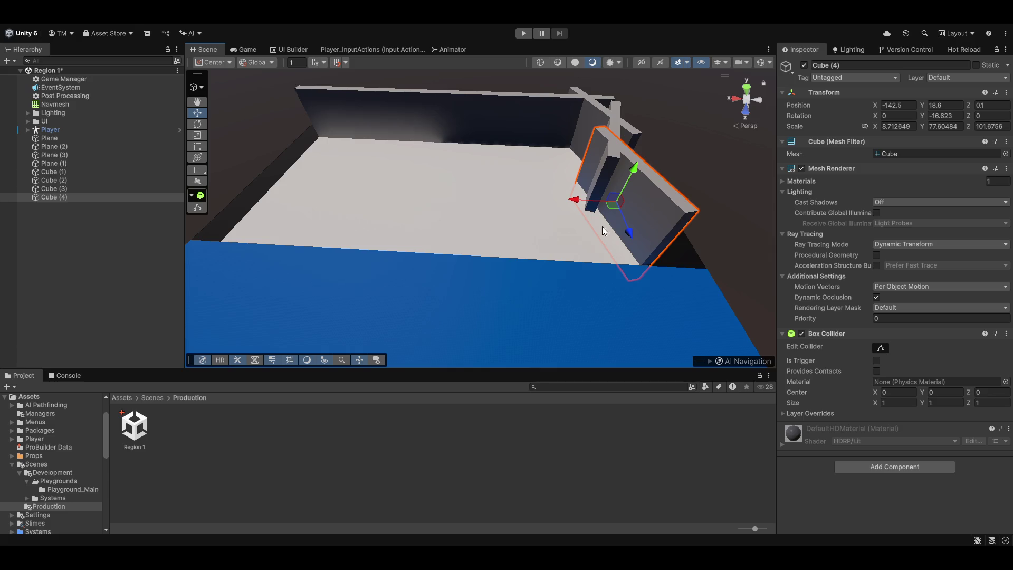
- Continue the curve with angled wall copies Cube (5), Cube (6) and Cube (7)
key("ctrl+d")
key("e")
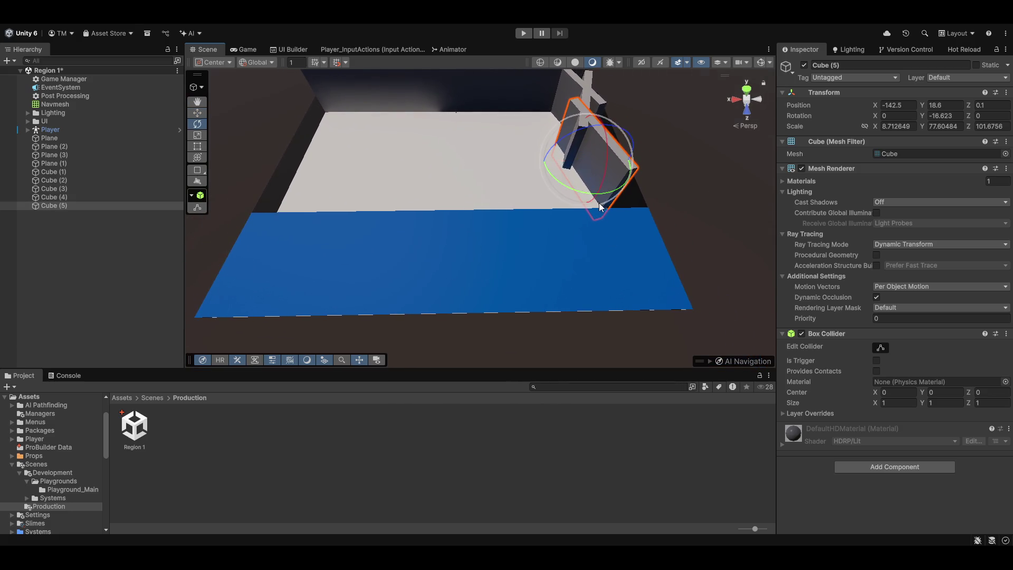
mouse_move(587, 191)
left_mouse_down()
mouse_move(555, 189)
mouse_move(581, 168)
mouse_move(609, 217)
mouse_move(590, 240)
mouse_move(607, 217)
mouse_move(550, 248)
mouse_move(502, 255)
mouse_move(495, 241)
mouse_move(576, 271)
mouse_move(572, 283)
mouse_move(560, 271)
mouse_move(436, 278)
mouse_move(448, 283)
mouse_move(478, 274)
mouse_move(352, 275)
mouse_move(398, 284)
mouse_move(386, 267)
mouse_move(389, 276)
mouse_move(301, 267)
mouse_move(328, 287)
mouse_move(285, 297)
mouse_move(457, 225)
mouse_move(549, 217)
mouse_move(569, 280)
left_mouse_up()
key("w")
key("e")
key("w")
key("ctrl+d")
key("e")
key("w")
key("ctrl+d")
key("e")
key("w")
- Extend the ring with angled wall copies Cube (8), Cube (9) and Cube (10)
key("ctrl+d")
key("e")
key("w")
key("ctrl+d")
key("e")
key("ctrl+d")
mouse_move(523, 363)
left_mouse_down()
mouse_move(491, 338)
mouse_move(528, 333)
mouse_move(470, 340)
mouse_move(486, 339)
mouse_move(452, 326)
mouse_move(460, 316)
mouse_move(438, 338)
mouse_move(433, 312)
mouse_move(536, 312)
mouse_move(495, 299)
left_mouse_up()
key("w")
- Place Cube (11), Cube (12) and Cube (13) in line to close the wall ring
key("ctrl+d")
key("e")
key("w")
mouse_move(495, 300)
left_mouse_down()
mouse_move(514, 296)
mouse_move(489, 285)
mouse_move(442, 303)
left_mouse_up()
key("ctrl+d")
key("e")
key("w")
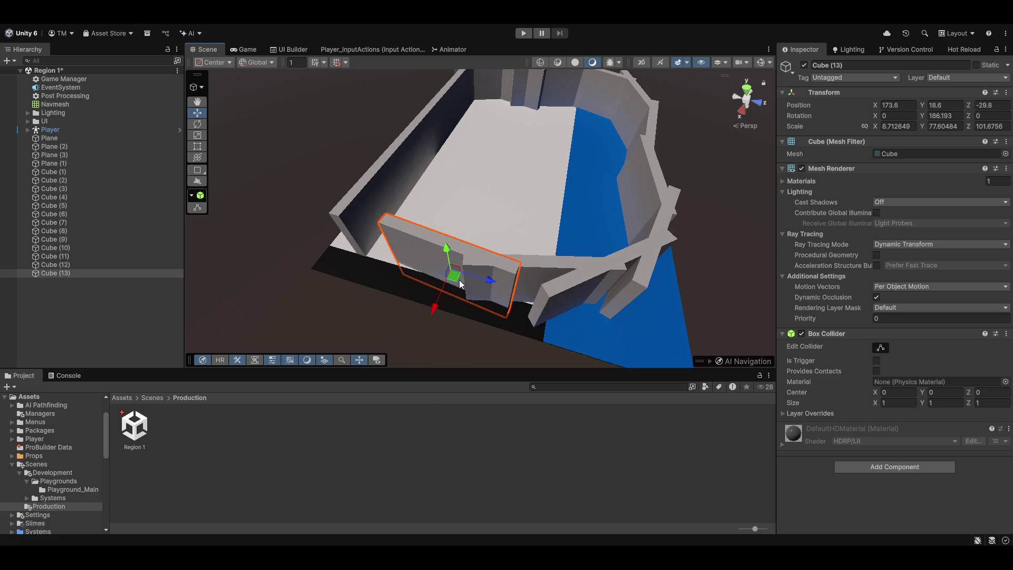
key("e")
left_click_drag(425, 280, 359, 287)
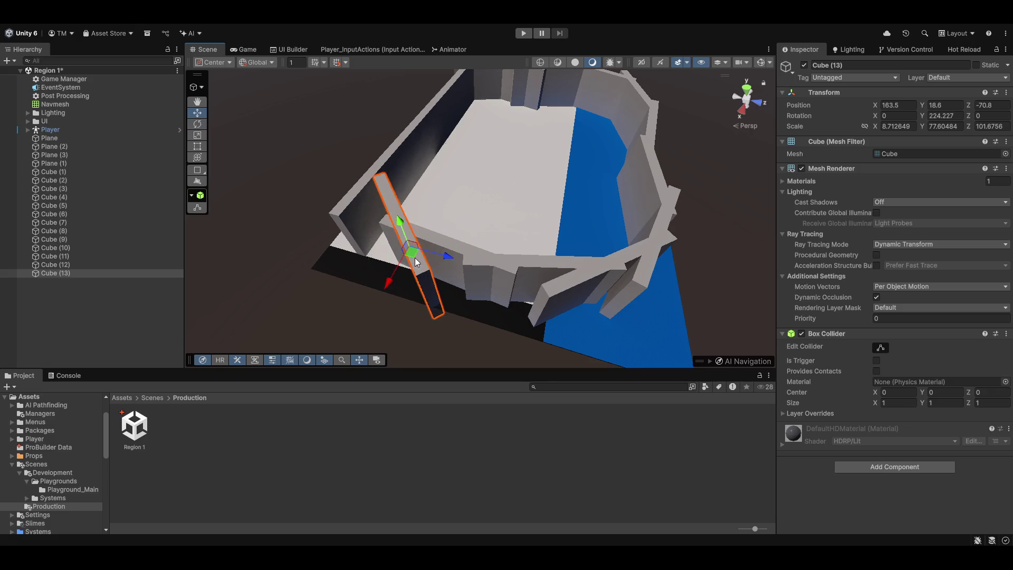
mouse_move(489, 239)
left_mouse_down()
mouse_move(460, 211)
mouse_move(482, 162)
mouse_move(483, 227)
mouse_move(719, 228)
mouse_move(581, 186)
mouse_move(616, 164)
left_mouse_up()
key("w")
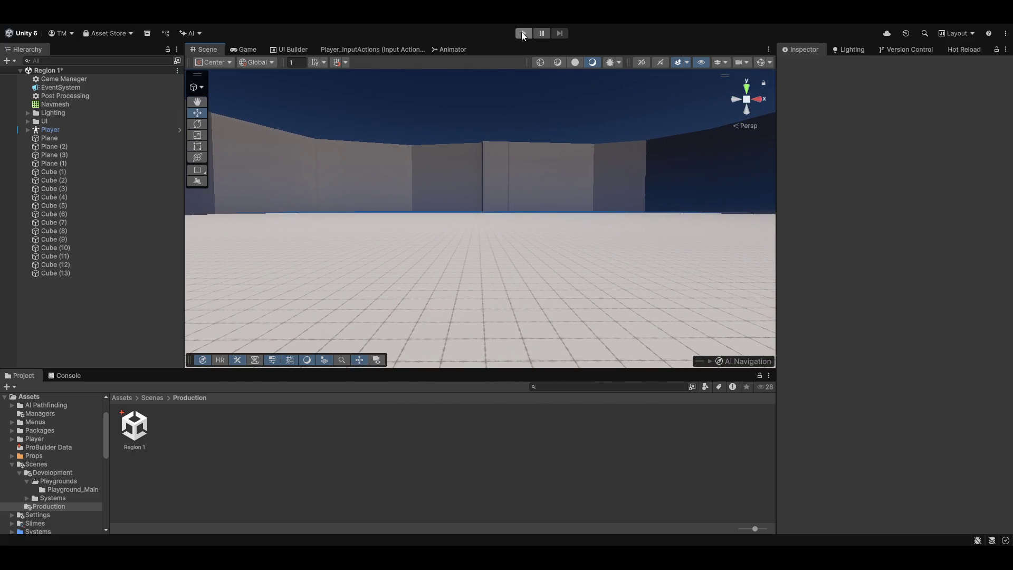
- Run the scene in Play mode, watch the walled arena in the Game view, then stop
left_click(523, 33)
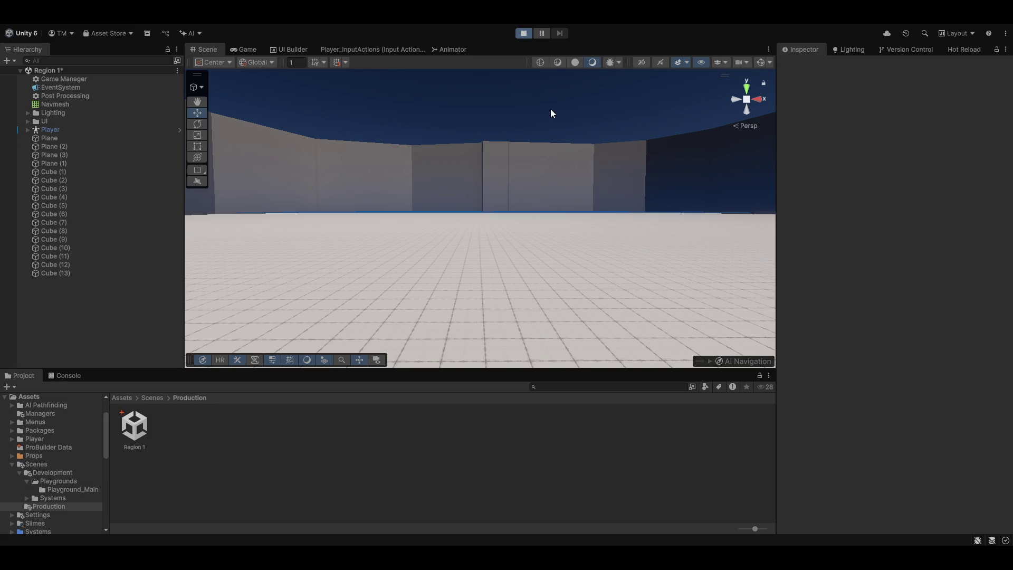
left_click_drag(565, 170, 538, 199)
left_click(234, 51)
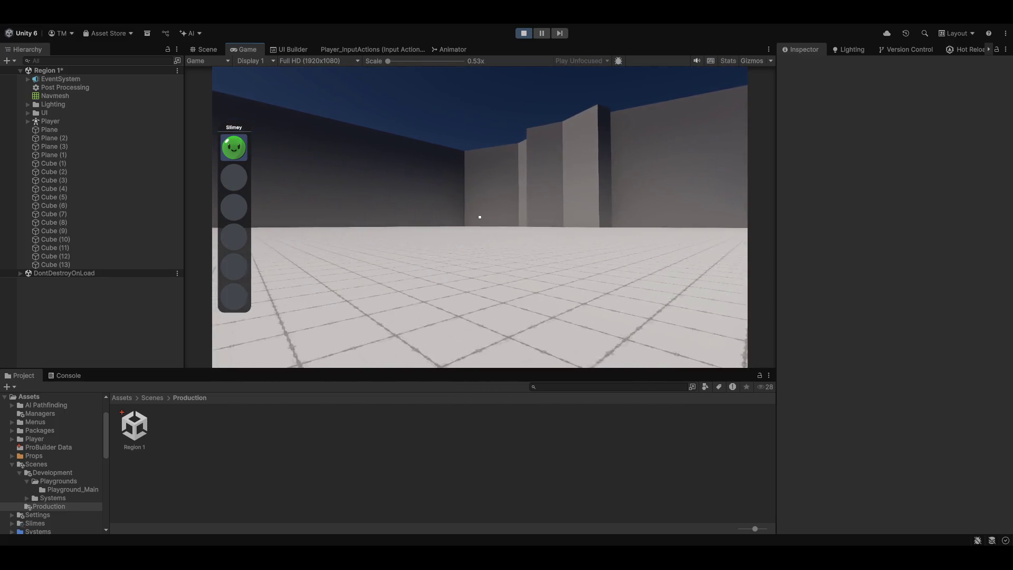
left_click(521, 33)
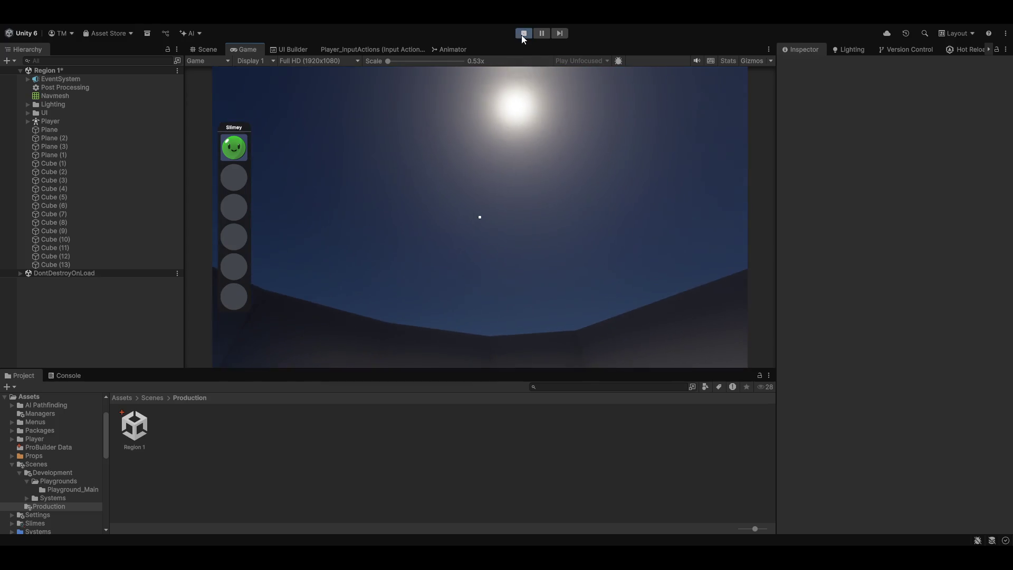
- Select Plane through Cube (13) and scale the whole layout down uniformly
left_click(203, 49)
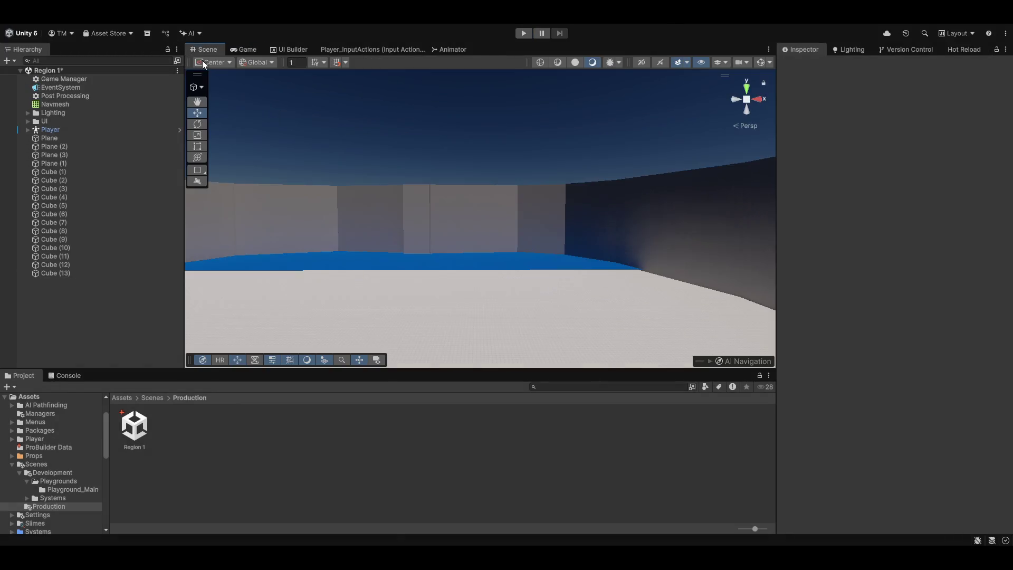
mouse_move(403, 253)
left_mouse_down()
mouse_move(384, 287)
mouse_move(395, 293)
left_mouse_up()
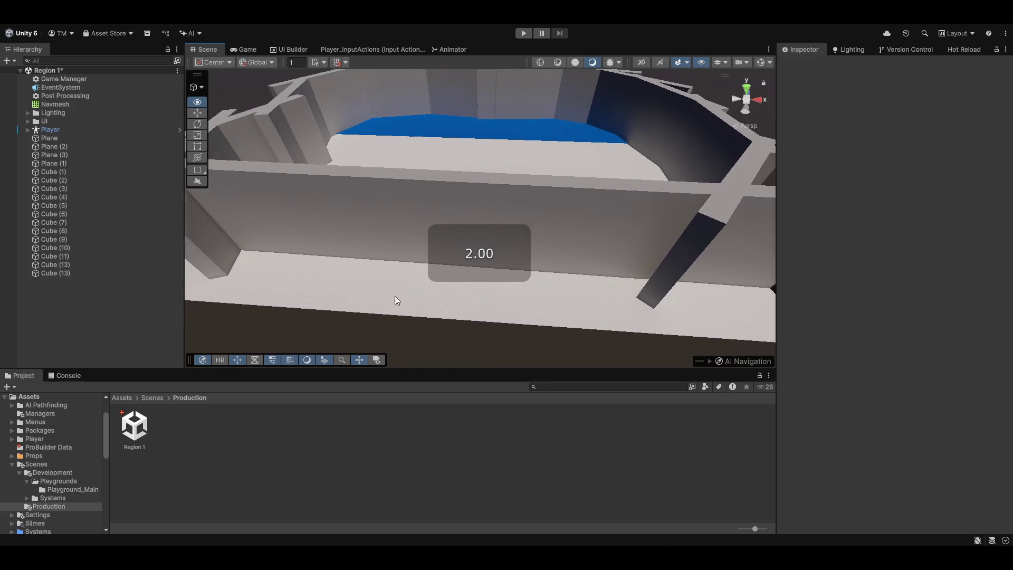
left_click(70, 131)
left_click(58, 139)
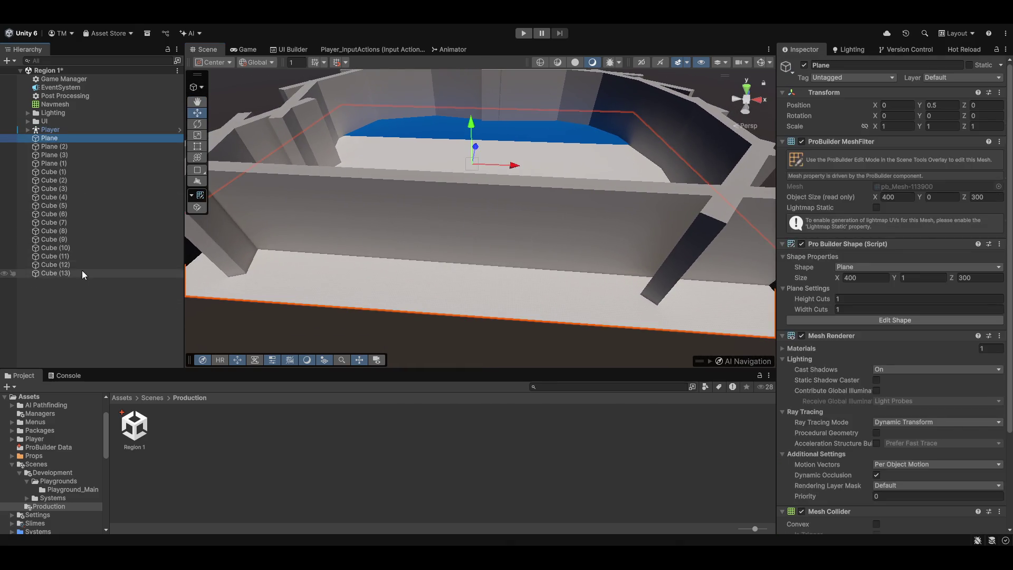
left_click(81, 272, "shift")
left_click_drag(476, 144, 469, 147)
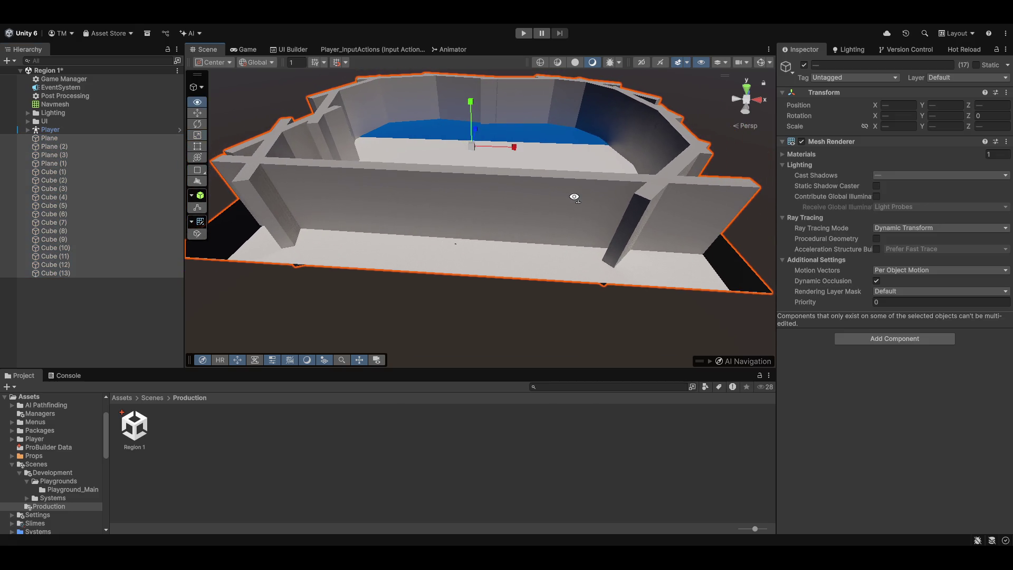
scroll(574, 197, "up", 5)
left_click_drag(544, 160, 533, 158)
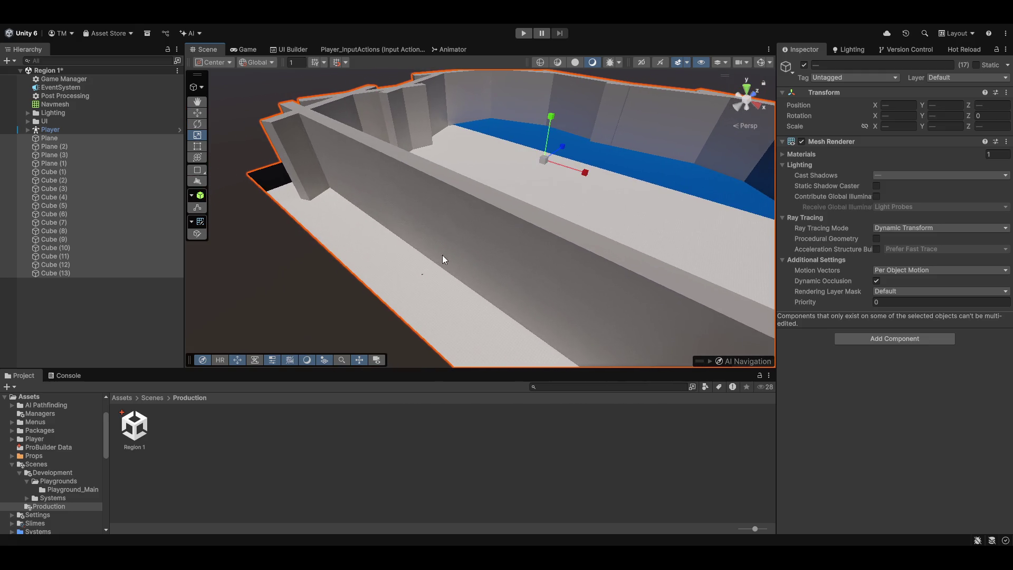
- Move the Player along Z to -87.5 inside the smaller arena
left_click(64, 130)
mouse_move(442, 263)
left_mouse_down()
mouse_move(474, 227)
mouse_move(498, 233)
mouse_move(442, 208)
mouse_move(372, 224)
left_mouse_up()
left_click_drag(444, 217, 163, 166)
left_click(84, 139)
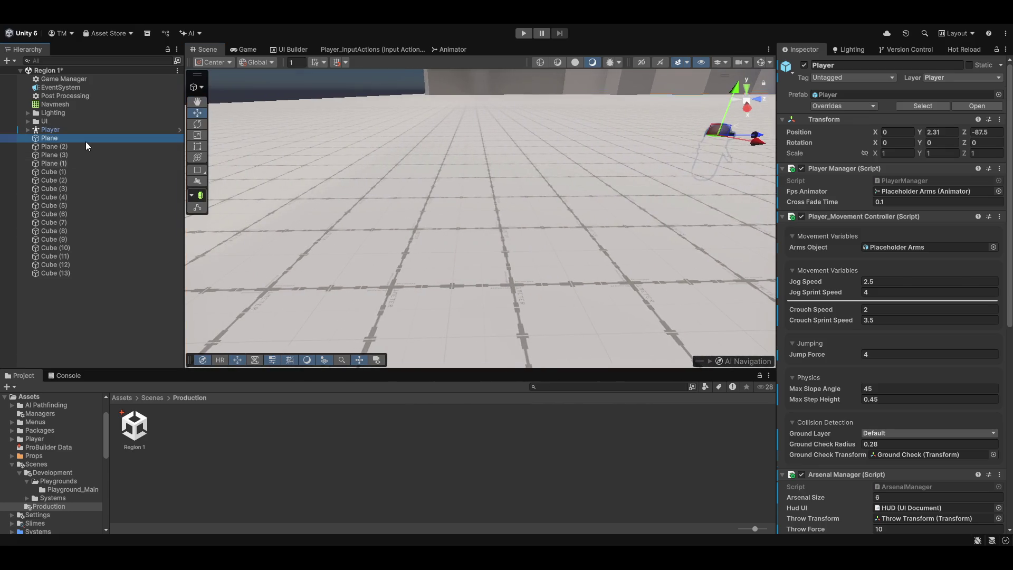
- Frame the floor Plane and set its Position X and Y to 0
key("f")
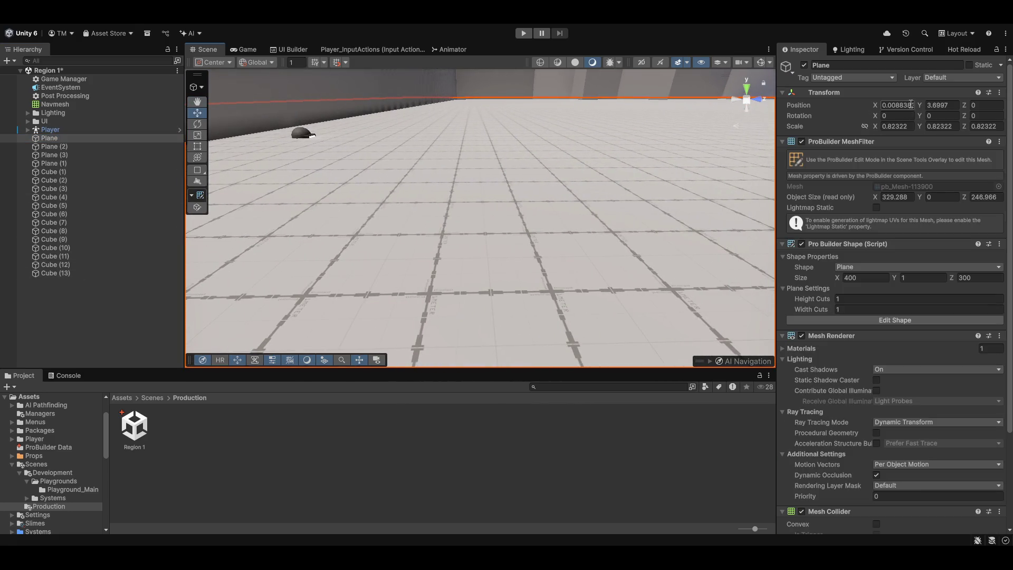
key("Tab")
type("0")
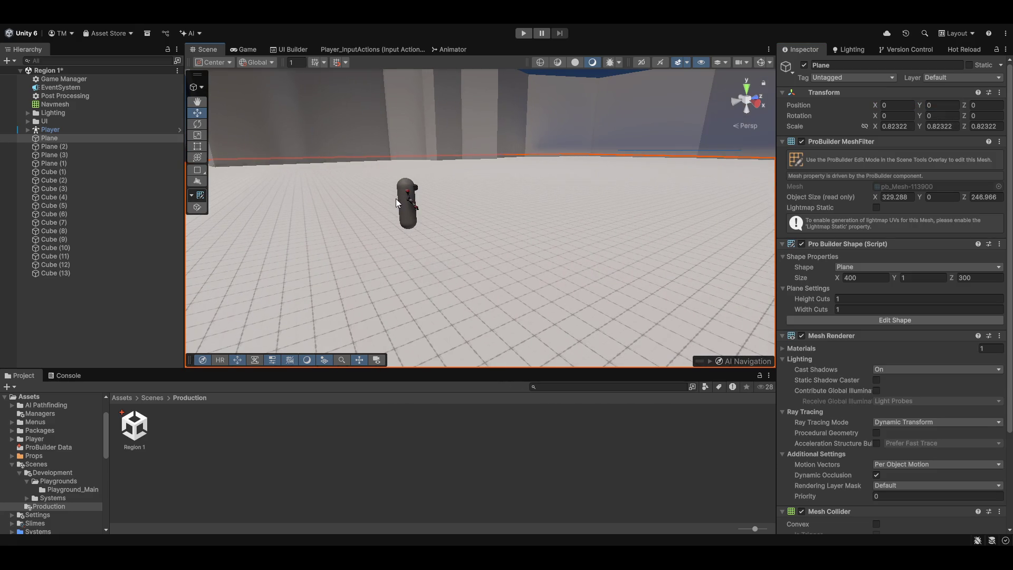
left_click(409, 202)
left_click_drag(710, 180, 621, 192)
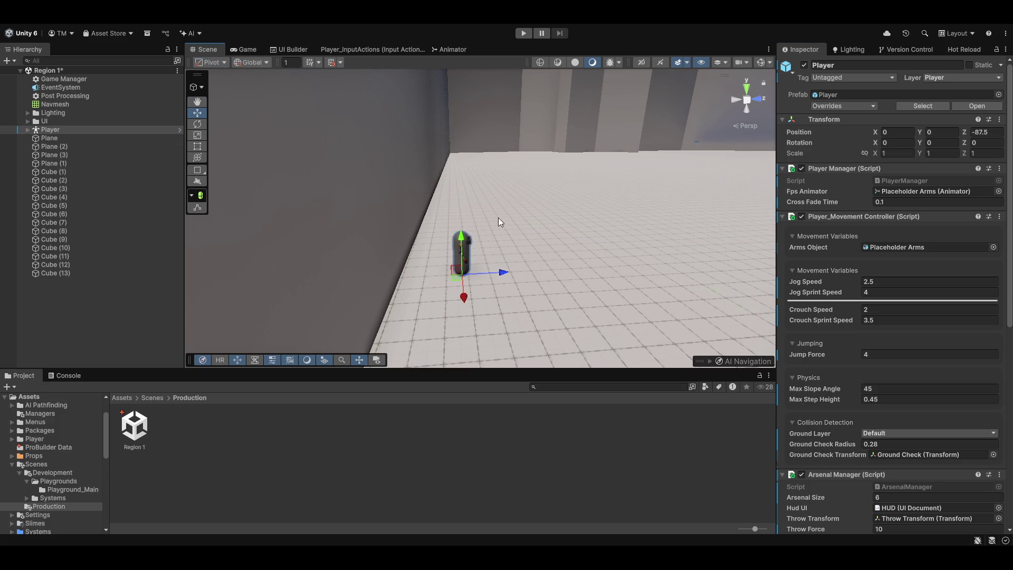
- Frame the side planes Plane (1), (2) and (3) at the arena edge, then start Play mode
left_click(80, 138)
left_click(79, 282)
mouse_move(533, 255)
left_mouse_down()
mouse_move(578, 217)
mouse_move(271, 160)
mouse_move(447, 194)
mouse_move(474, 306)
left_mouse_up()
left_click(58, 147)
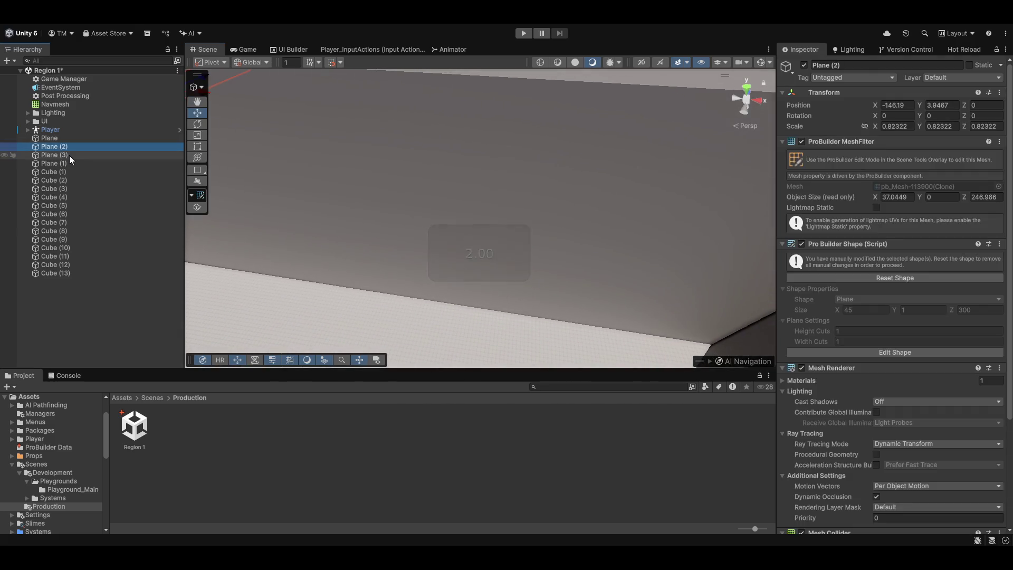
left_click(68, 163, "shift")
key("f")
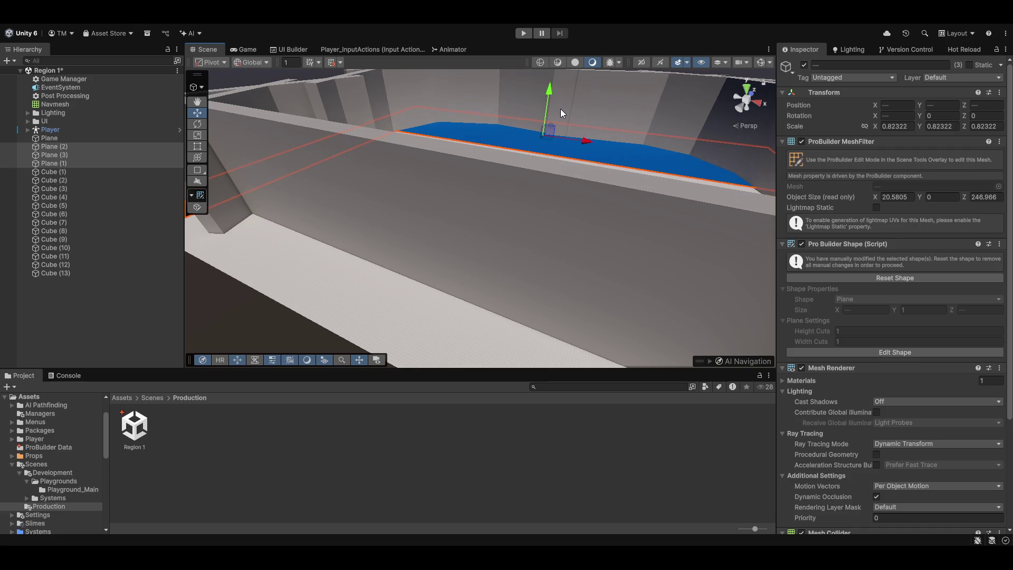
left_click(211, 309)
mouse_move(210, 309)
left_mouse_down()
mouse_move(556, 267)
mouse_move(516, 267)
mouse_move(484, 137)
left_mouse_up()
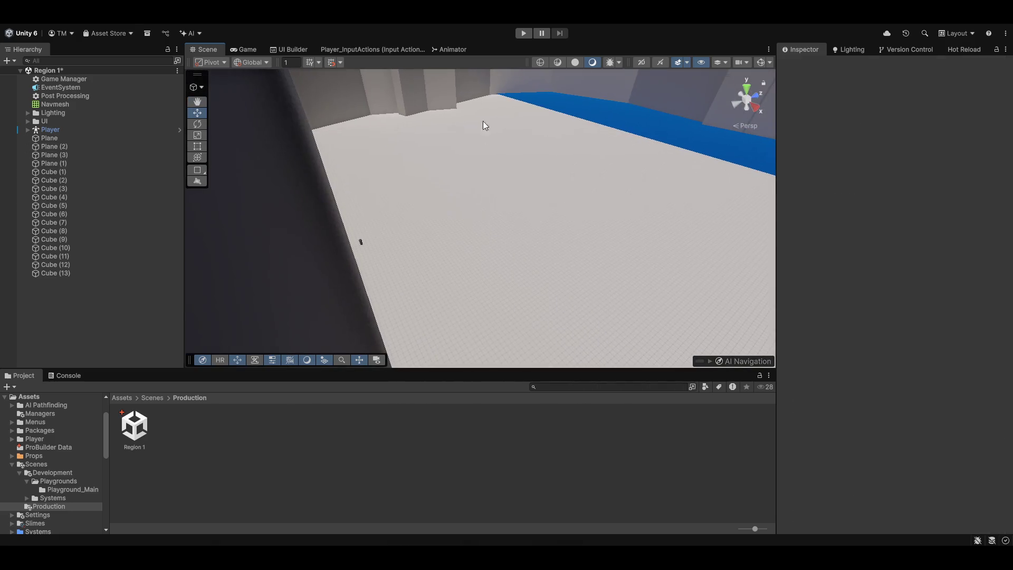
left_click(522, 33)
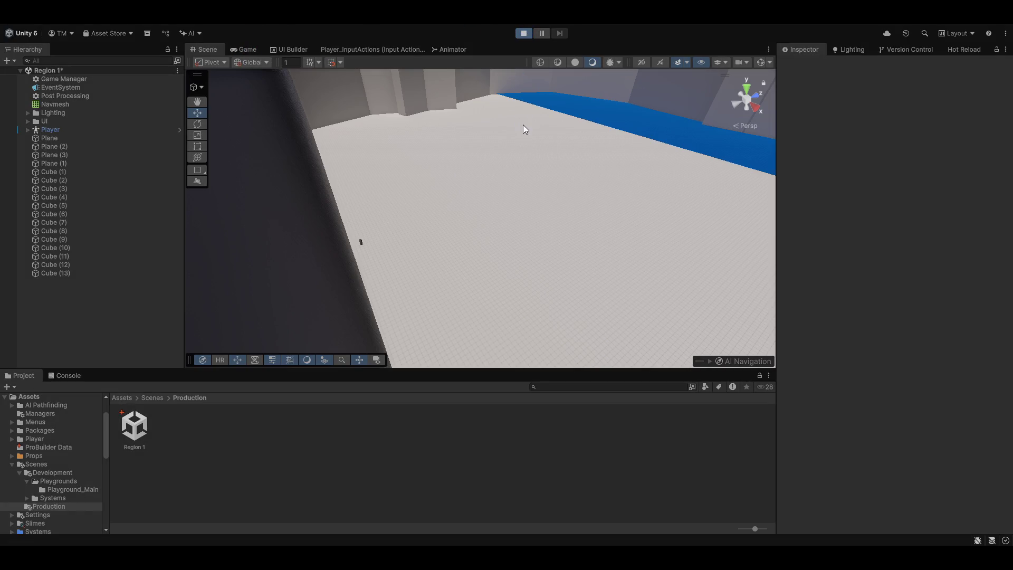
- Restart Play mode with the Game view maximized
key("ctrl+p")
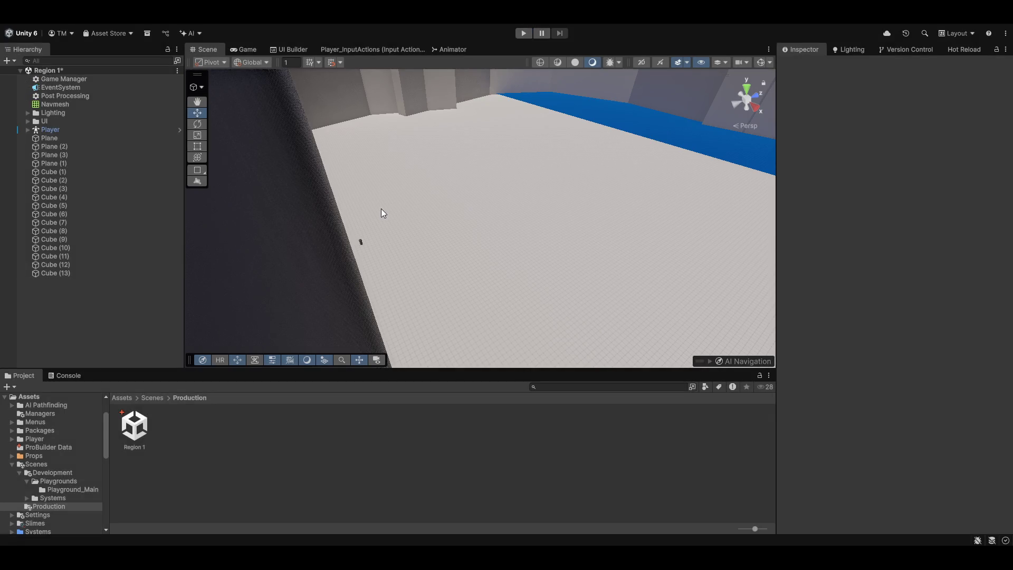
left_click(247, 49)
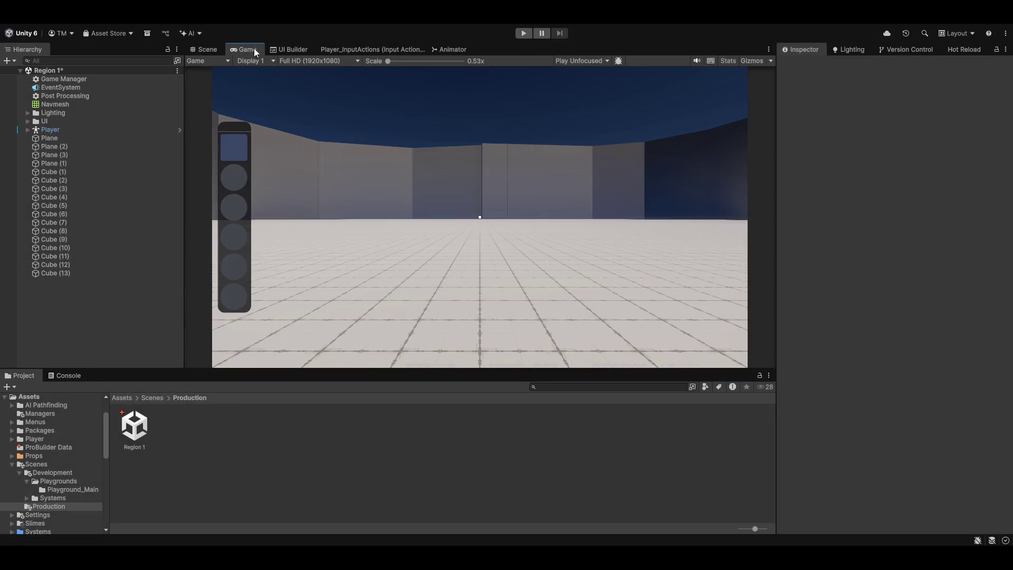
key("shift+space")
left_click(523, 34)
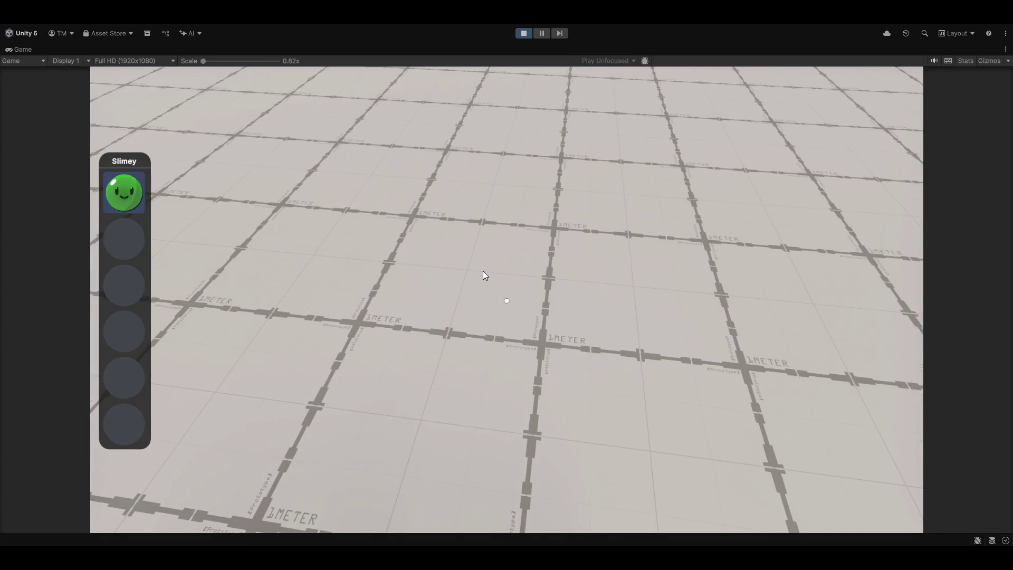
- Walk the arena in first person, throwing repeated left and right punches at walls and floor
left_click(517, 86)
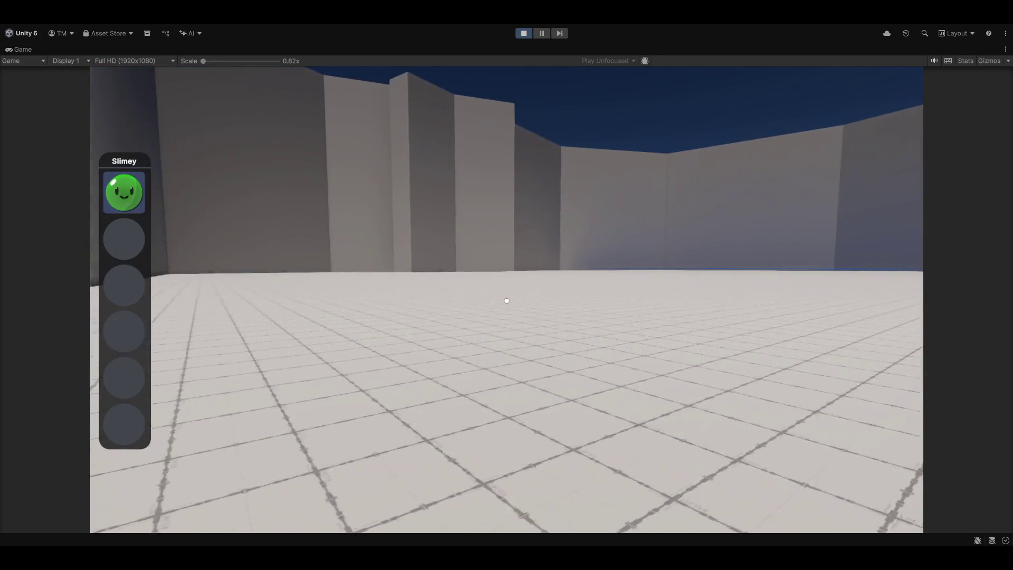
left_click(506, 301)
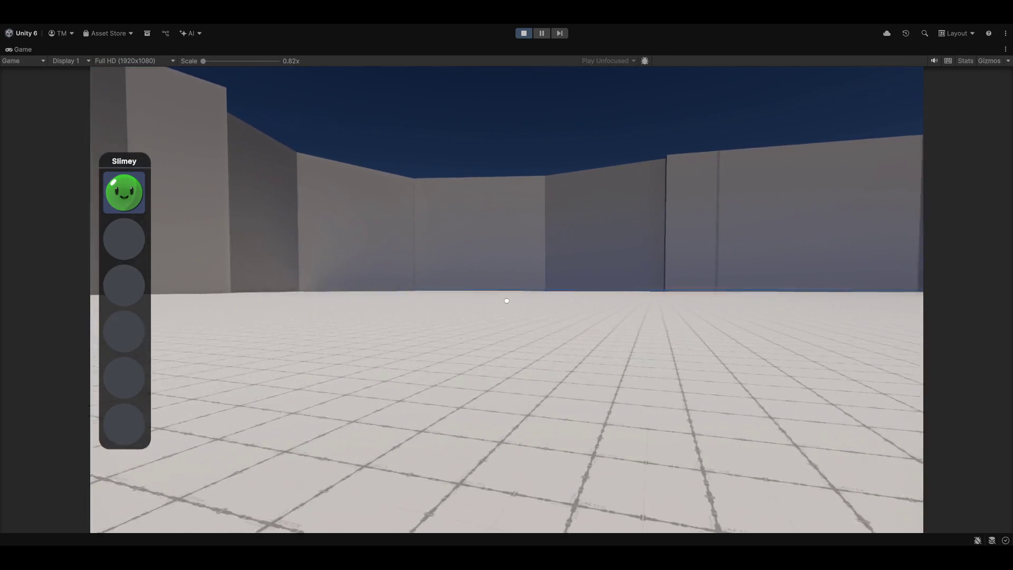
left_click(507, 300)
left_click(507, 301)
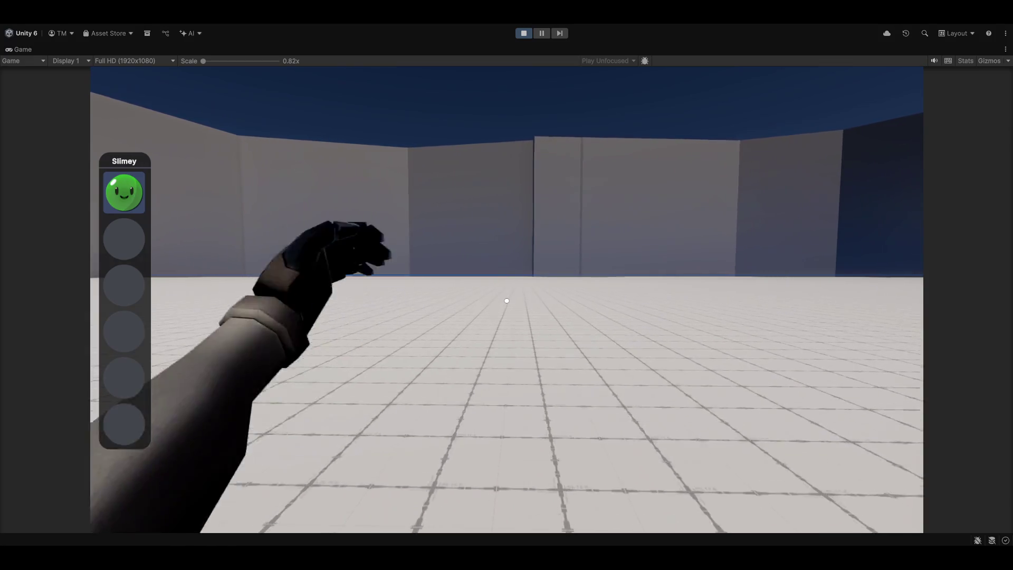
left_click(506, 301)
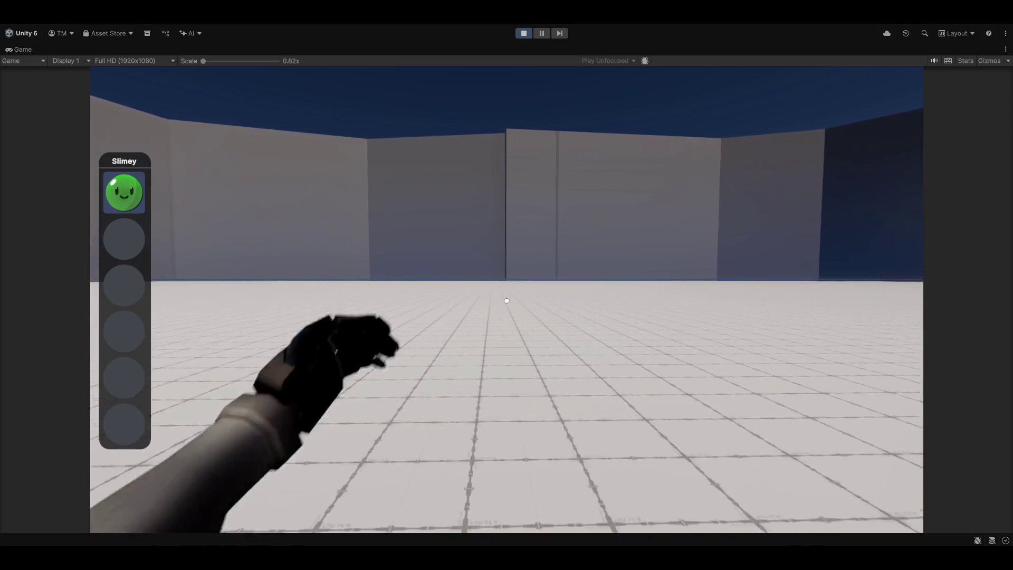
left_click(507, 301)
left_click(506, 301)
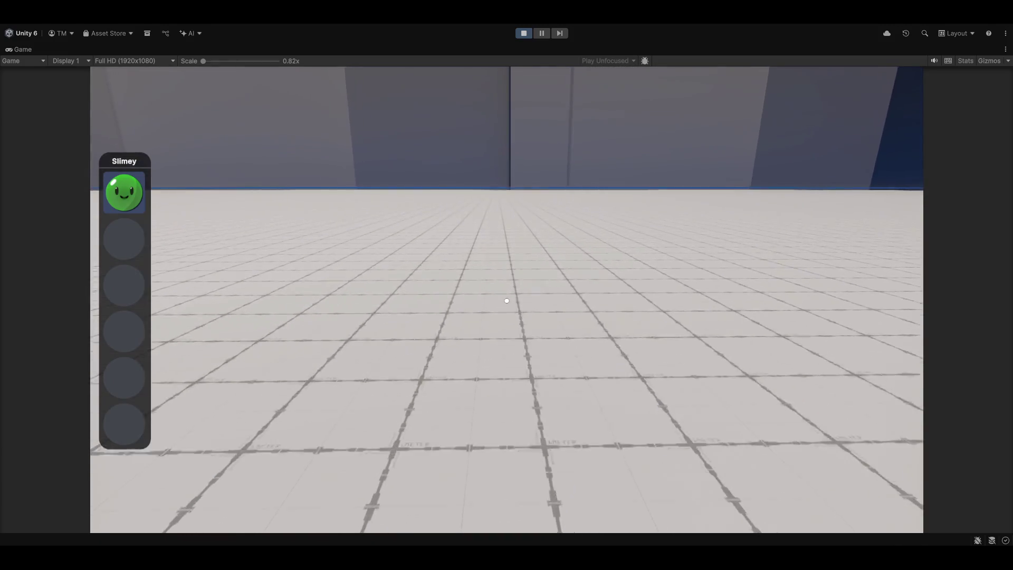
left_click(506, 301)
left_click(506, 301)
left_click(507, 301)
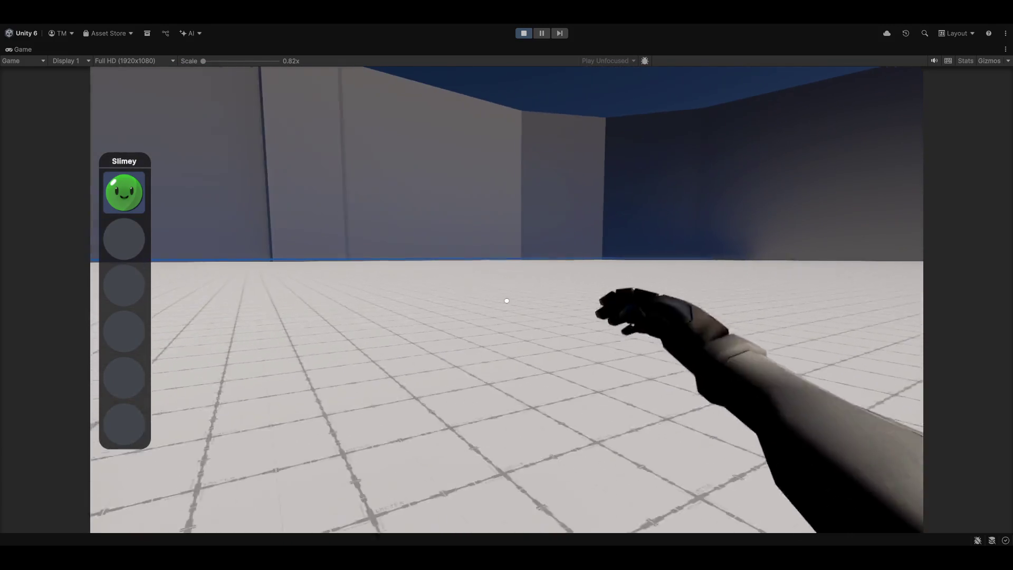
left_click(506, 301)
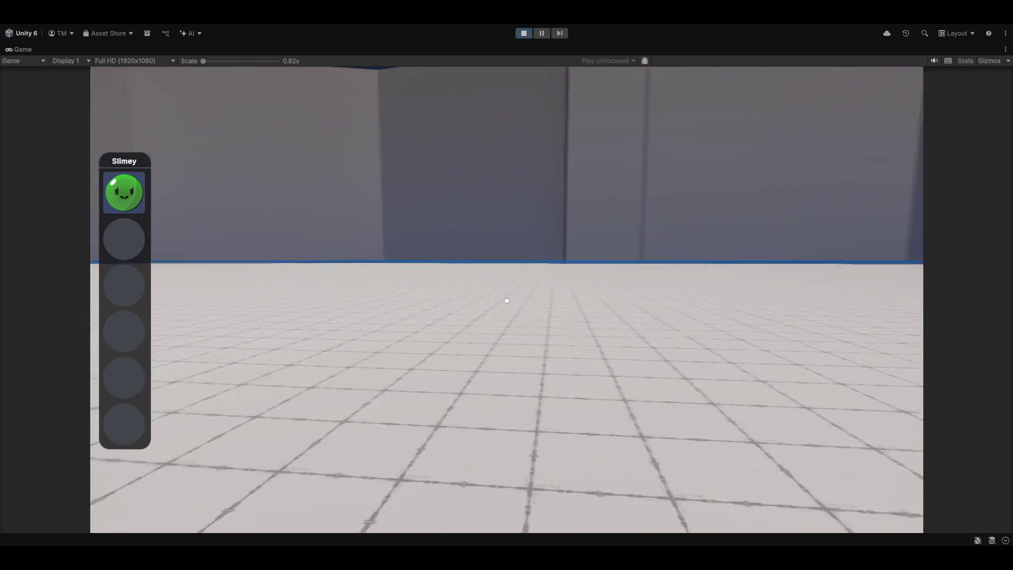
left_click(507, 301)
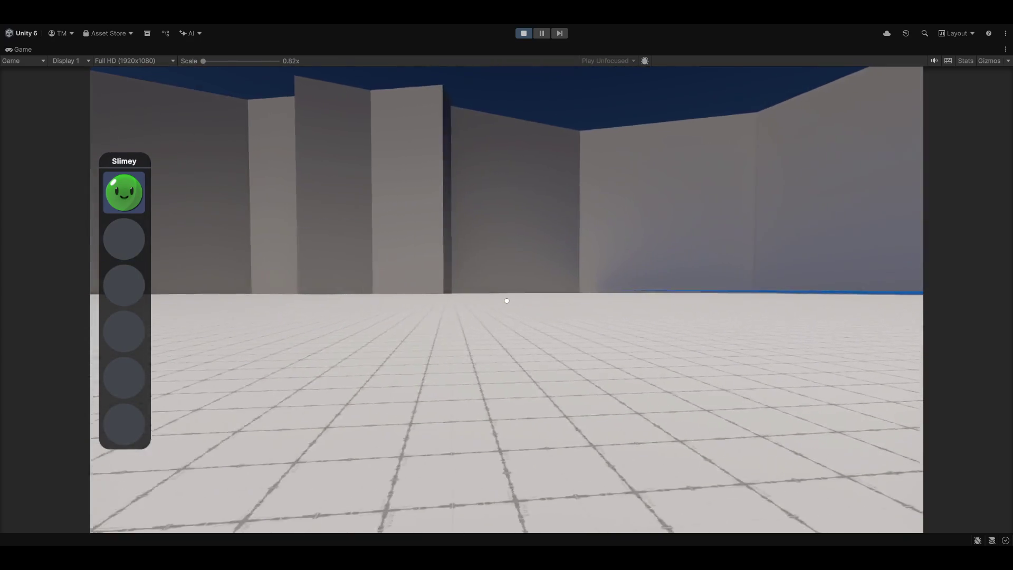
left_click(506, 300)
left_click(507, 300)
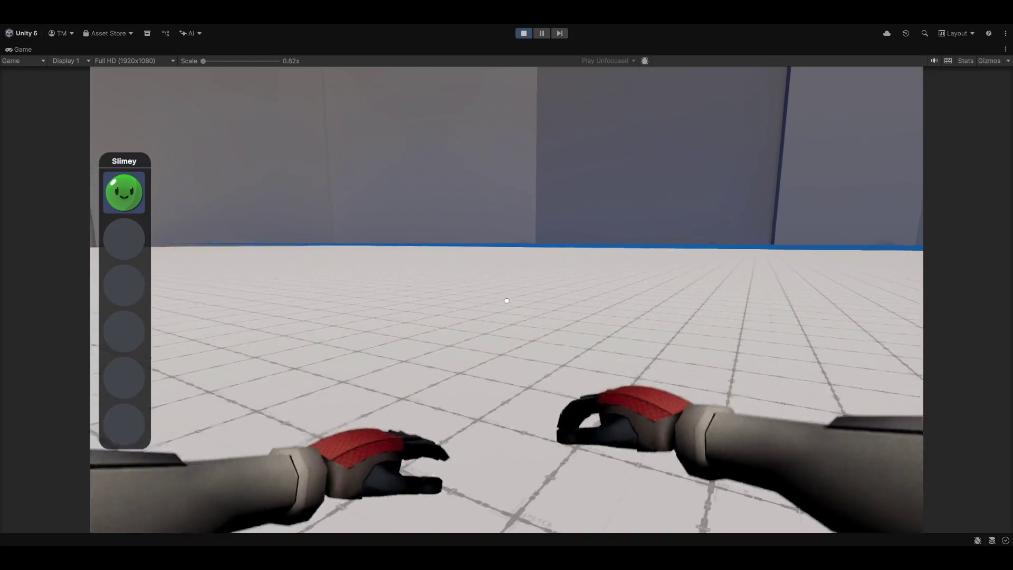
left_click(507, 301)
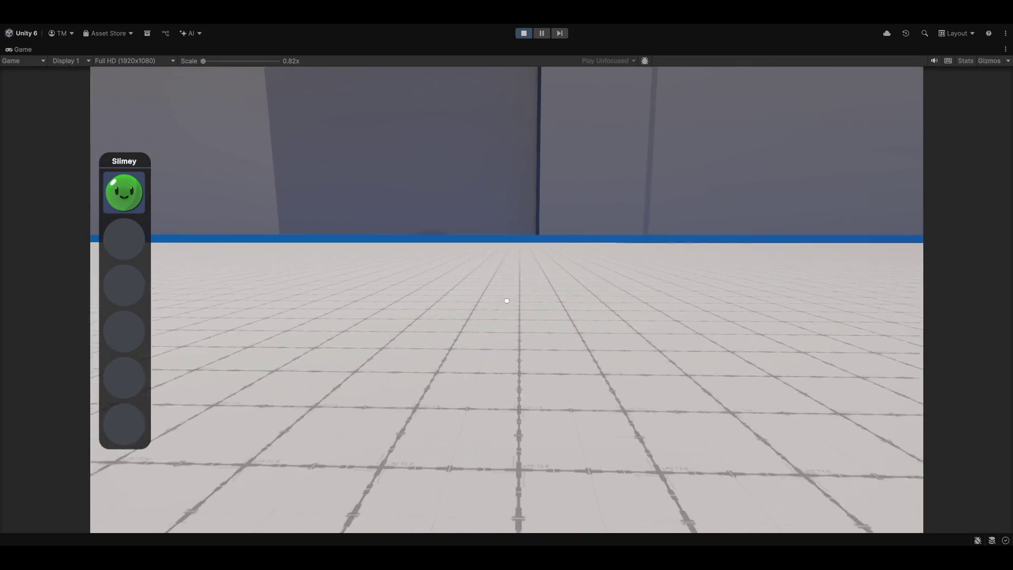
left_click(506, 301)
left_click(507, 301)
left_click(507, 301)
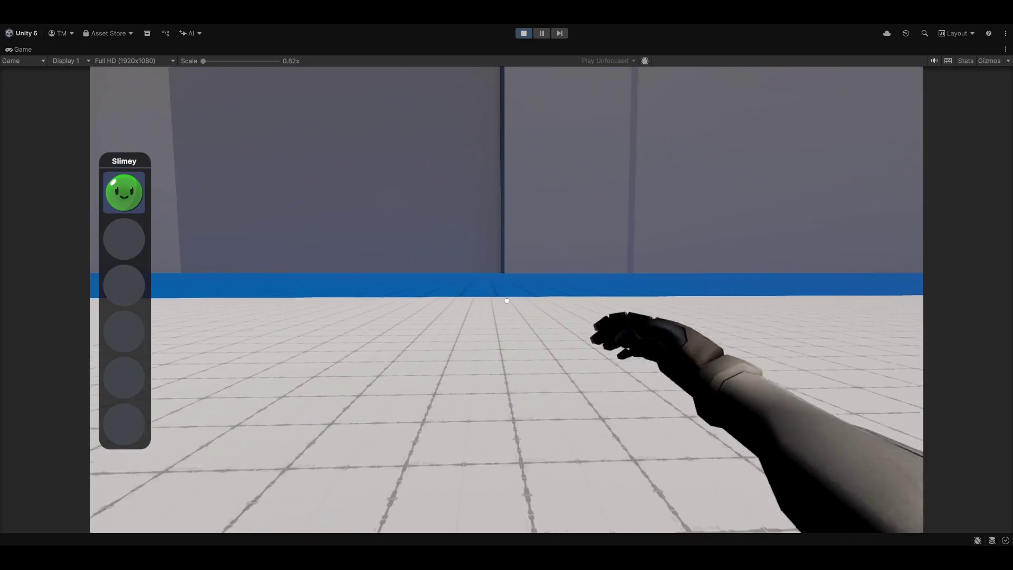
left_click(507, 301)
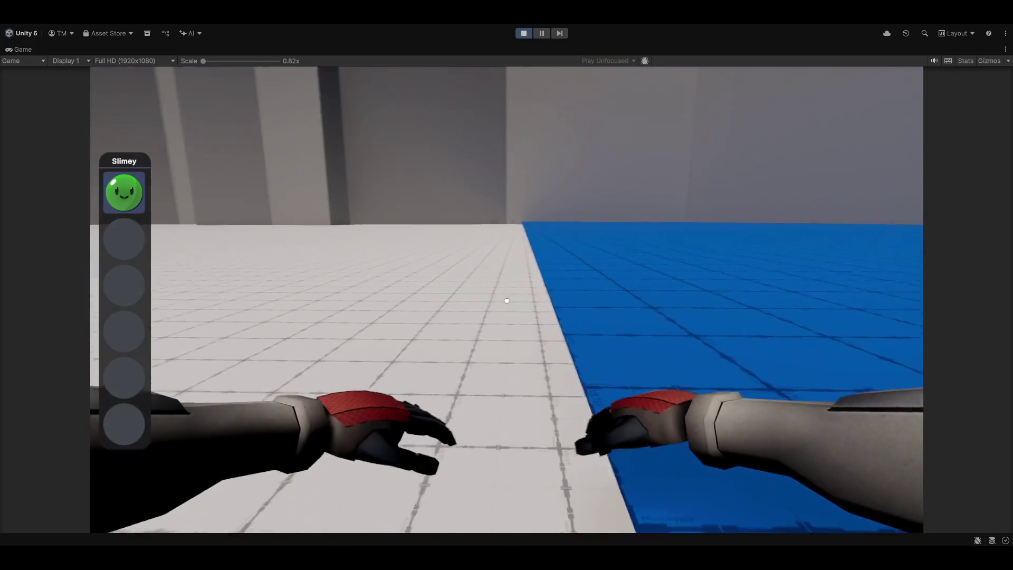
left_click(506, 301)
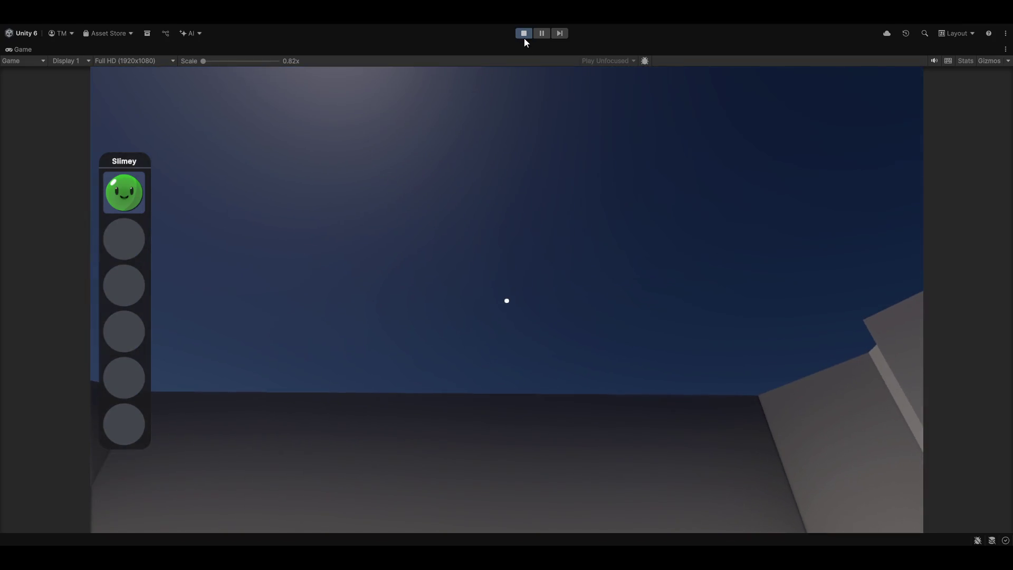
- Stop Play mode and return to an overhead Scene view of the walls
left_click(524, 33)
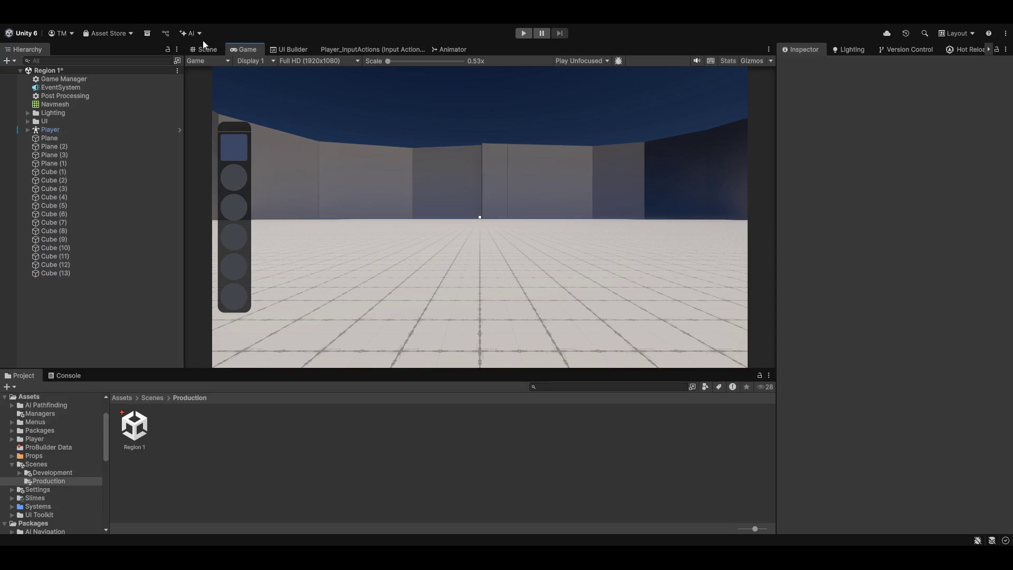
left_click(206, 48)
mouse_move(471, 255)
left_mouse_down()
mouse_move(477, 276)
mouse_move(402, 255)
mouse_move(545, 287)
mouse_move(601, 269)
mouse_move(592, 272)
mouse_move(611, 283)
left_mouse_up()
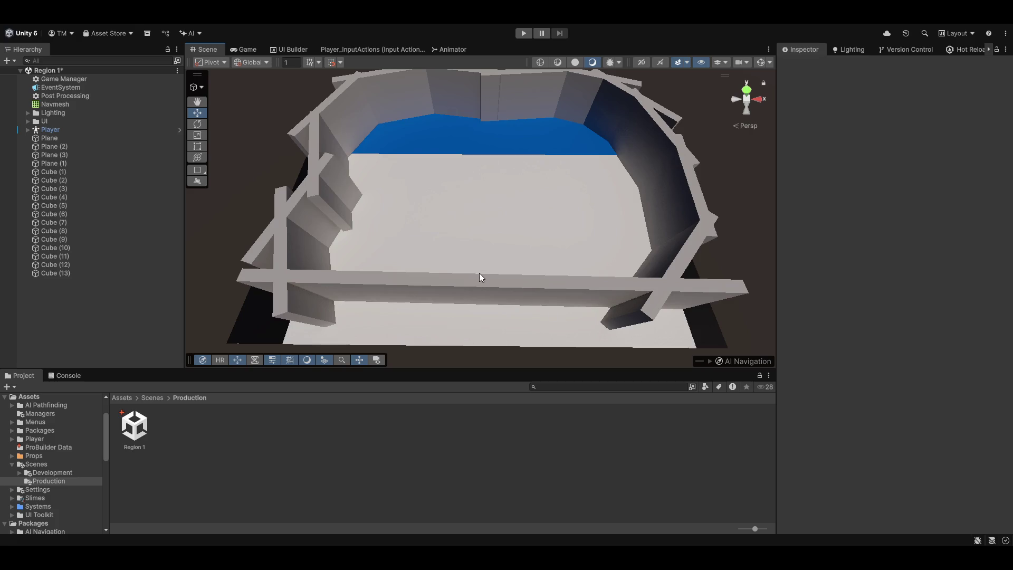
- Inspect the walled floor from several angles, then start a ProBuilder 1×1×1 cube shape
mouse_move(484, 278)
left_mouse_down()
mouse_move(507, 286)
mouse_move(519, 309)
mouse_move(515, 280)
mouse_move(560, 344)
left_mouse_up()
left_click(515, 280)
mouse_move(467, 310)
left_mouse_down()
mouse_move(716, 254)
mouse_move(606, 243)
mouse_move(560, 209)
mouse_move(650, 151)
mouse_move(407, 186)
mouse_move(425, 263)
mouse_move(485, 272)
left_mouse_up()
left_click(650, 155)
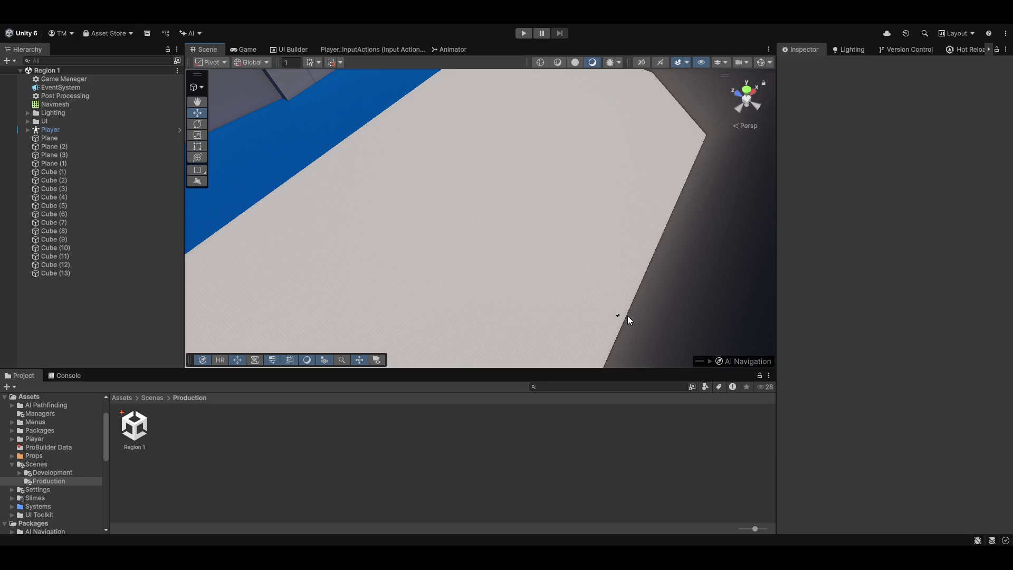
mouse_move(507, 314)
left_mouse_down()
mouse_move(549, 310)
mouse_move(566, 260)
left_mouse_up()
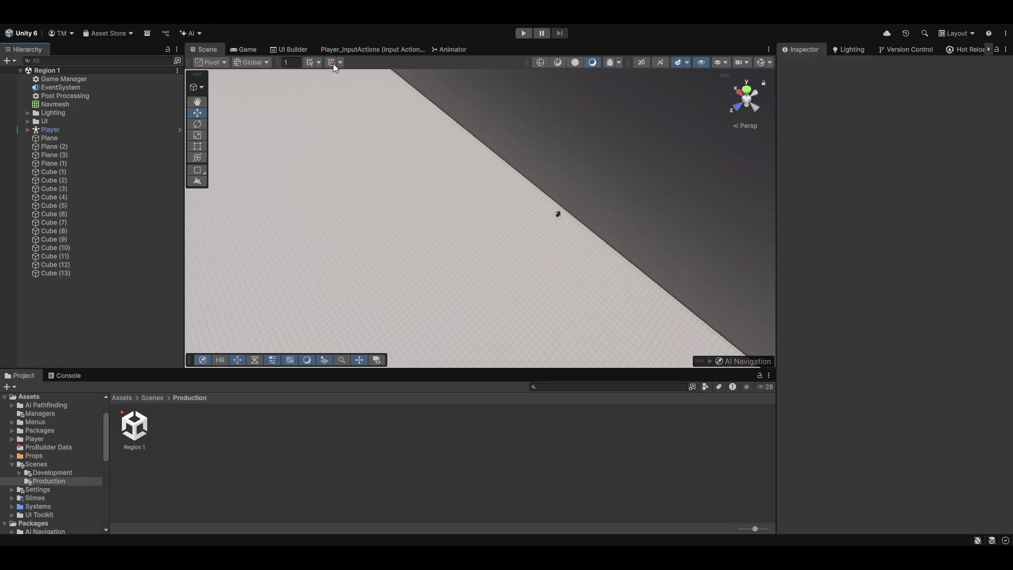
key("ctrl+shift+k")
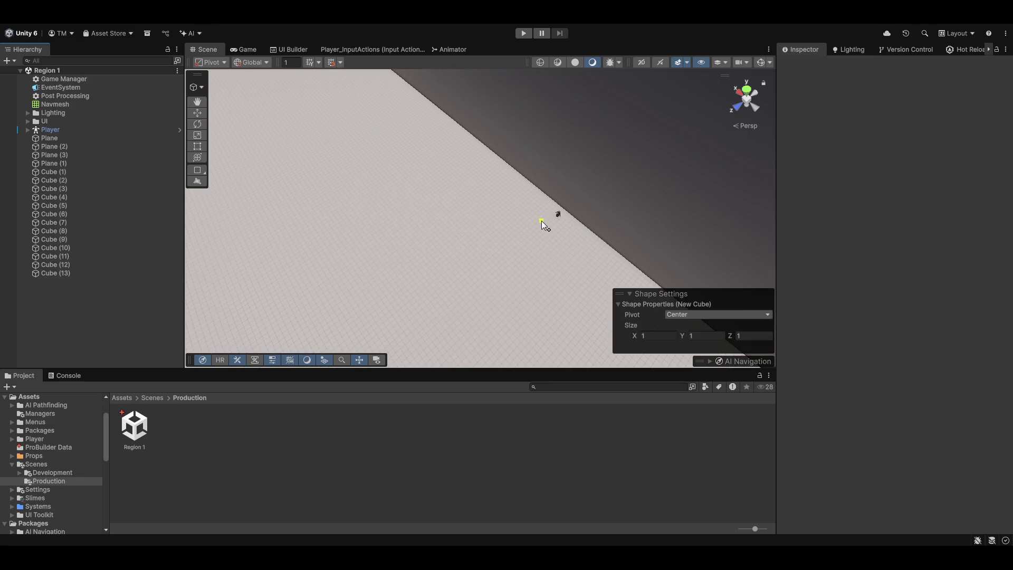
- Place the new cube on the floor and frame it from a side view
left_click(544, 223)
key("Escape")
key("f")
mouse_move(534, 274)
left_mouse_down()
mouse_move(438, 251)
mouse_move(476, 181)
mouse_move(441, 166)
left_mouse_up()
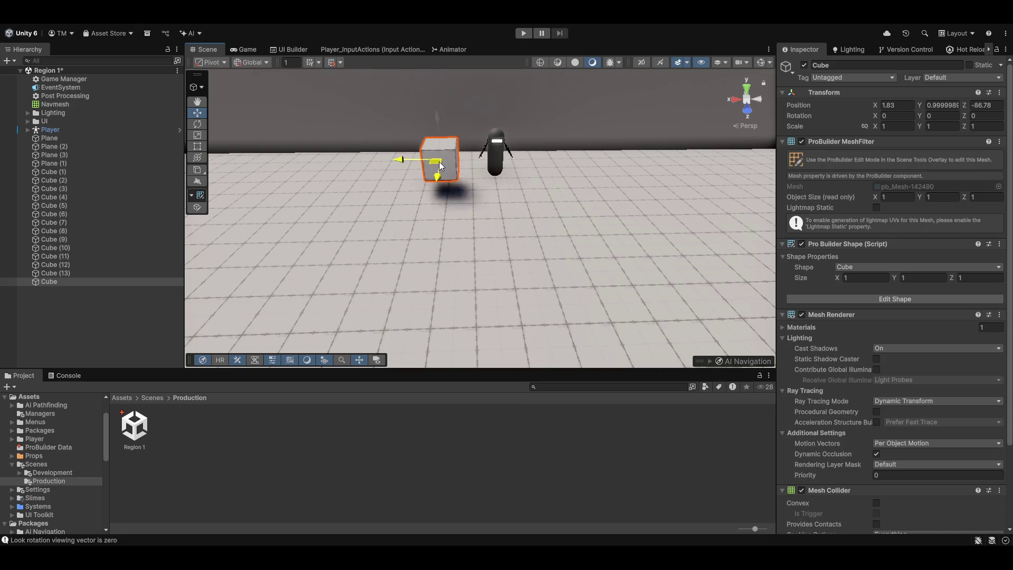
scroll(264, 138, "up", 4)
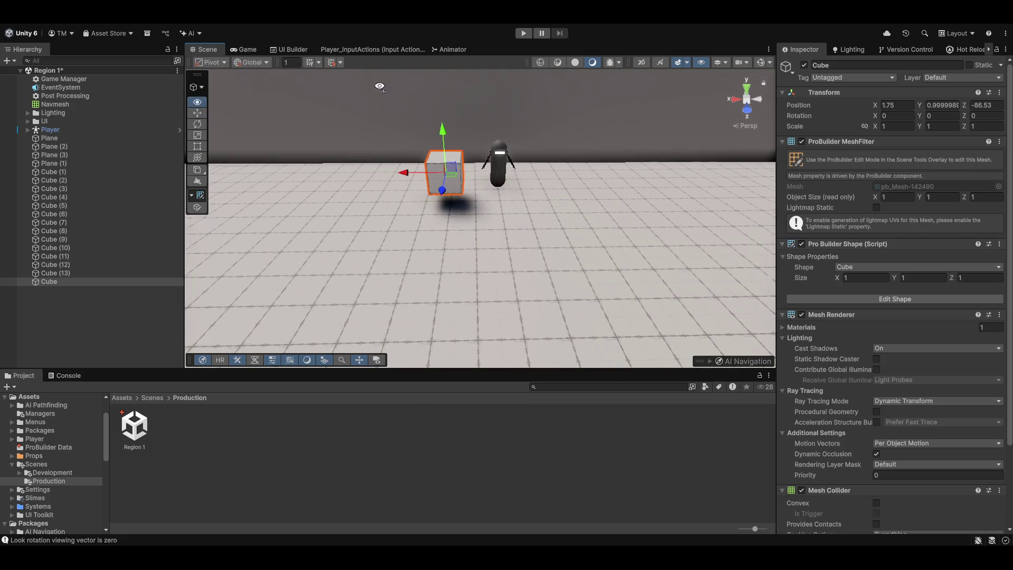
- Stretch the cube wider along X with the shape editing tool
left_click(191, 210)
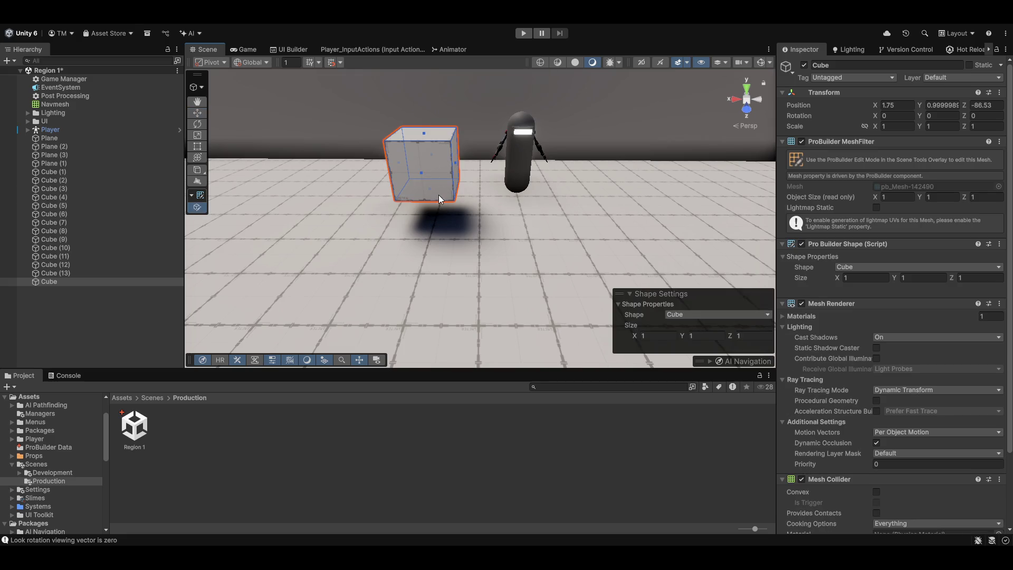
key("w")
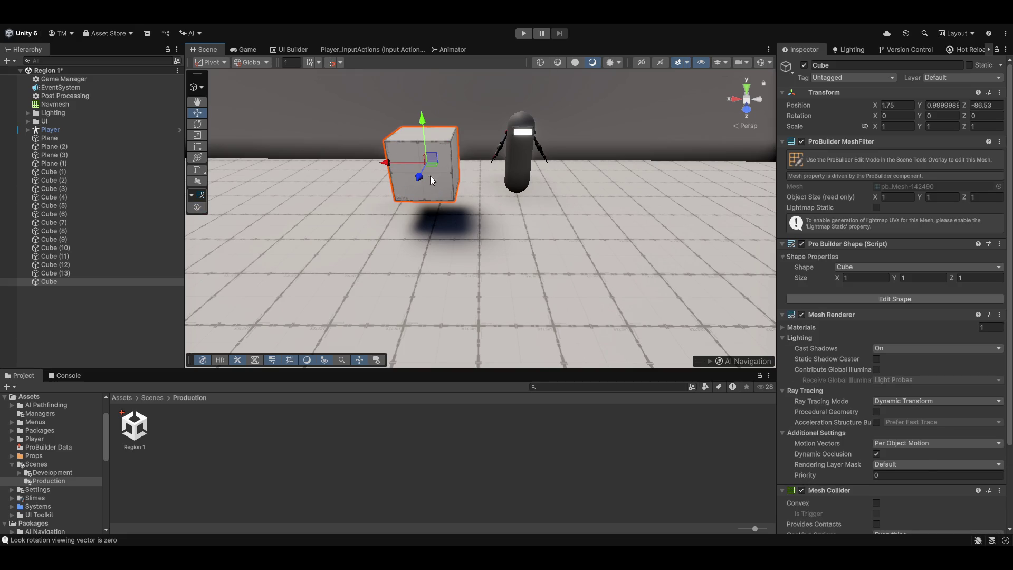
left_click(199, 206)
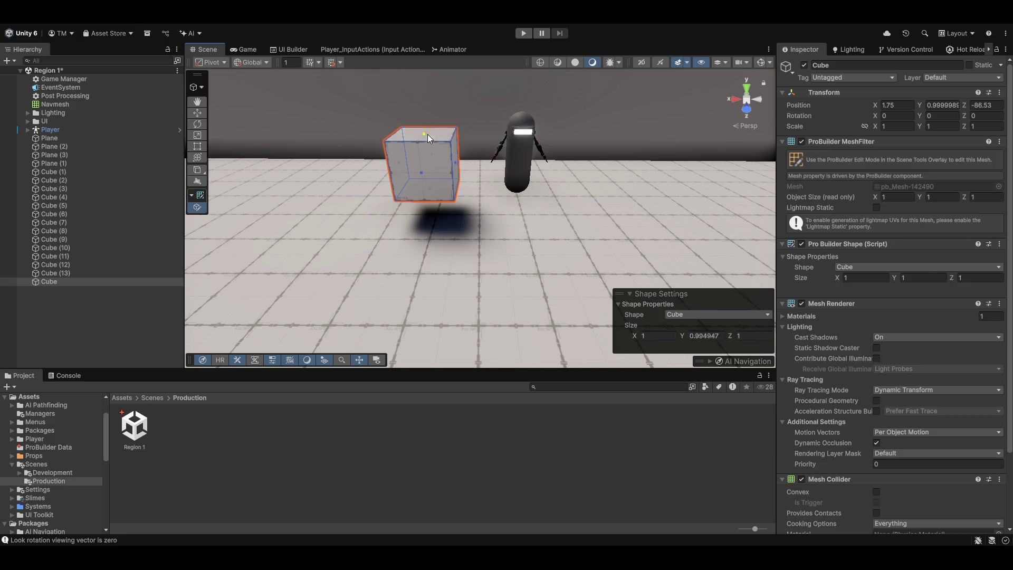
left_click_drag(459, 164, 591, 181)
key("f")
left_click(198, 207)
left_click(198, 208)
key("f")
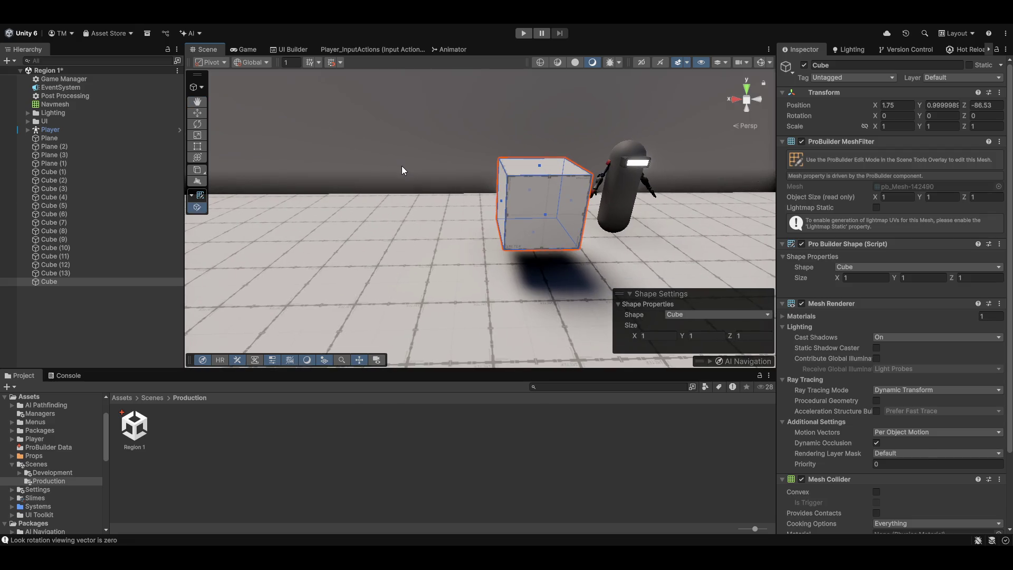
key("w")
- Try lowering the cube's top face in ProBuilder mesh editing, then undo it
left_click(197, 88)
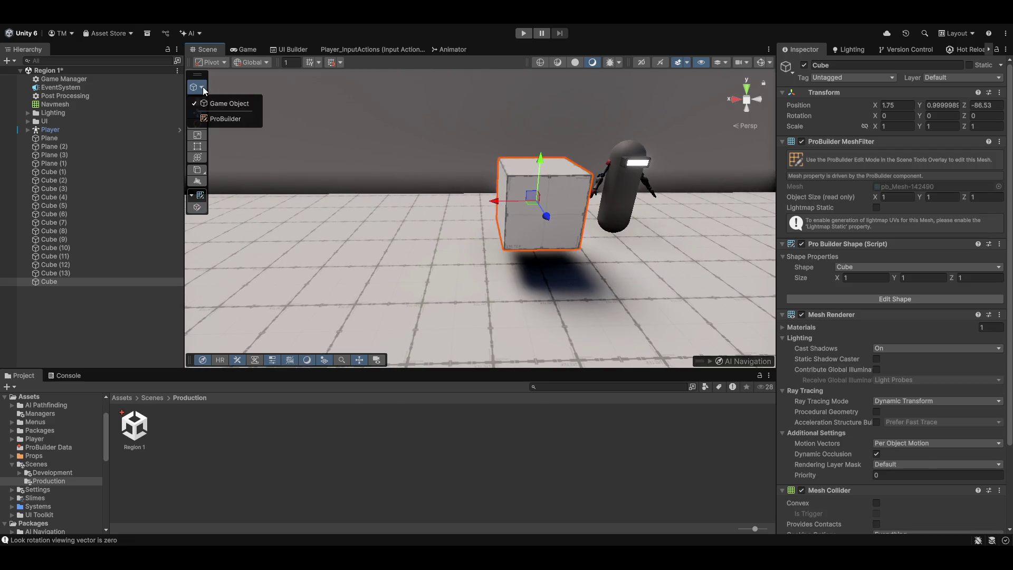
left_click(213, 118)
key("f")
left_click_drag(439, 150, 458, 189)
key("ctrl+z")
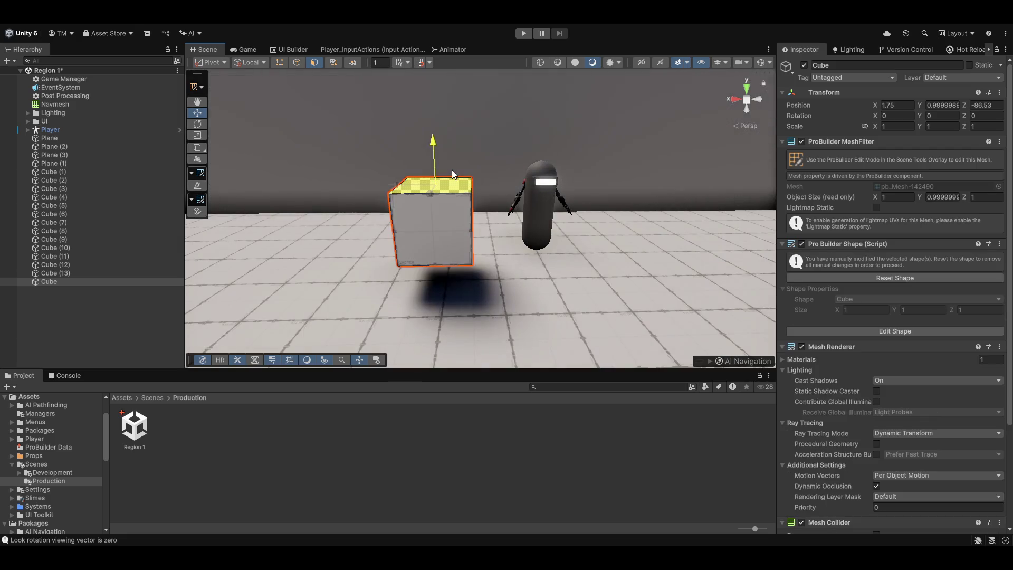
- Lower the cube onto the floor and reset it to its plain original shape
left_click(197, 87)
left_click(207, 100)
mouse_move(431, 176)
left_mouse_down()
mouse_move(433, 200)
mouse_move(646, 198)
mouse_move(609, 87)
left_mouse_up()
key("f")
left_click(938, 195)
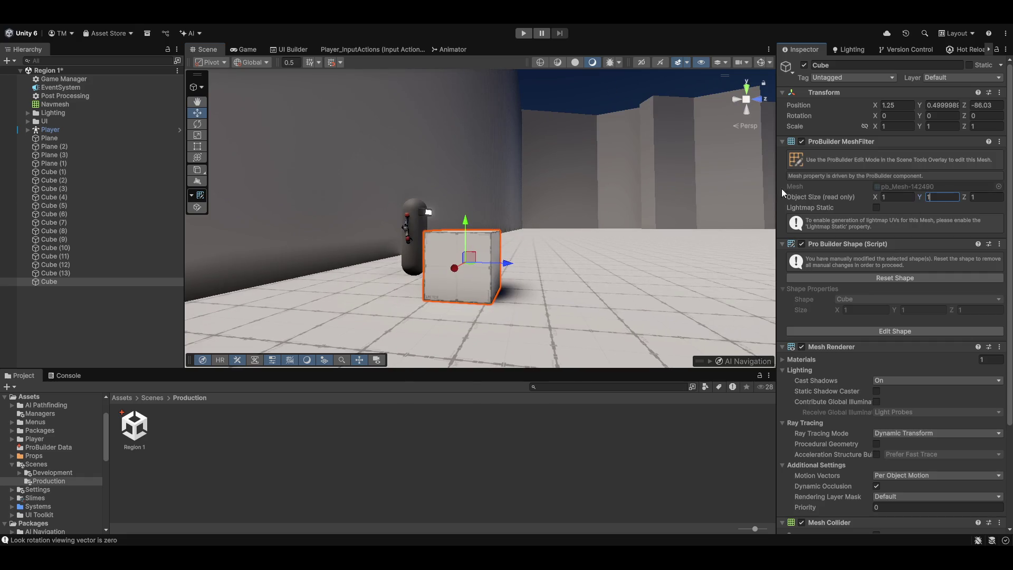
left_click(951, 278)
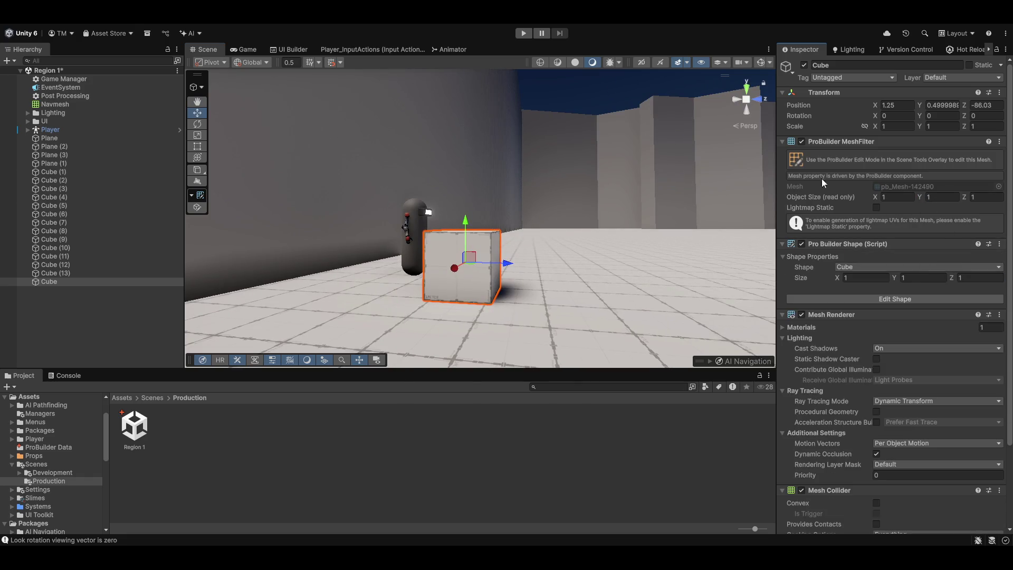
- Move the cube across the floor next to the Player
scroll(631, 108, "up", 3)
mouse_move(632, 109)
left_mouse_down()
mouse_move(438, 260)
mouse_move(389, 248)
mouse_move(398, 238)
mouse_move(354, 247)
left_mouse_up()
left_click(387, 238)
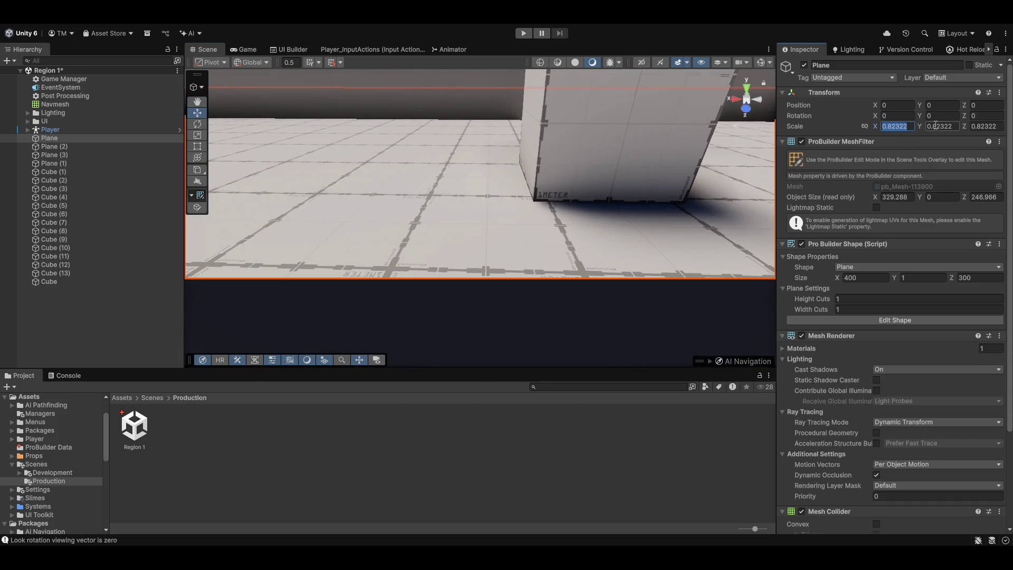
scroll(520, 145, "down", 5)
left_click(554, 135)
mouse_move(554, 134)
left_mouse_down()
mouse_move(450, 183)
mouse_move(441, 208)
mouse_move(475, 136)
mouse_move(479, 260)
mouse_move(492, 233)
mouse_move(468, 229)
mouse_move(489, 237)
mouse_move(474, 167)
mouse_move(440, 187)
mouse_move(407, 184)
mouse_move(349, 42)
left_mouse_up()
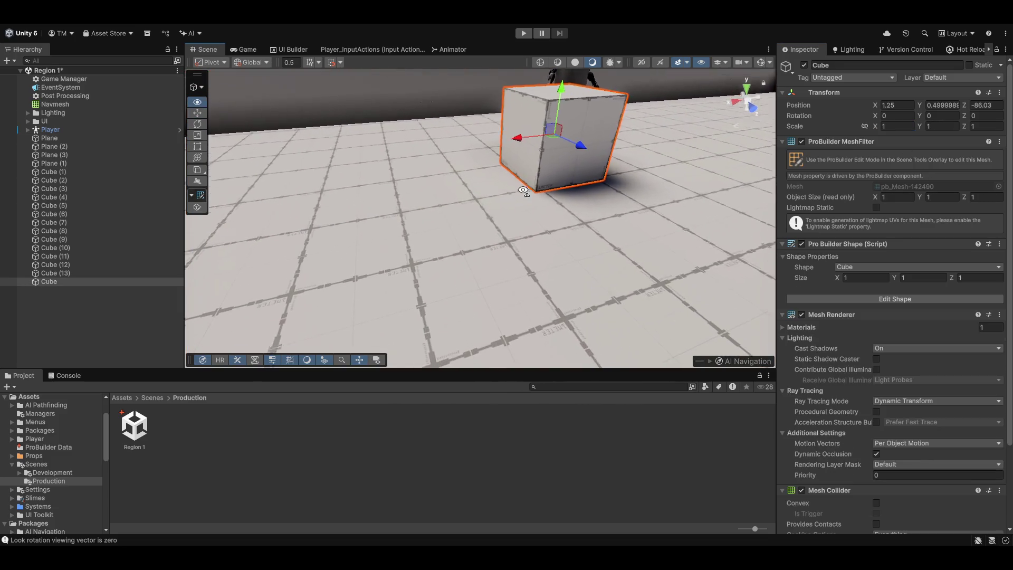
key("r")
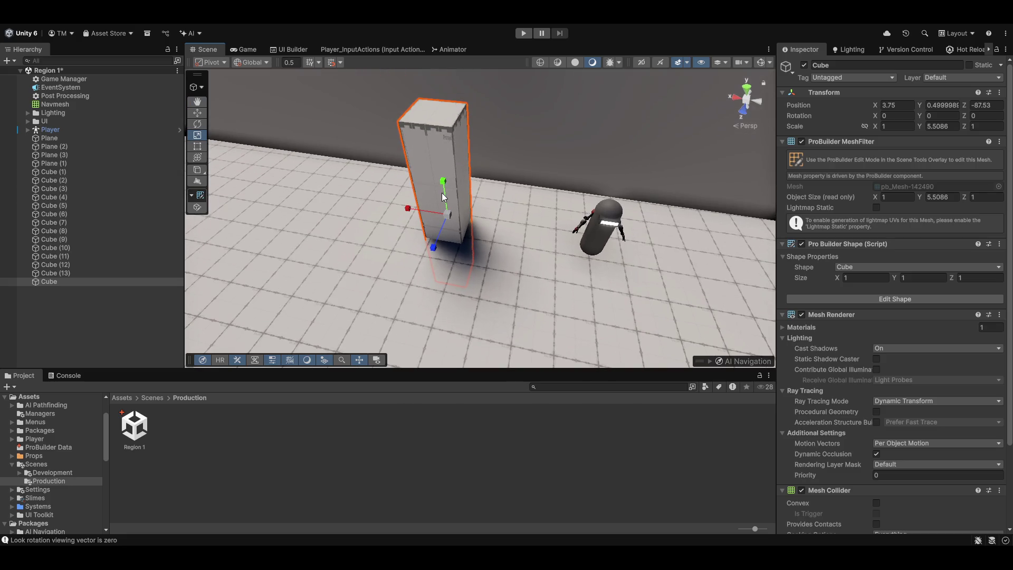
- Undo the stretch and pull the cube's top face up to 8 units in face mode
key("ctrl+z")
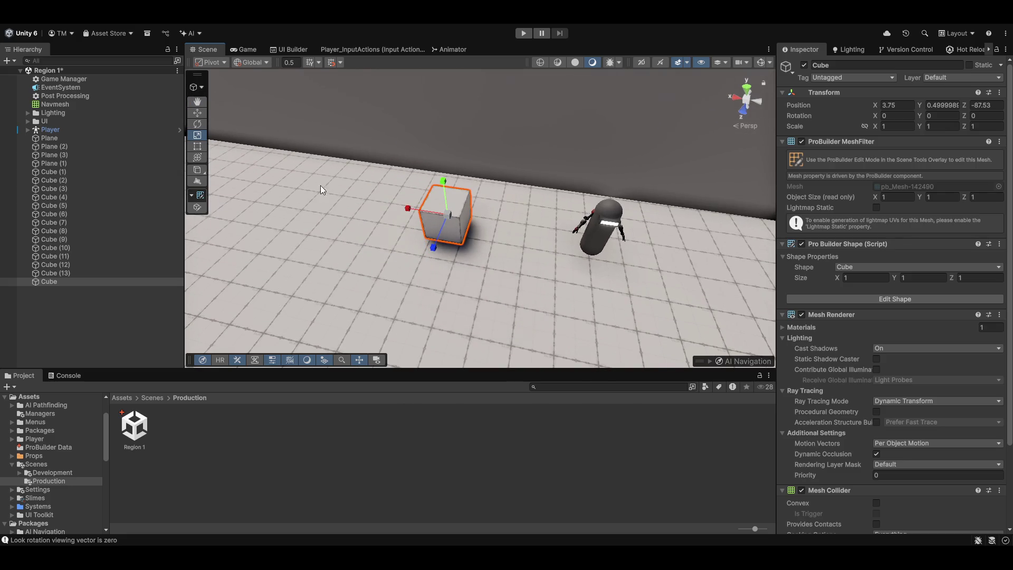
left_click(201, 90)
left_click(238, 117)
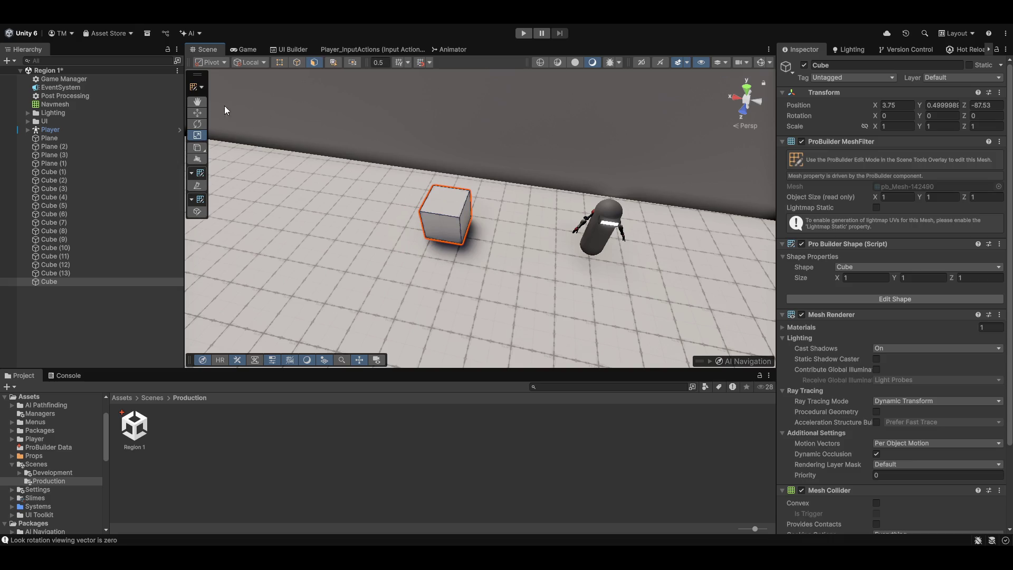
left_click(525, 267)
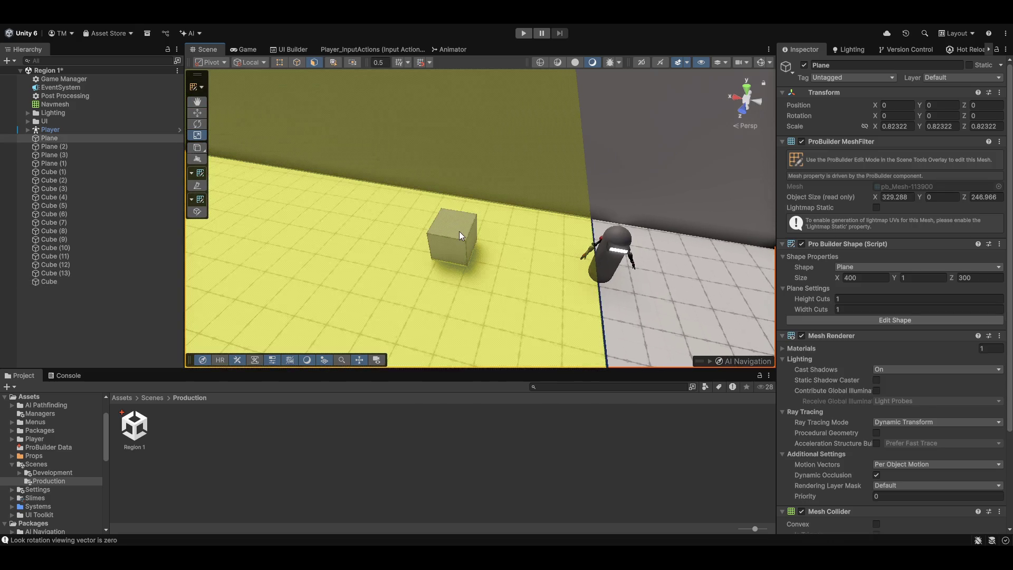
left_click(449, 217)
key("w")
scroll(391, 191, "down", 5)
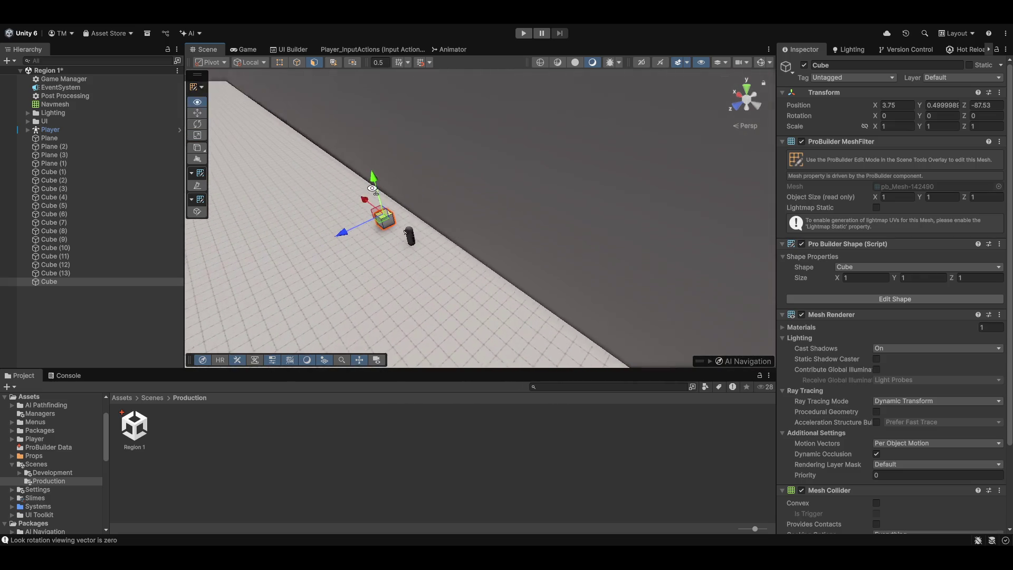
left_click_drag(391, 190, 374, 91)
- Select the pillar's side faces to shape its 3-unit depth
mouse_move(448, 202)
left_mouse_down()
mouse_move(438, 179)
mouse_move(480, 167)
mouse_move(459, 205)
mouse_move(245, 190)
mouse_move(296, 163)
mouse_move(494, 186)
mouse_move(456, 206)
left_mouse_up()
left_click(432, 172)
left_click_drag(448, 129, 534, 157)
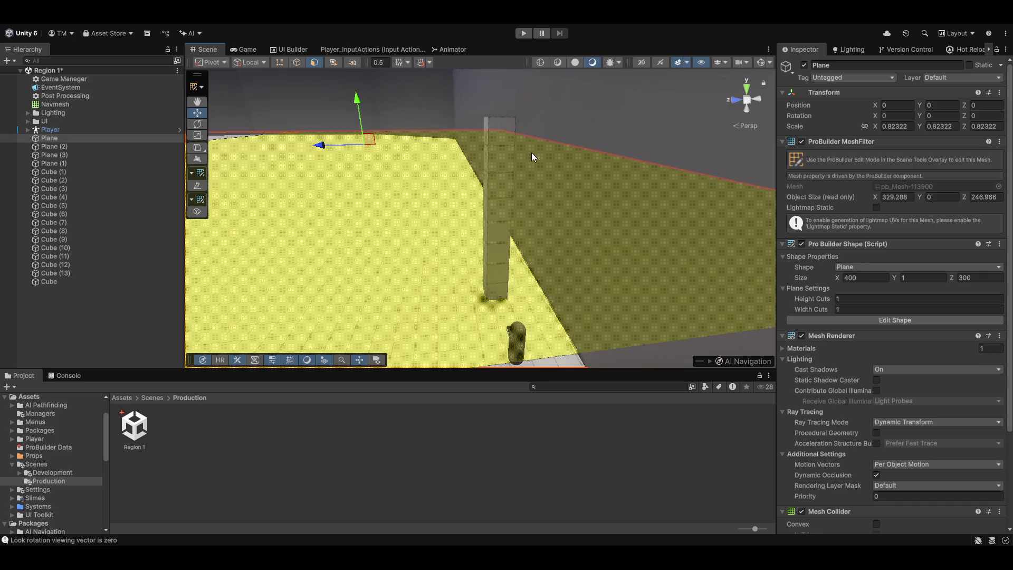
left_click(498, 222)
mouse_move(498, 222)
left_mouse_down()
mouse_move(411, 111)
mouse_move(397, 123)
mouse_move(401, 178)
mouse_move(583, 173)
mouse_move(593, 228)
mouse_move(660, 228)
mouse_move(640, 244)
mouse_move(615, 219)
mouse_move(554, 192)
mouse_move(613, 195)
left_mouse_up()
left_click(613, 147)
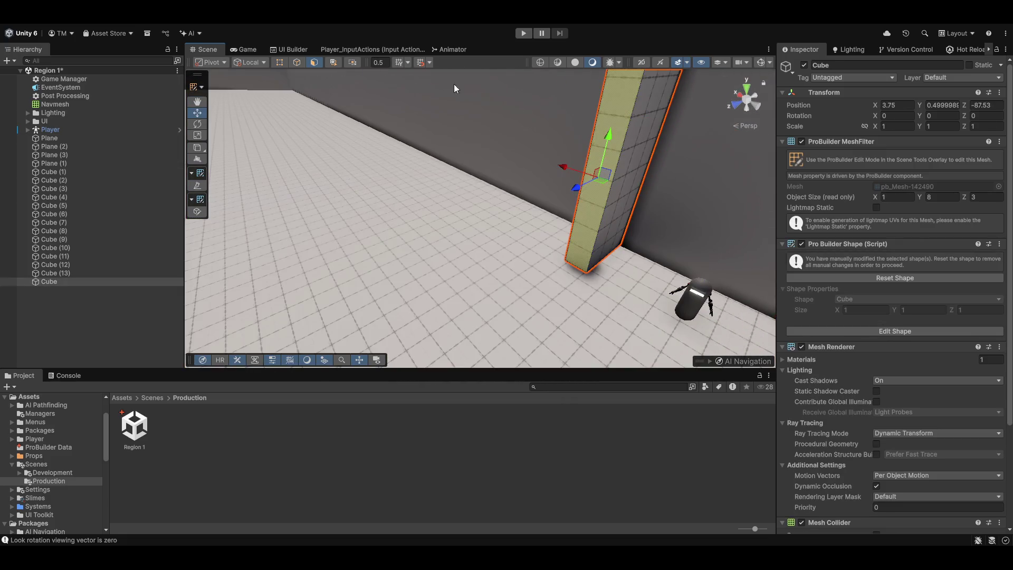
- Return to object editing and select and frame the 1 × 8 × 3 slab Cube
left_click(197, 87)
left_click(222, 101)
mouse_move(285, 136)
left_mouse_down()
mouse_move(466, 221)
mouse_move(485, 212)
left_mouse_up()
left_click(78, 285)
key("f")
scroll(499, 203, "down", 5)
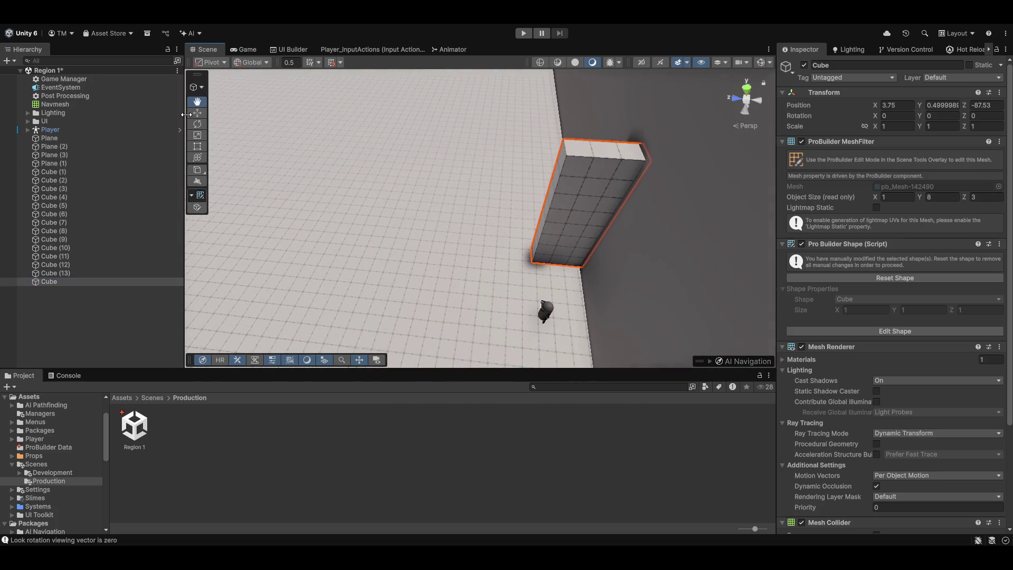
- Orbit to a low view and select the floor Plane, then the tall cube
left_click(499, 195)
mouse_move(501, 201)
left_mouse_down()
mouse_move(450, 136)
mouse_move(784, 297)
left_mouse_up()
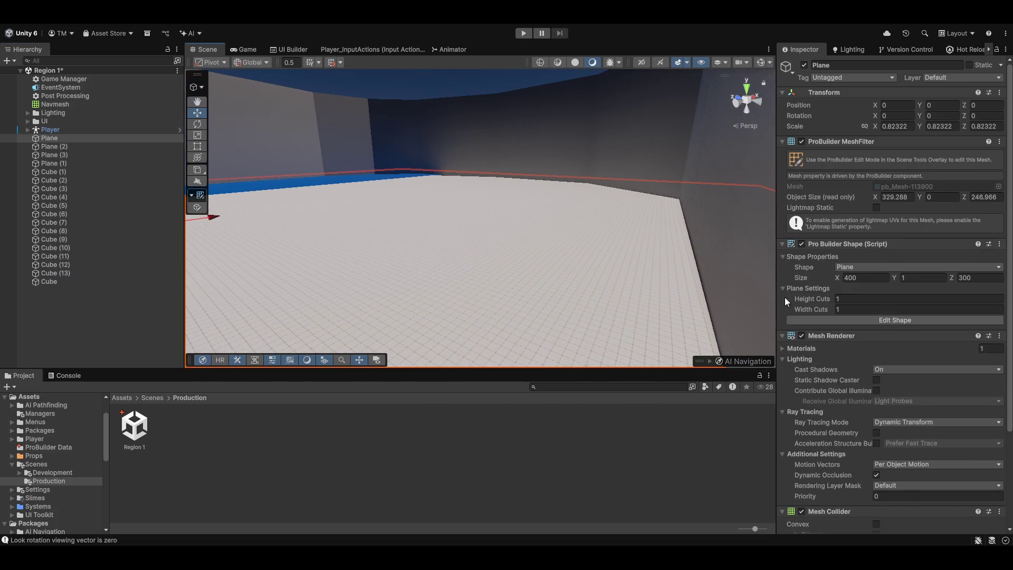
left_click(137, 138)
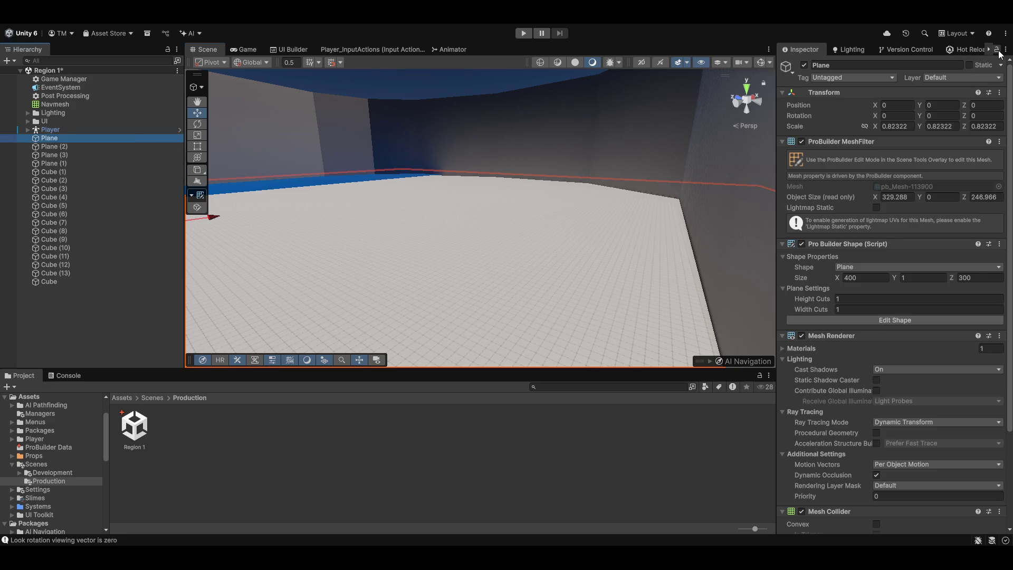
left_click(91, 132)
left_click(78, 137)
left_click(521, 231)
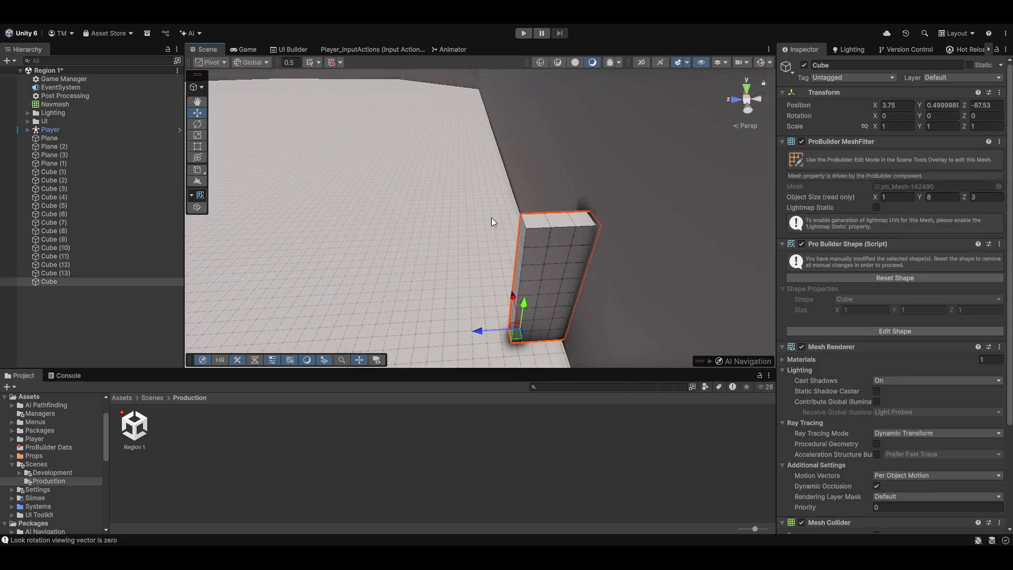
- Inspect the pillar's front and top faces and the floor face in face mode
left_click(196, 90)
left_click(210, 118)
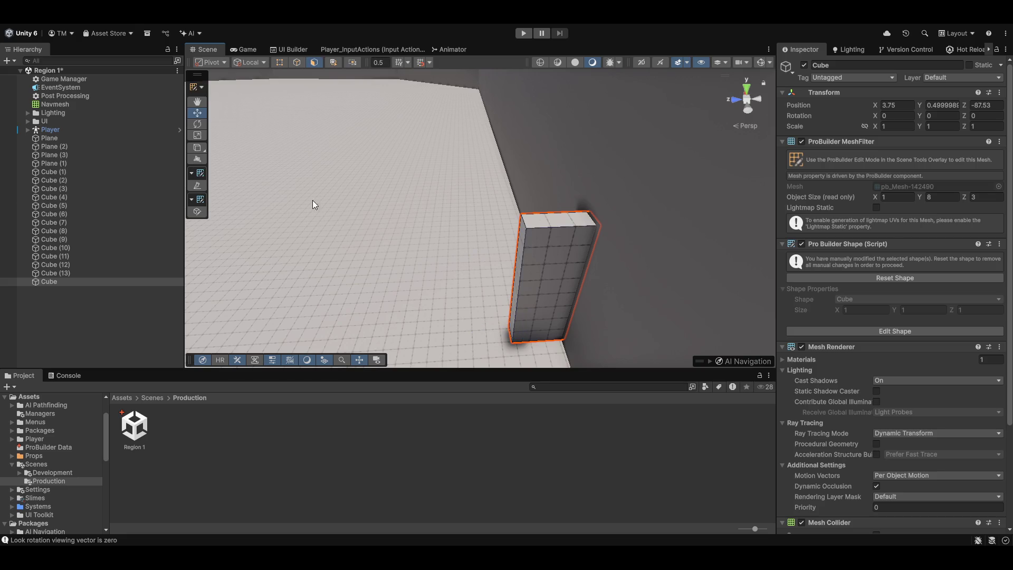
left_click(555, 257)
left_click(530, 225)
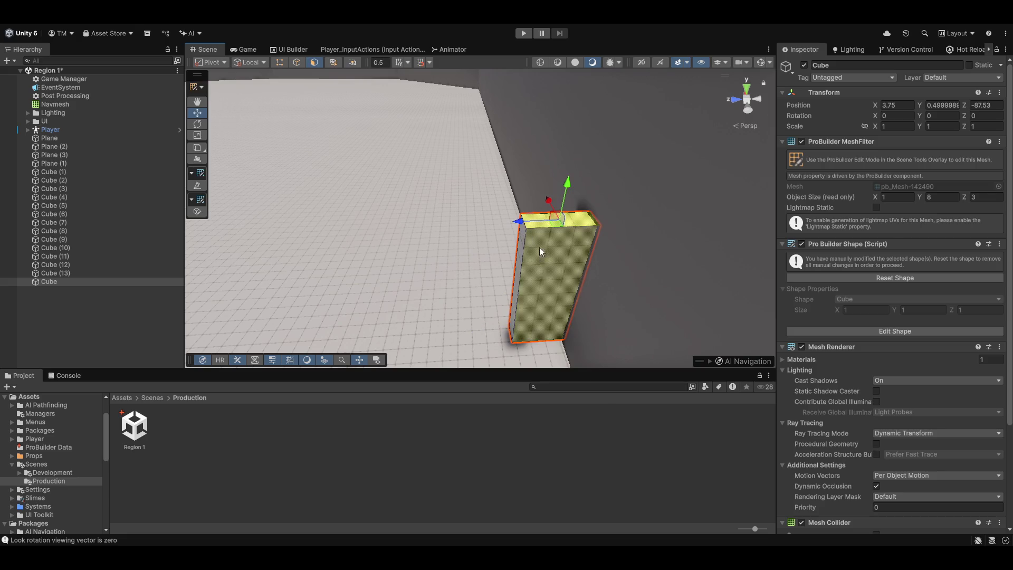
left_click(524, 258)
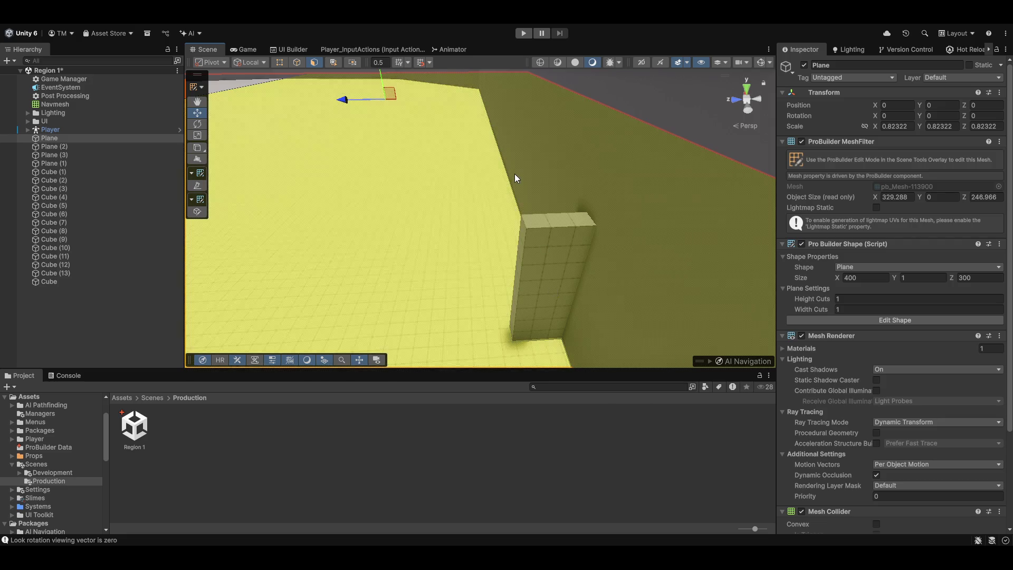
key("f")
- Return to object editing and select the floor Plane, then the wall cube
left_click(197, 87)
left_click(222, 106)
left_click(87, 130)
left_click(94, 138)
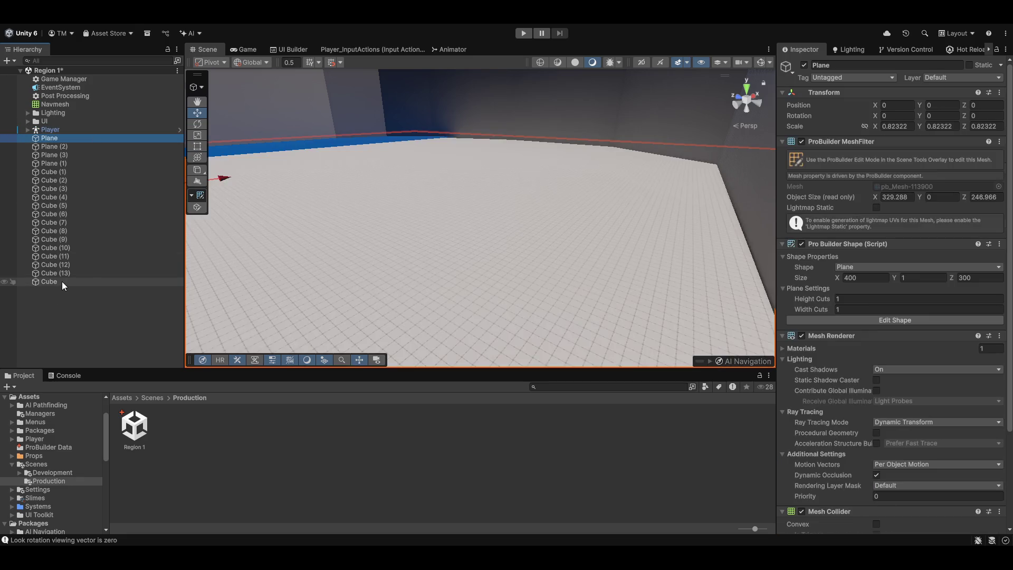
left_click_drag(637, 181, 307, 204)
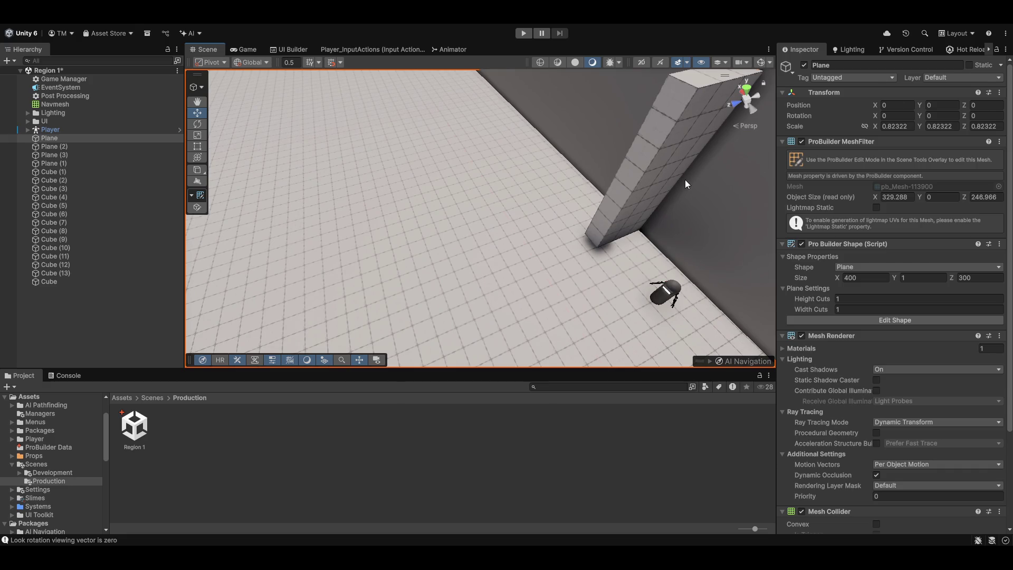
left_click(685, 181)
- Select the floor face in face mode, then switch back to object editing
left_click(196, 87)
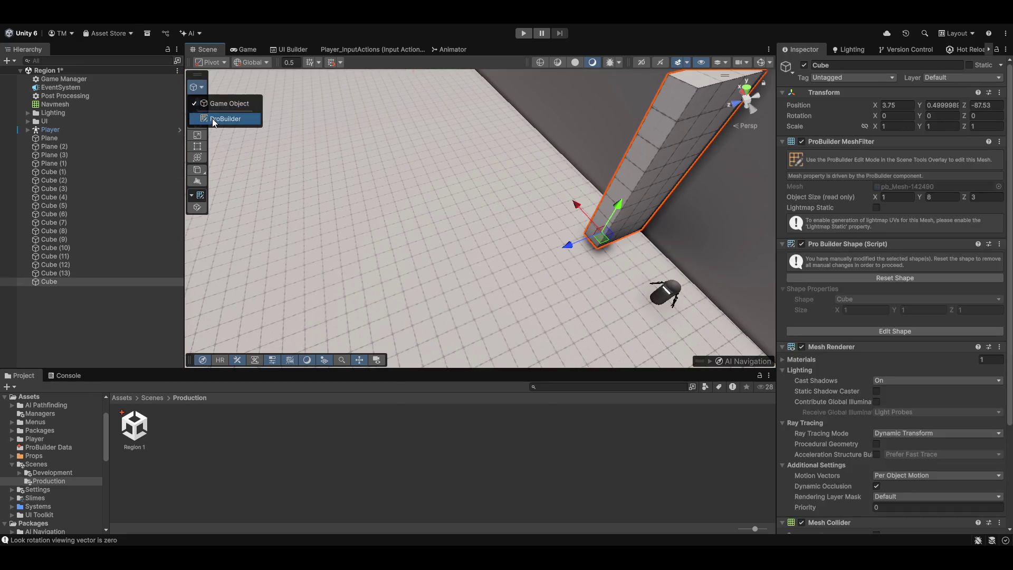
left_click(213, 118)
left_click(444, 202)
mouse_move(444, 201)
left_mouse_down()
mouse_move(519, 217)
mouse_move(433, 165)
mouse_move(173, 134)
mouse_move(59, 189)
mouse_move(147, 163)
mouse_move(165, 176)
mouse_move(275, 177)
left_mouse_up()
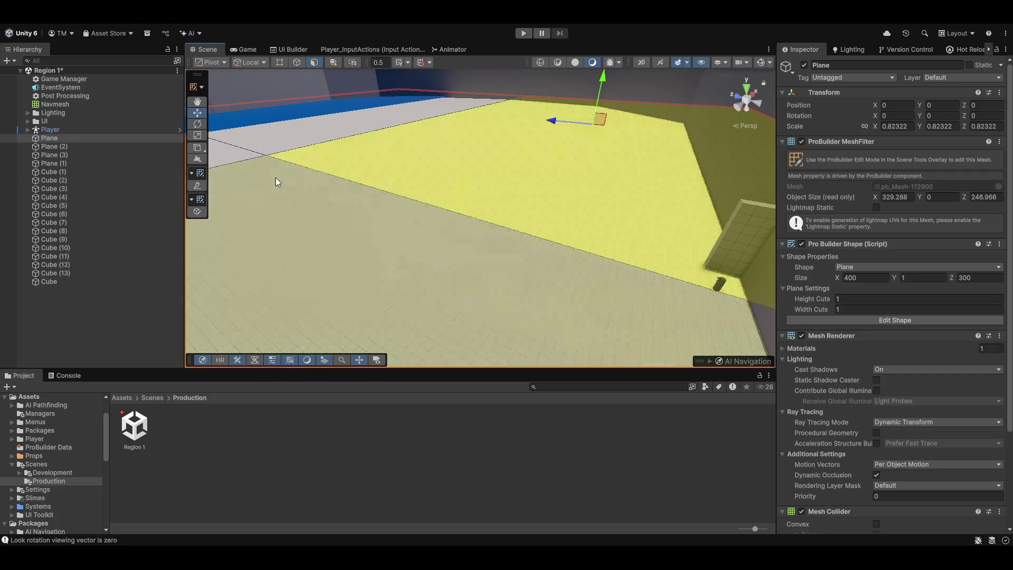
left_click(196, 87)
left_click(212, 104)
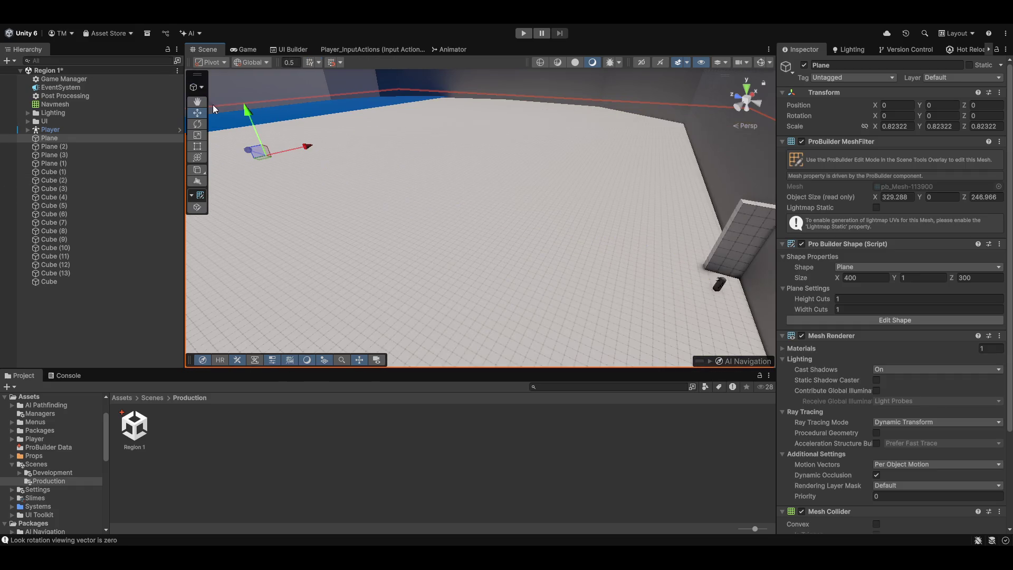
- Delete the 1 × 8 × 3 pillar cube and select the Player
mouse_move(462, 211)
left_mouse_down()
mouse_move(400, 177)
mouse_move(462, 200)
left_mouse_up()
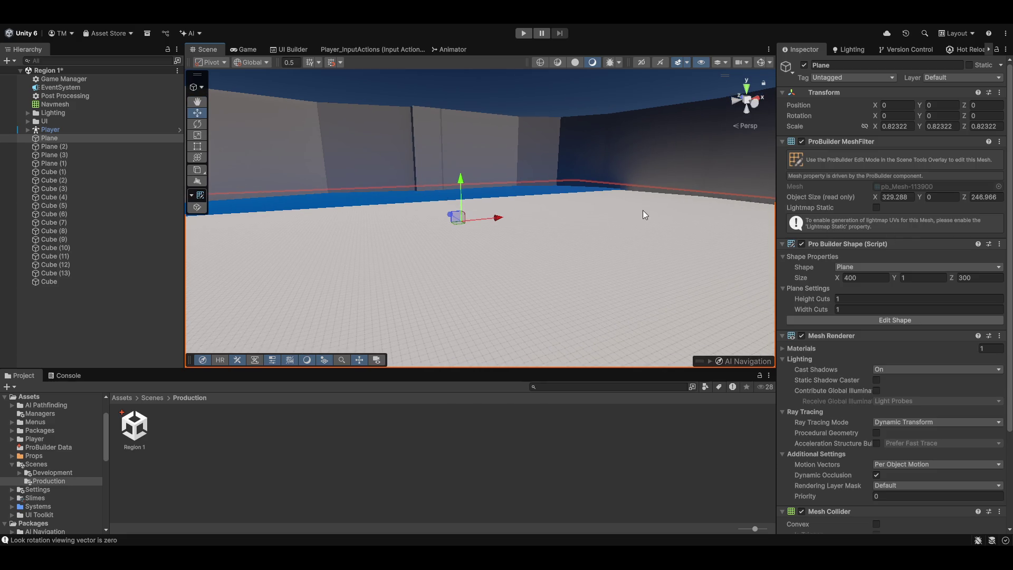
left_click_drag(698, 216, 832, 220)
left_click(582, 242)
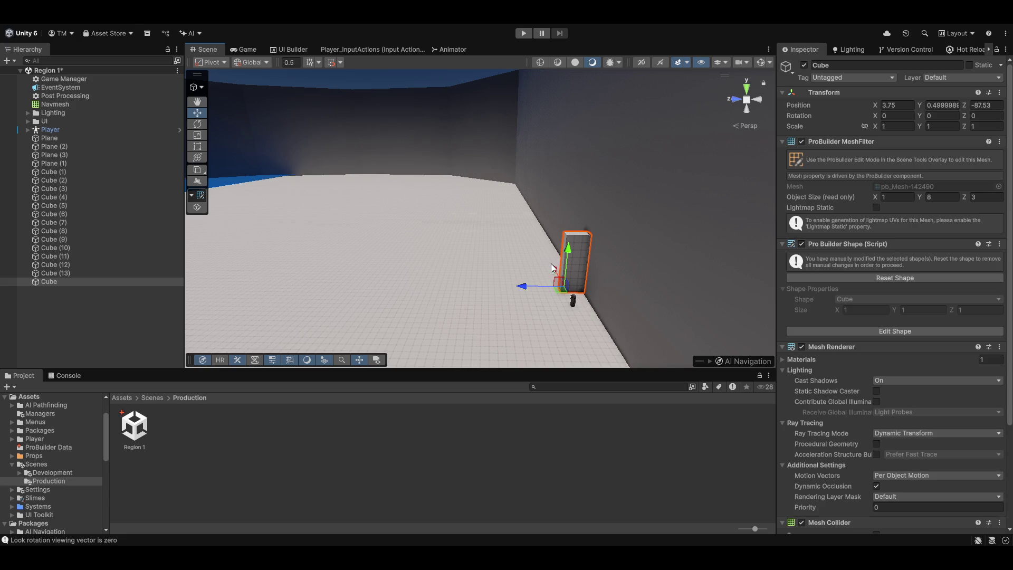
key("Delete")
left_click(580, 305)
left_click(575, 297)
left_click(577, 289)
- Lift the Player to height Y 5 above the floor and deselect it
left_click_drag(579, 282, 590, 240)
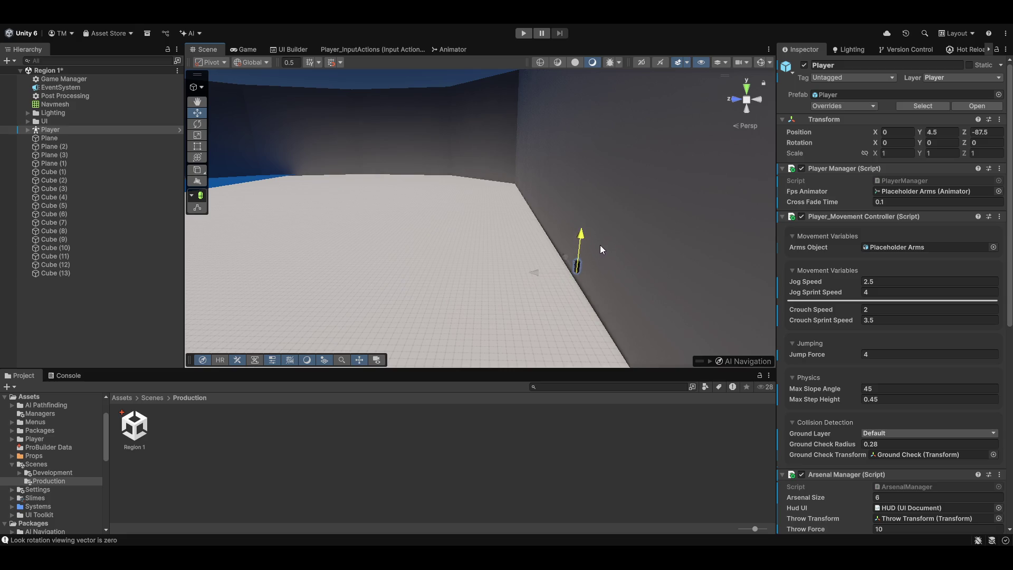
left_click_drag(629, 232, 653, 176)
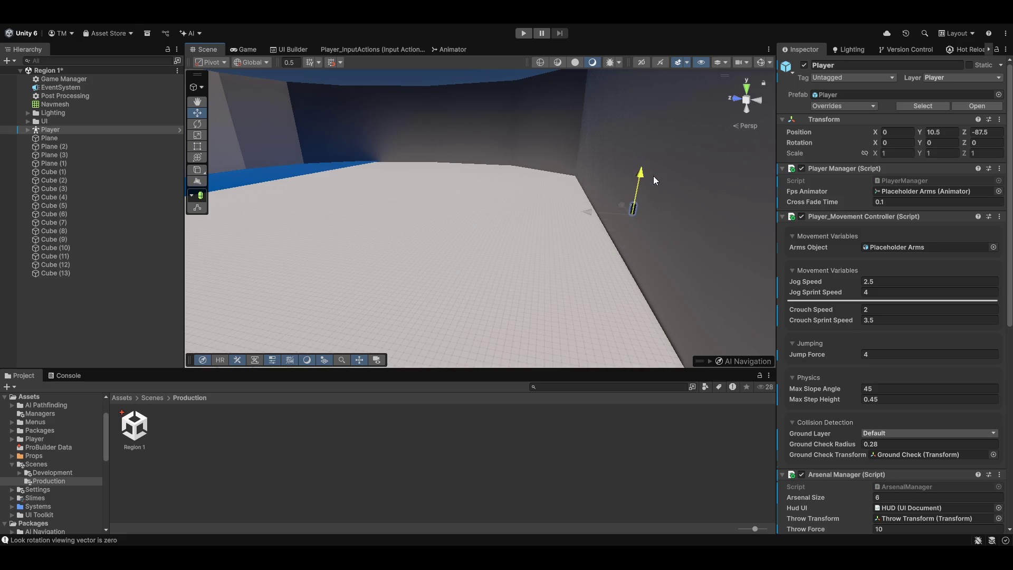
mouse_move(637, 224)
left_mouse_down()
mouse_move(656, 219)
mouse_move(611, 222)
mouse_move(674, 203)
mouse_move(650, 190)
mouse_move(403, 176)
mouse_move(417, 285)
mouse_move(515, 332)
mouse_move(400, 196)
mouse_move(543, 170)
mouse_move(579, 271)
mouse_move(583, 322)
mouse_move(674, 309)
mouse_move(475, 374)
mouse_move(723, 407)
mouse_move(672, 407)
left_mouse_up()
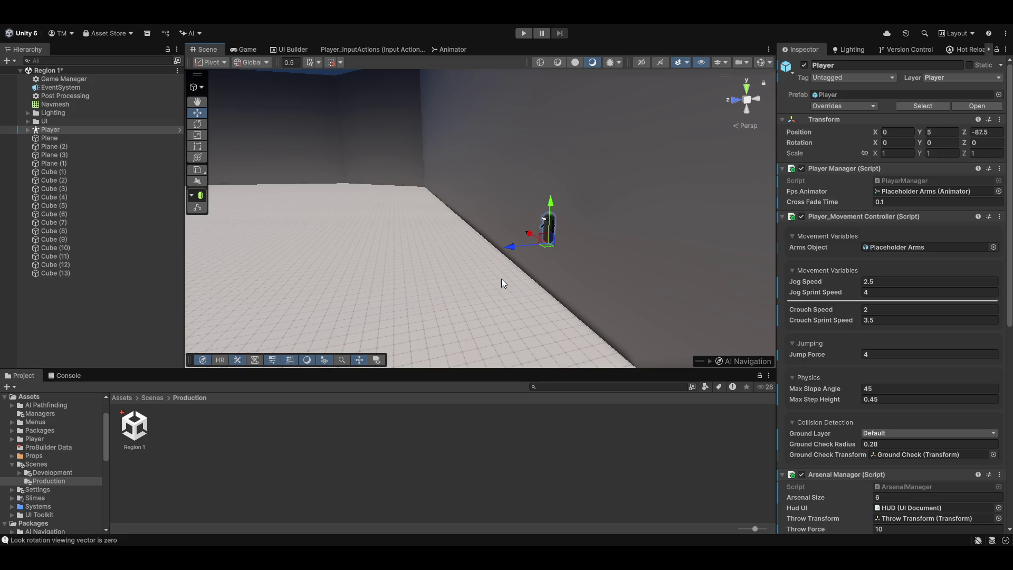
mouse_move(533, 252)
left_mouse_down()
mouse_move(548, 267)
mouse_move(218, 262)
left_mouse_up()
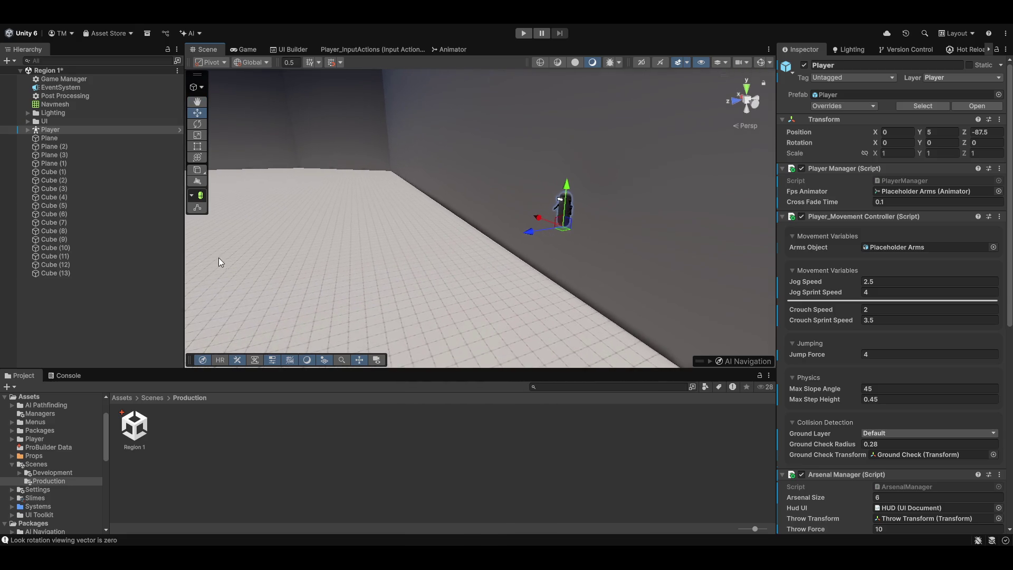
left_click(90, 315)
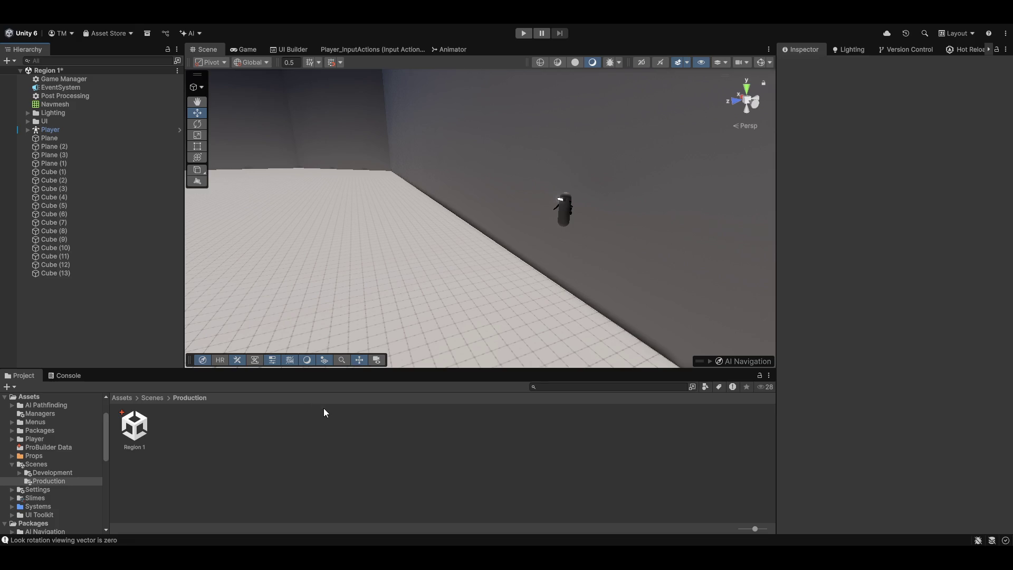
- Place Plane (4) beside the Player at about 3.78 height
mouse_move(452, 219)
left_mouse_down()
mouse_move(561, 270)
mouse_move(577, 187)
left_mouse_up()
mouse_move(596, 236)
left_mouse_down("alt")
mouse_move(686, 243)
mouse_move(635, 226)
left_mouse_up("alt")
mouse_move(526, 219)
left_mouse_down()
mouse_move(626, 274)
mouse_move(648, 201)
mouse_move(652, 223)
left_mouse_up()
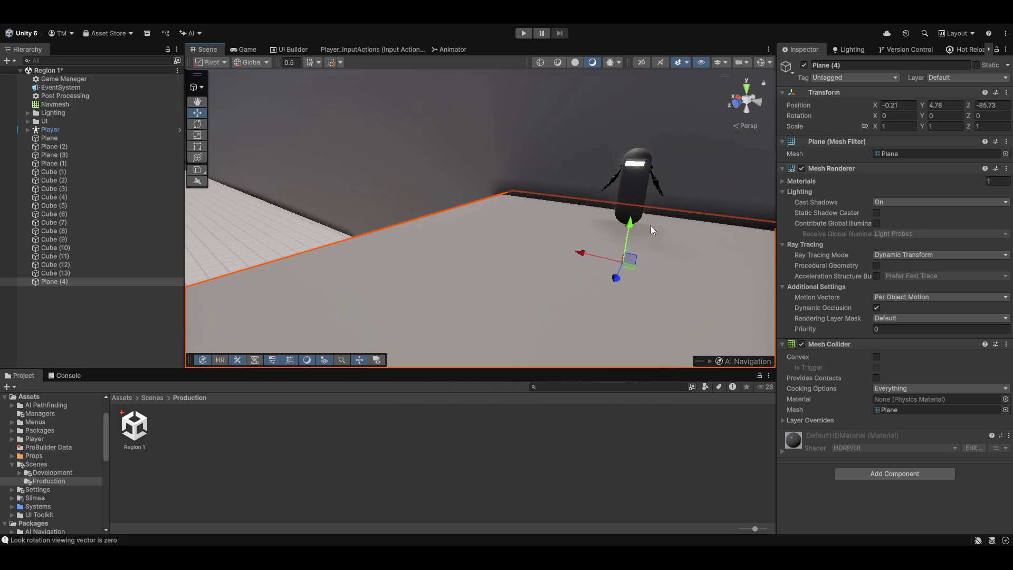
mouse_move(632, 275)
left_mouse_down()
mouse_move(626, 232)
mouse_move(638, 230)
left_mouse_up()
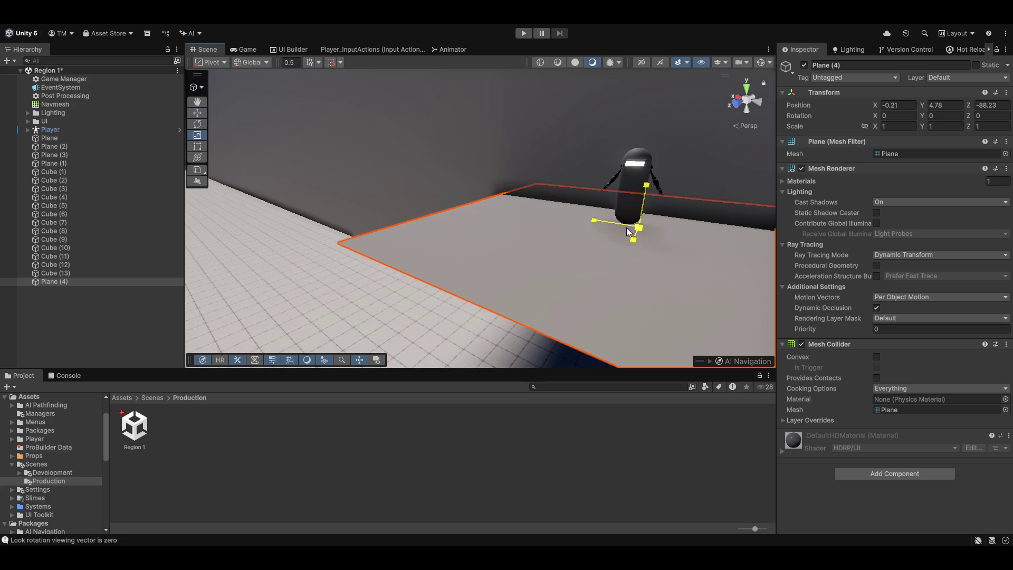
key("r")
mouse_move(635, 230)
left_mouse_down()
mouse_move(461, 188)
mouse_move(471, 186)
left_mouse_up()
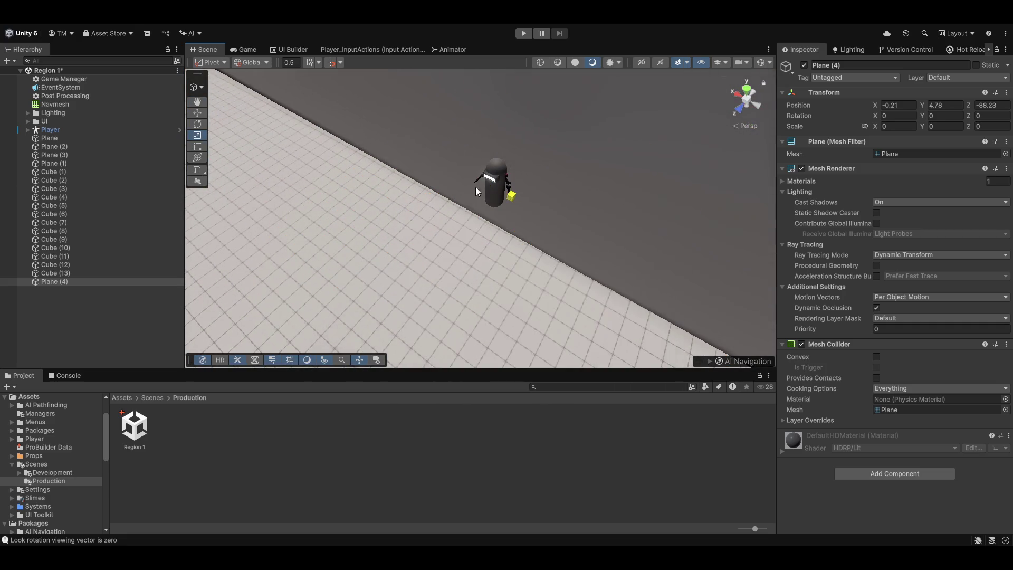
key("ctrl+z")
- Scale Plane (4) to 0.75 on X, Y and Z
left_click(903, 125)
type("0.5")
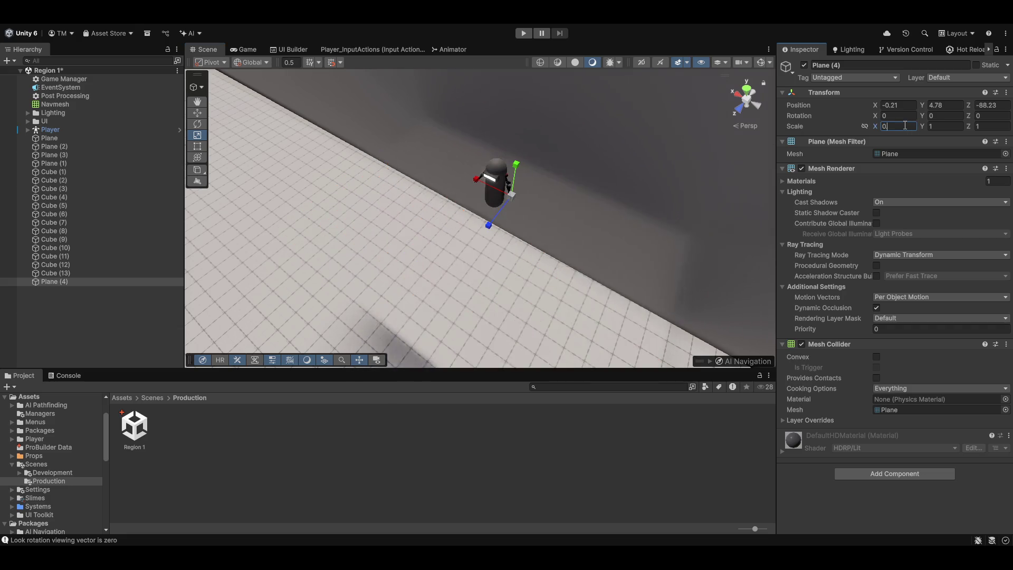
left_click(905, 125)
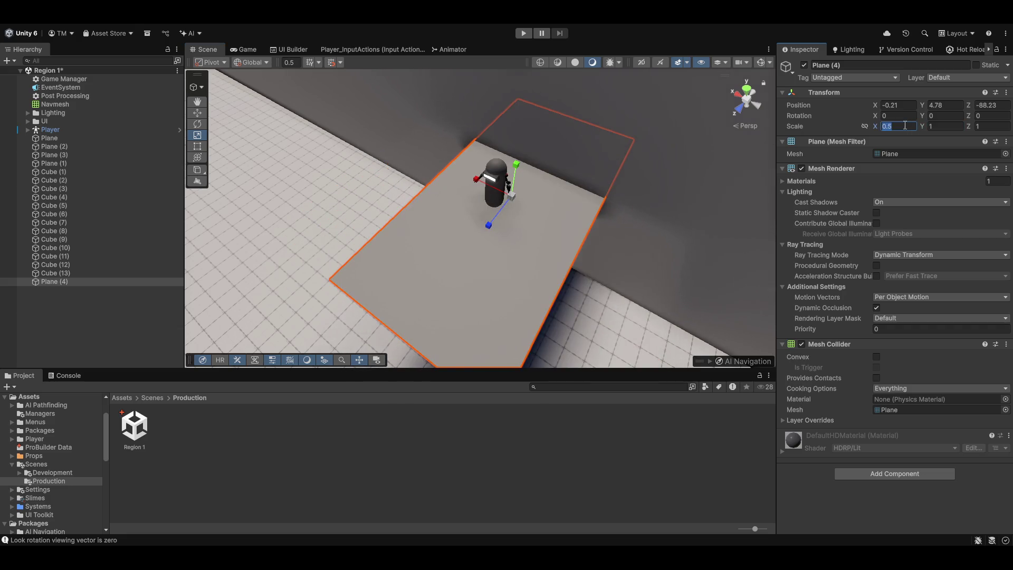
type("0.75")
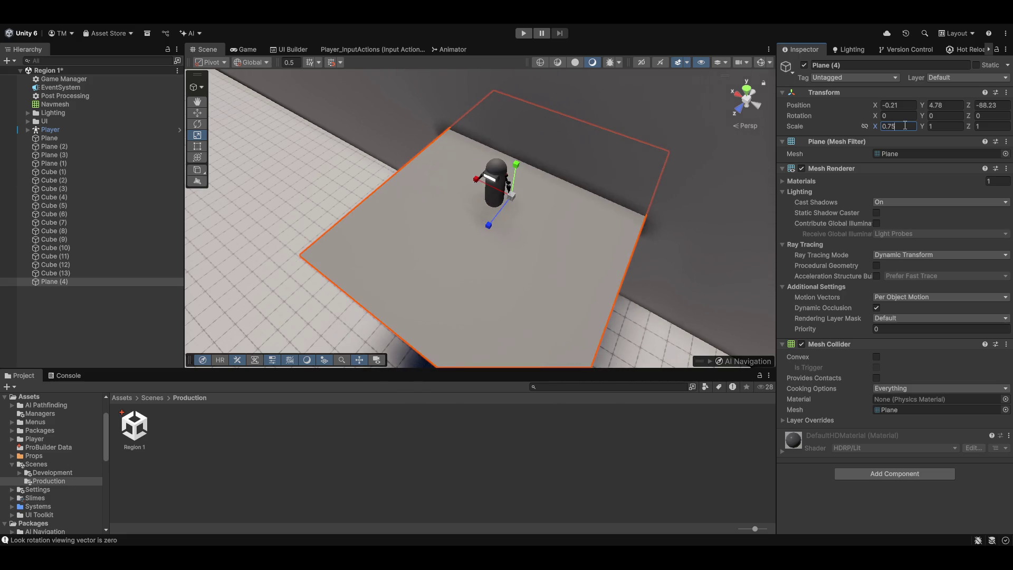
type("0.75")
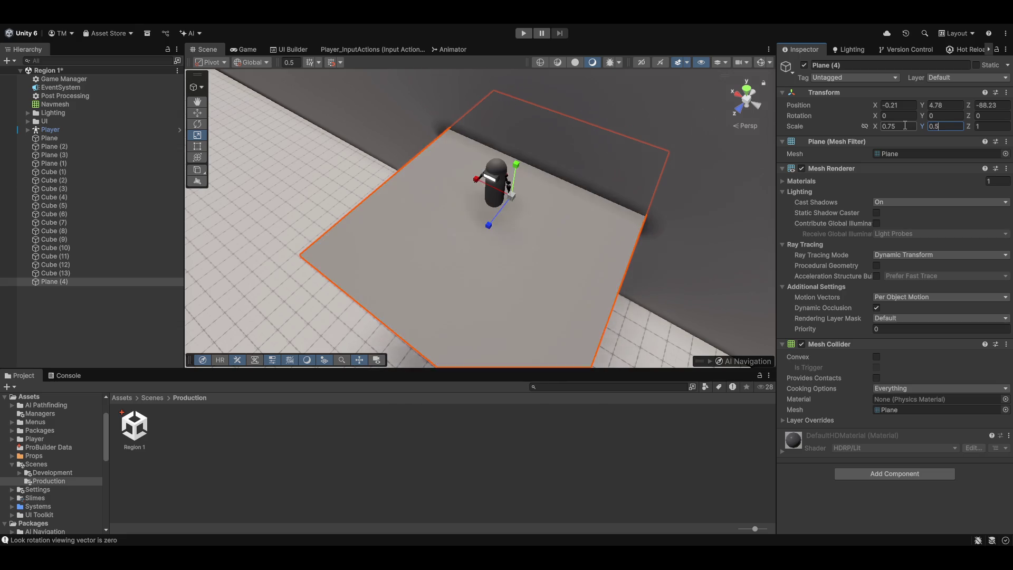
key("Tab")
type("0.75")
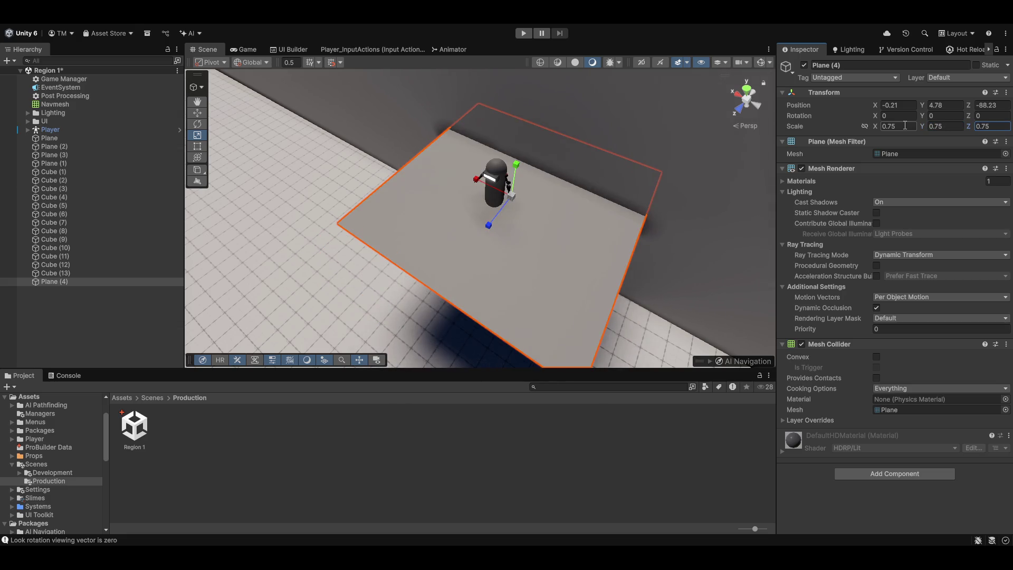
type("w")
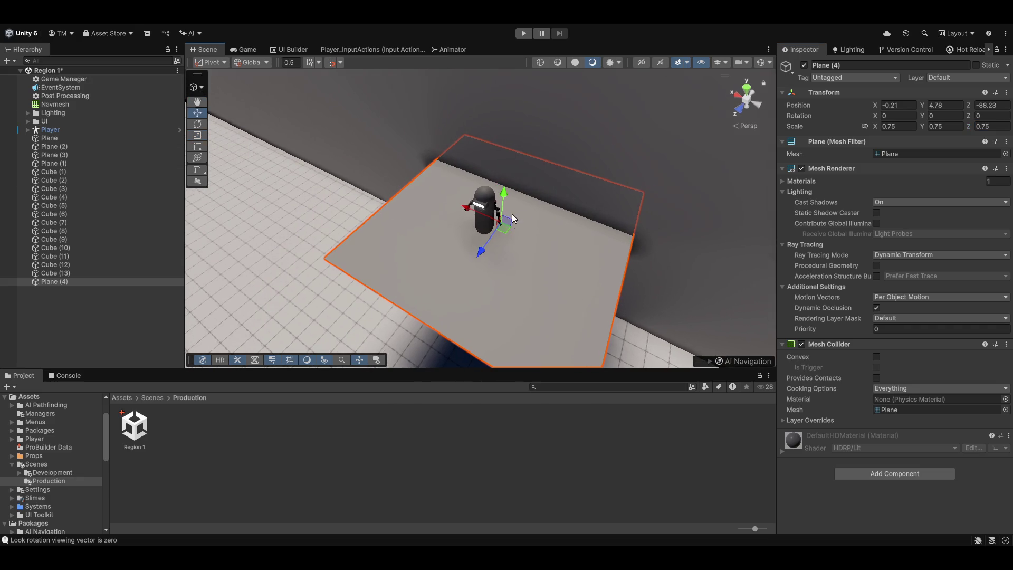
- Set Plane (4)'s X and Z position to 0
mouse_move(491, 260)
left_mouse_down()
mouse_move(535, 279)
mouse_move(565, 273)
mouse_move(549, 248)
left_mouse_up()
left_click_drag(479, 209, 475, 212)
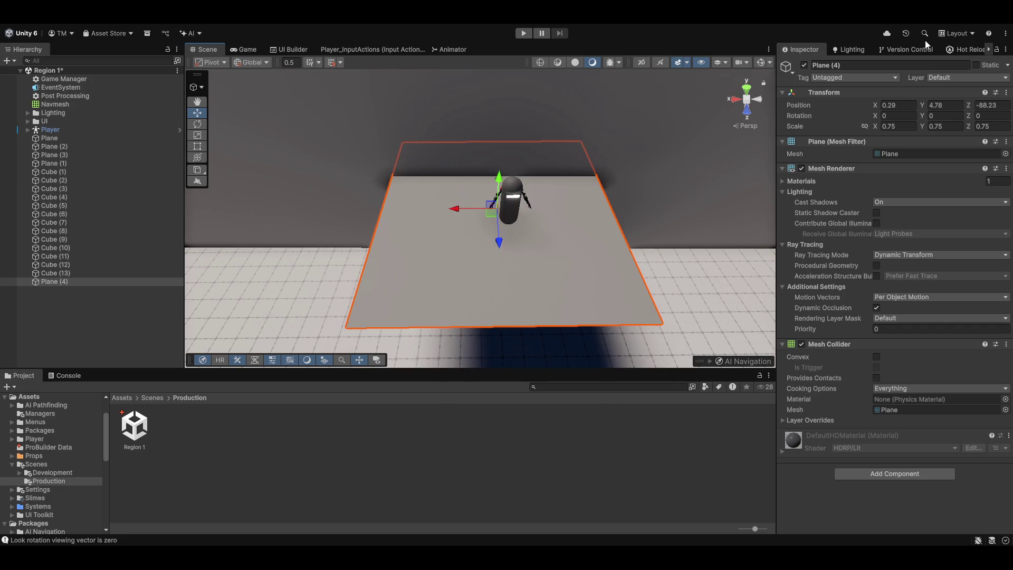
left_click(900, 104)
type("0")
left_click(988, 105)
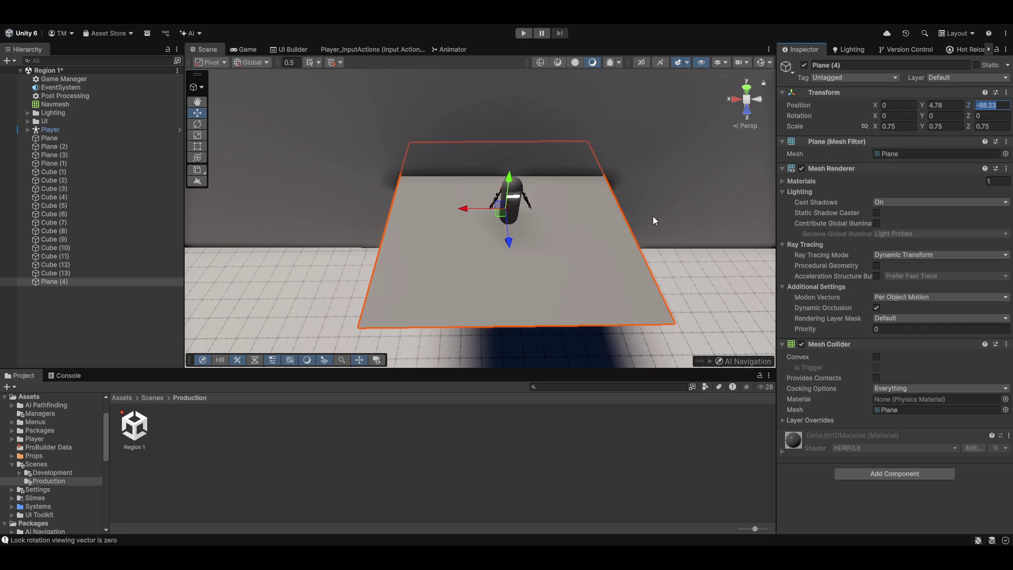
type("0")
- Check the Player's position and set Plane (4)'s Z to -87.5
mouse_move(555, 222)
left_mouse_down()
mouse_move(548, 238)
mouse_move(543, 98)
left_mouse_up()
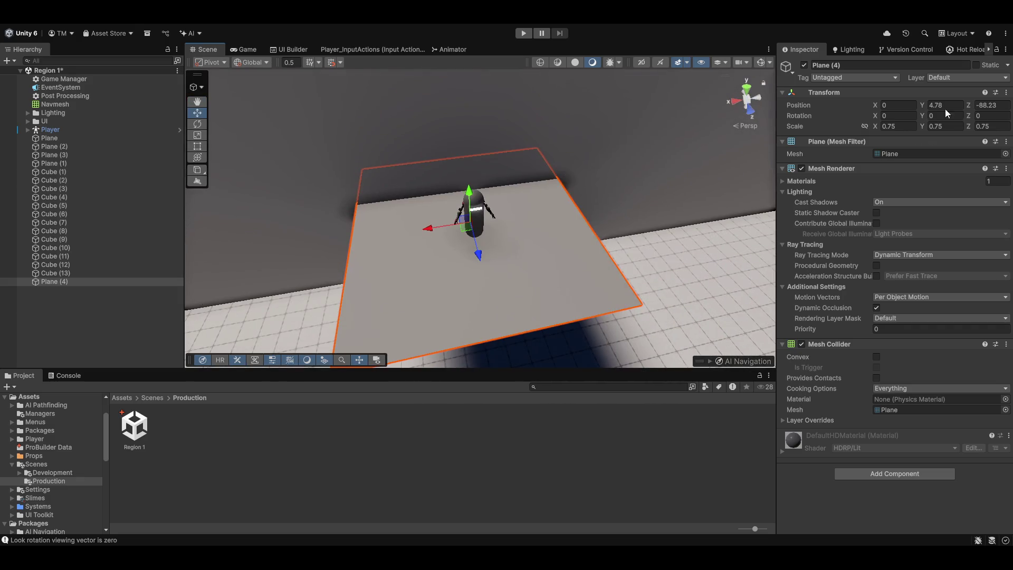
mouse_move(528, 264)
left_mouse_down()
mouse_move(481, 339)
mouse_move(531, 339)
mouse_move(599, 211)
mouse_move(292, 186)
mouse_move(347, 199)
mouse_move(393, 235)
mouse_move(295, 200)
left_mouse_up()
left_click(78, 128)
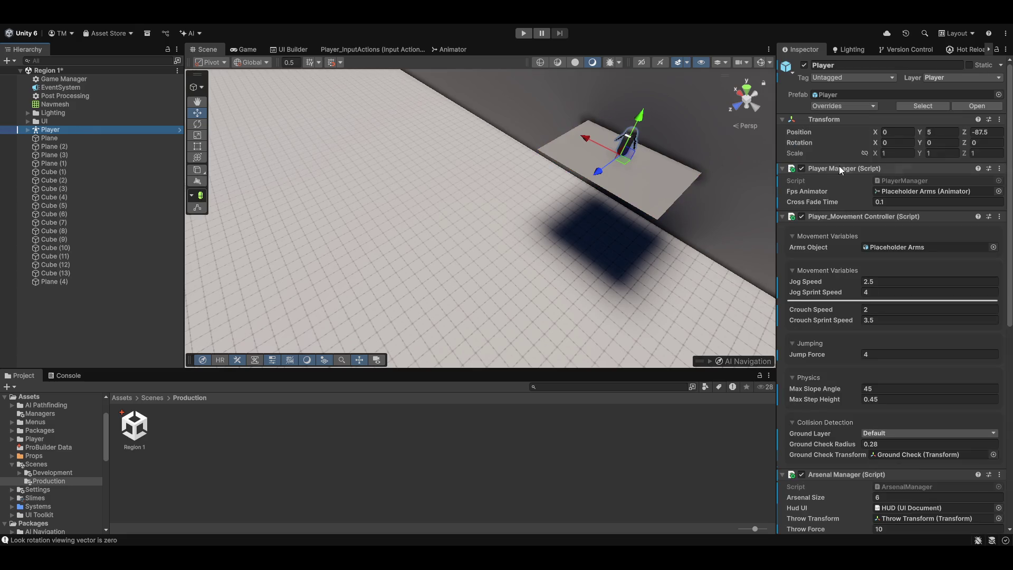
left_click(53, 281)
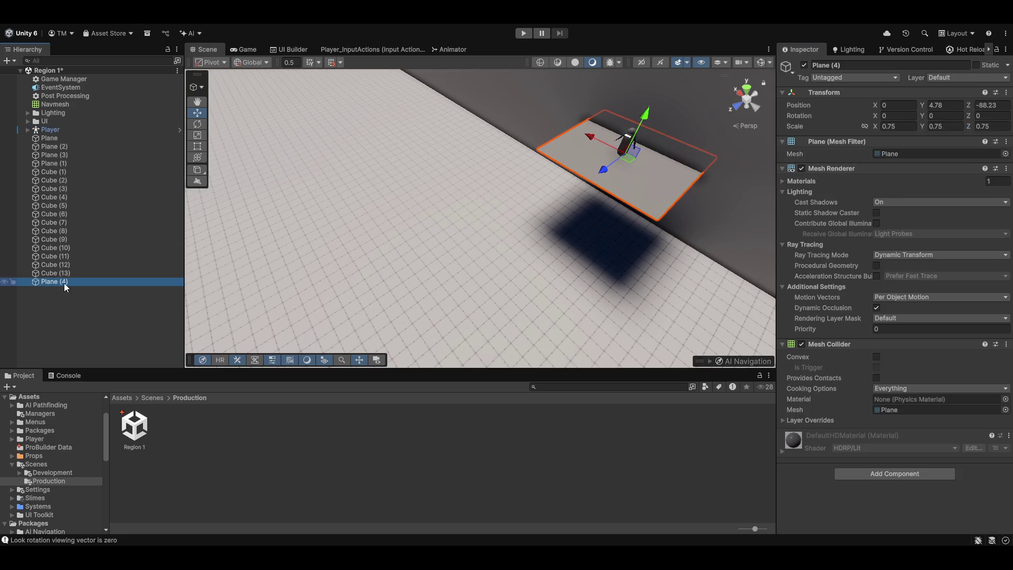
type("-87.5")
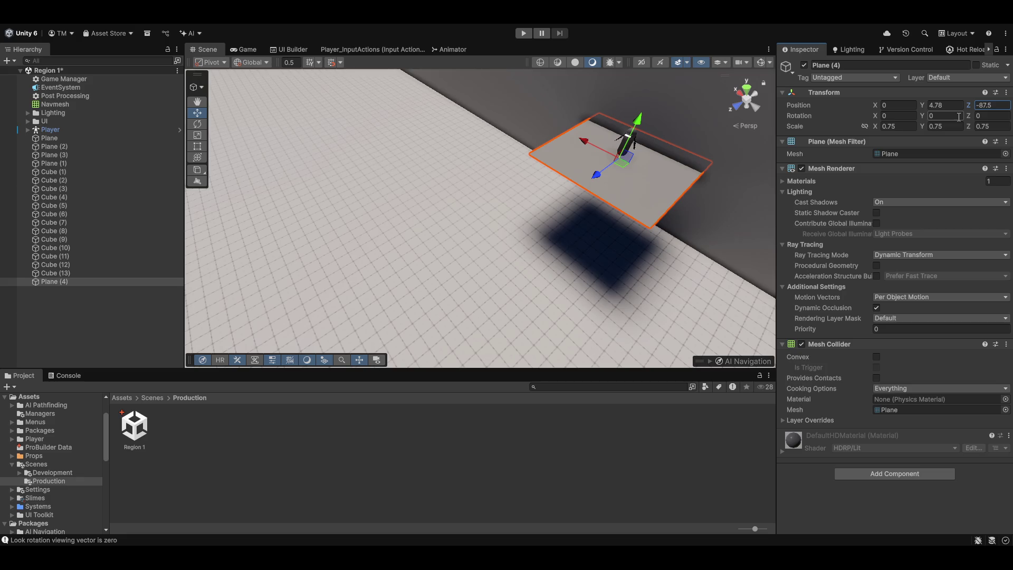
- Frame Plane (4) under the Player, deselect it, and add a new 1×1×1 Cube
mouse_move(669, 188)
left_mouse_down()
mouse_move(641, 139)
mouse_move(581, 193)
mouse_move(584, 153)
left_mouse_up()
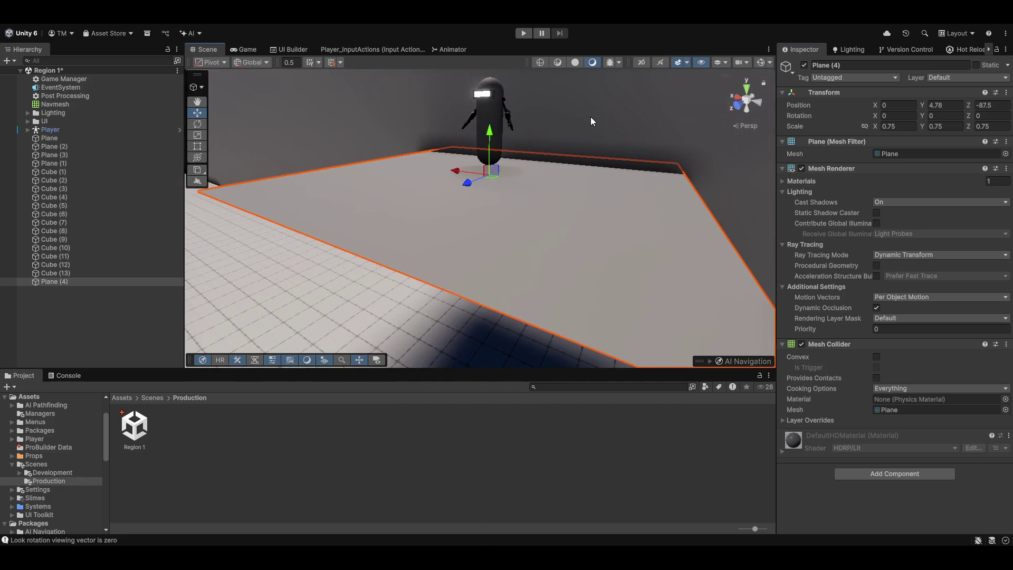
mouse_move(486, 104)
left_mouse_down()
mouse_move(501, 93)
mouse_move(498, 149)
mouse_move(509, 163)
mouse_move(518, 140)
mouse_move(556, 178)
mouse_move(495, 141)
mouse_move(504, 148)
left_mouse_up()
key("f")
mouse_move(616, 166)
left_mouse_down()
mouse_move(519, 177)
mouse_move(599, 219)
mouse_move(588, 224)
mouse_move(625, 221)
left_mouse_up()
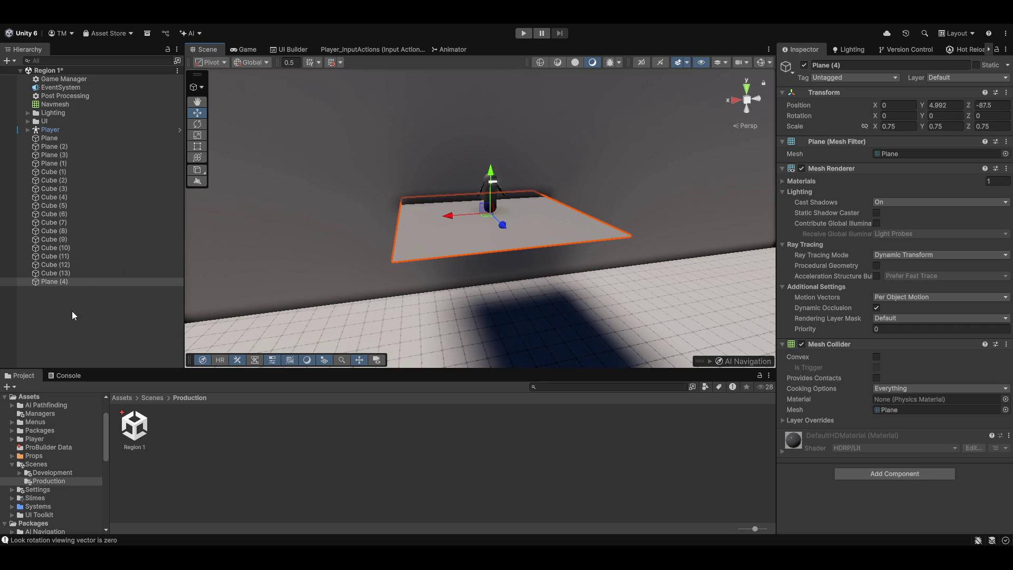
left_click(95, 314)
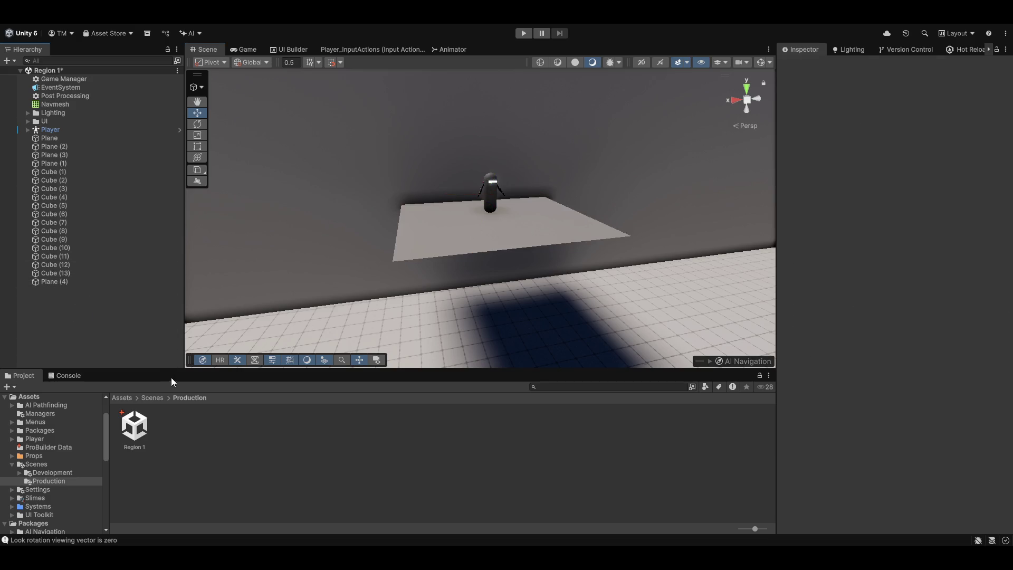
left_click(290, 360)
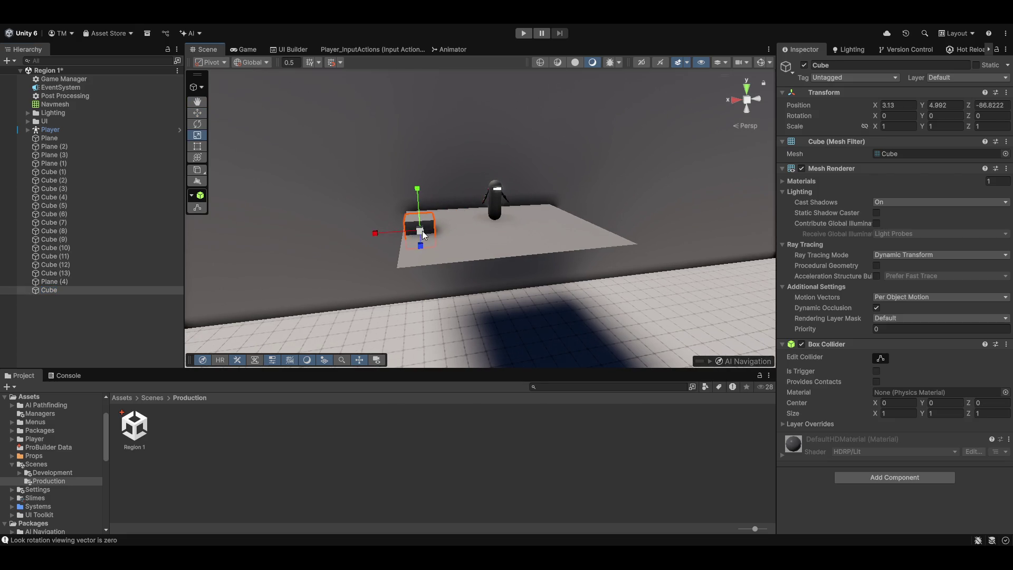
- Scale the new cube into a tall 1.6364 × 5.543468 × 1.6364 wall block
left_click_drag(422, 231, 453, 224)
left_click_drag(419, 190, 410, 73)
key("r")
mouse_move(423, 212)
left_mouse_down()
mouse_move(643, 192)
mouse_move(523, 243)
mouse_move(533, 244)
mouse_move(480, 232)
left_mouse_up()
- Duplicate the wall block, angle the copy along the curve, and set its Z to 20.21
key("ctrl+d")
key("e")
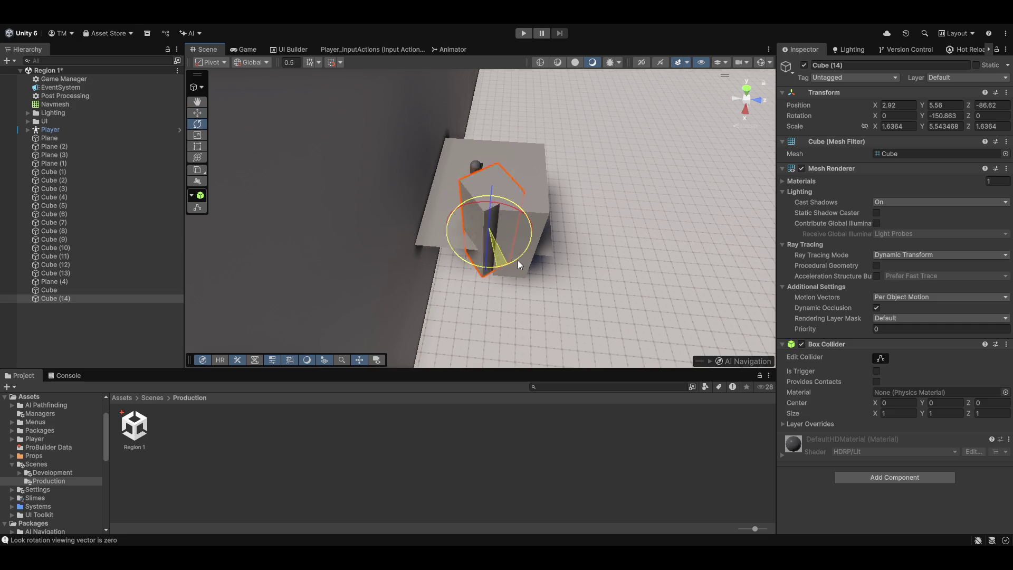
left_click_drag(509, 265, 602, 269)
key("ctrl+z")
key("ctrl+z")
mouse_move(555, 240)
left_mouse_down()
mouse_move(562, 259)
mouse_move(582, 243)
left_mouse_up()
key("ctrl+z")
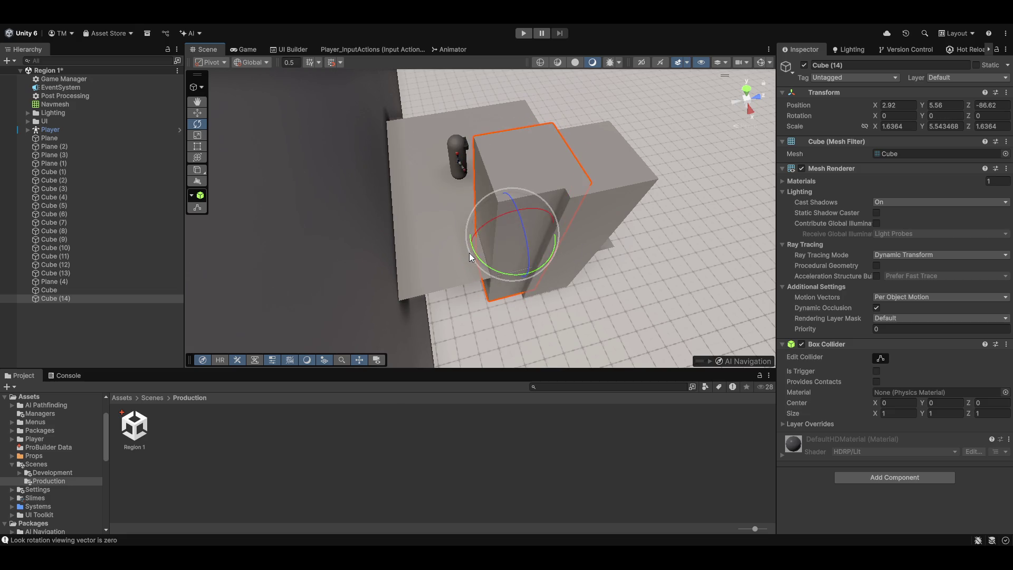
left_click_drag(478, 256, 612, 326)
mouse_move(546, 229)
left_mouse_down()
mouse_move(529, 235)
mouse_move(542, 232)
left_mouse_up()
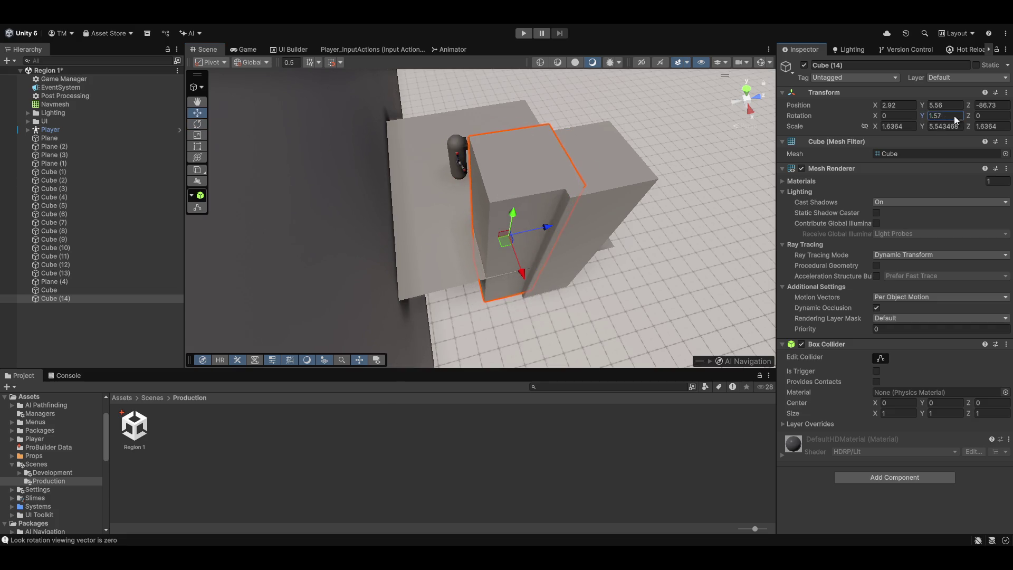
type("20.21")
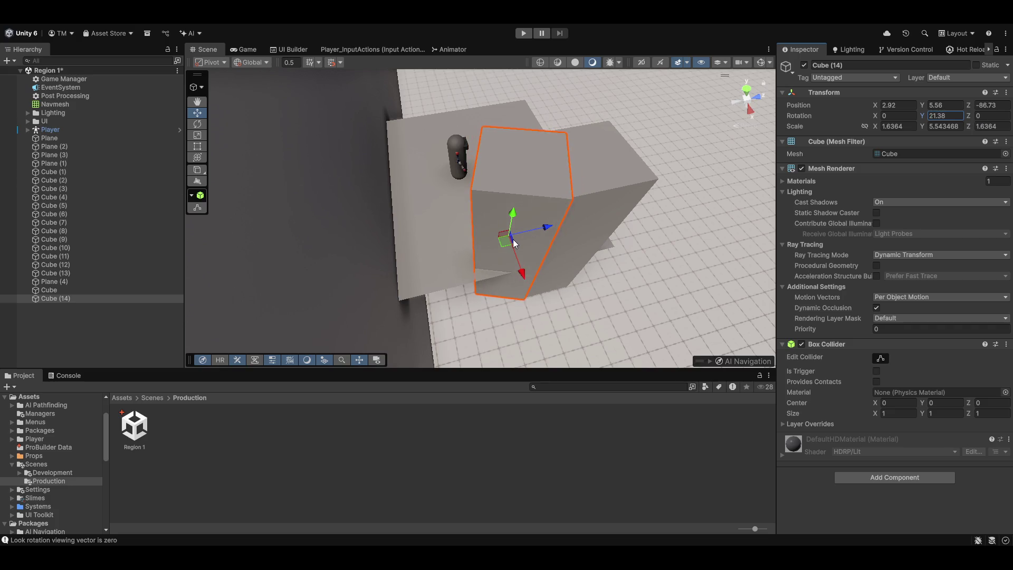
left_click_drag(512, 239, 531, 223)
mouse_move(493, 263)
left_mouse_down()
mouse_move(513, 252)
mouse_move(449, 266)
mouse_move(463, 264)
mouse_move(453, 253)
mouse_move(370, 264)
mouse_move(431, 270)
mouse_move(420, 266)
mouse_move(469, 207)
left_mouse_up()
- Add two more copies, each rotated and moved further along the arc
key("ctrl+d")
key("e")
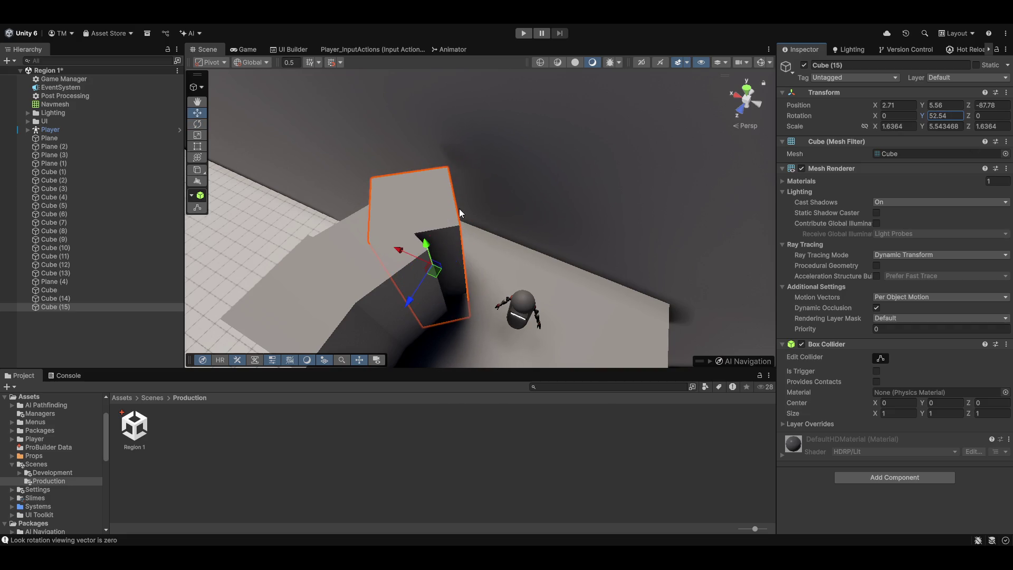
key("ctrl+d")
mouse_move(436, 279)
left_mouse_down()
mouse_move(510, 255)
mouse_move(495, 259)
left_mouse_up()
key("e")
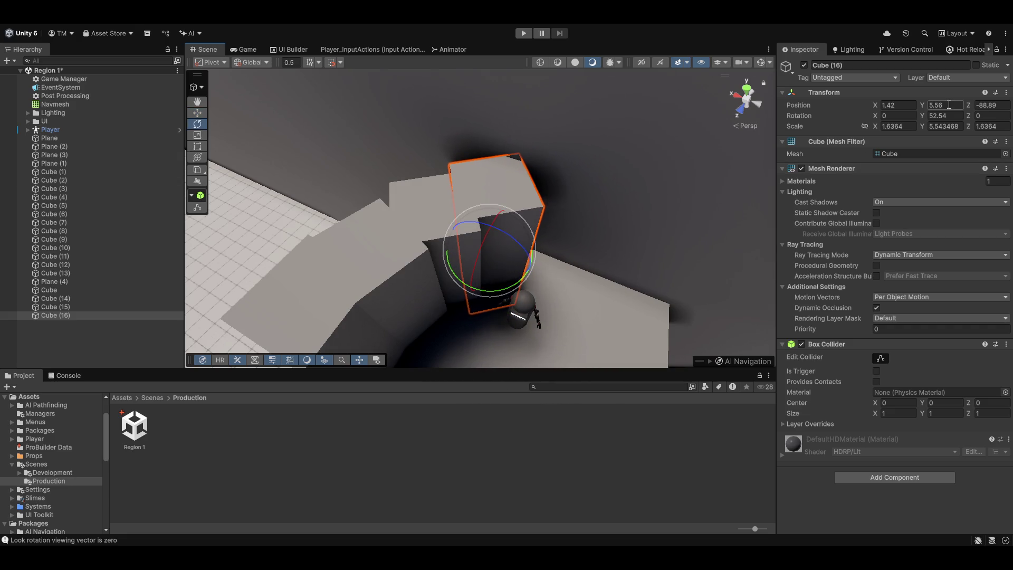
left_click_drag(918, 116, 938, 116)
key("w")
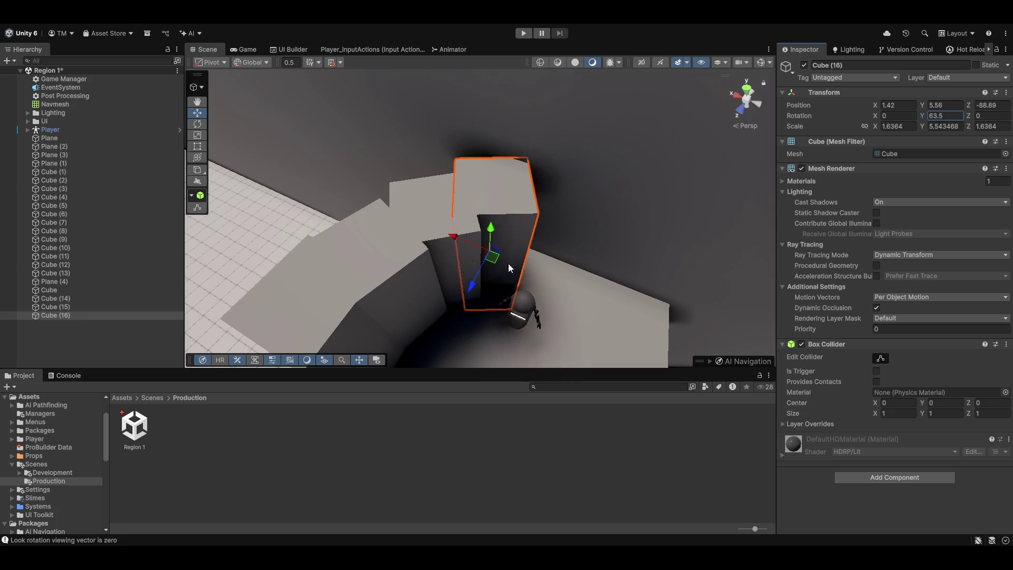
mouse_move(497, 260)
left_mouse_down()
mouse_move(501, 226)
mouse_move(492, 236)
left_mouse_up()
left_click(419, 207)
- Slide and slightly rotate Cube (14) and Cube (15) to close the gaps in the curve
left_click(385, 244, "shift")
left_click(346, 296, "shift")
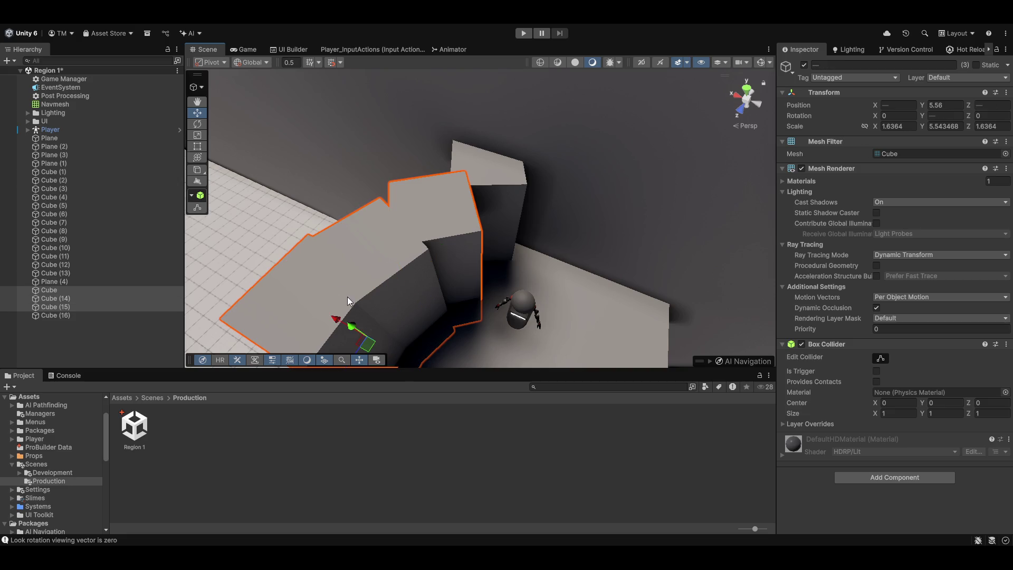
left_click_drag(337, 323, 318, 308)
left_click(416, 258)
mouse_move(421, 274)
left_mouse_down()
mouse_move(417, 261)
mouse_move(445, 245)
mouse_move(405, 246)
left_mouse_up()
key("e")
left_click_drag(454, 276, 458, 274)
key("w")
left_click(404, 269)
mouse_move(382, 304)
left_mouse_down()
mouse_move(393, 275)
mouse_move(390, 285)
mouse_move(536, 185)
left_mouse_up()
left_click(341, 305)
key("w")
- Duplicate the four wall pieces and place the copies, rotated to Y 92.8, on the opposite side
left_click(536, 185)
left_click(550, 174, "shift")
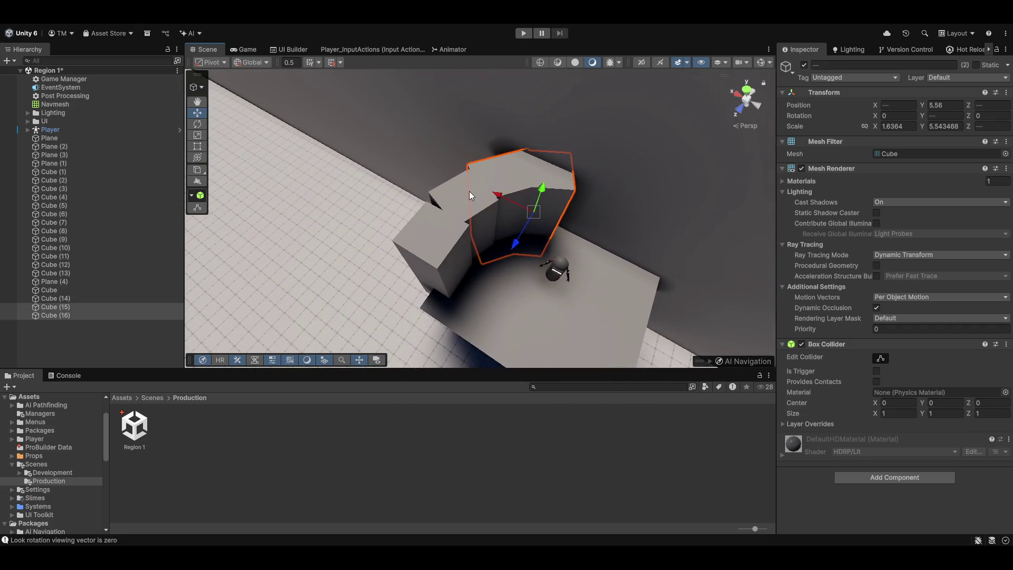
left_click(460, 203, "shift")
left_click(443, 229, "shift")
key("ctrl+d")
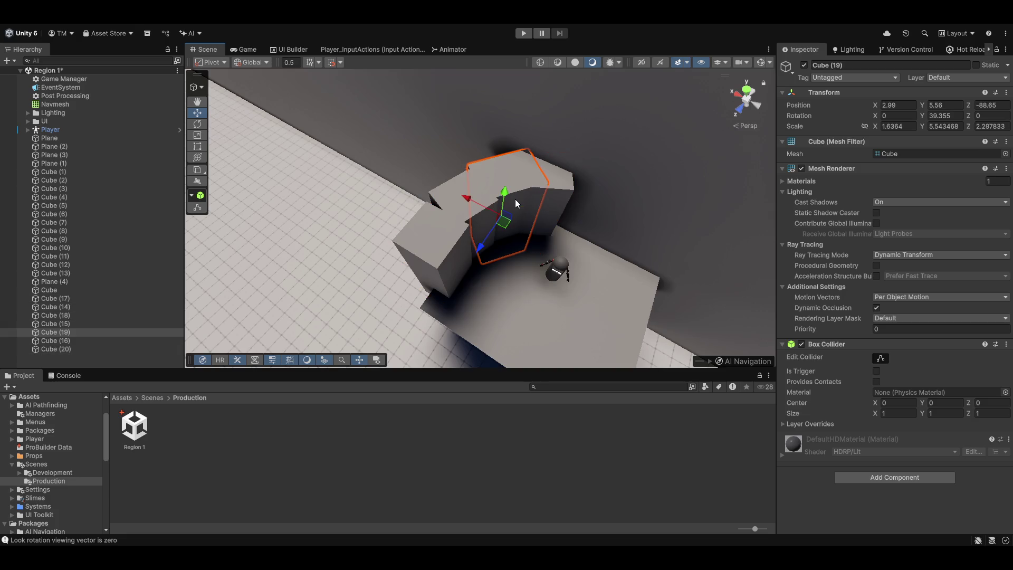
left_click_drag(517, 201, 621, 258)
key("e")
mouse_move(636, 309)
left_mouse_down()
mouse_move(606, 296)
mouse_move(612, 311)
left_mouse_up()
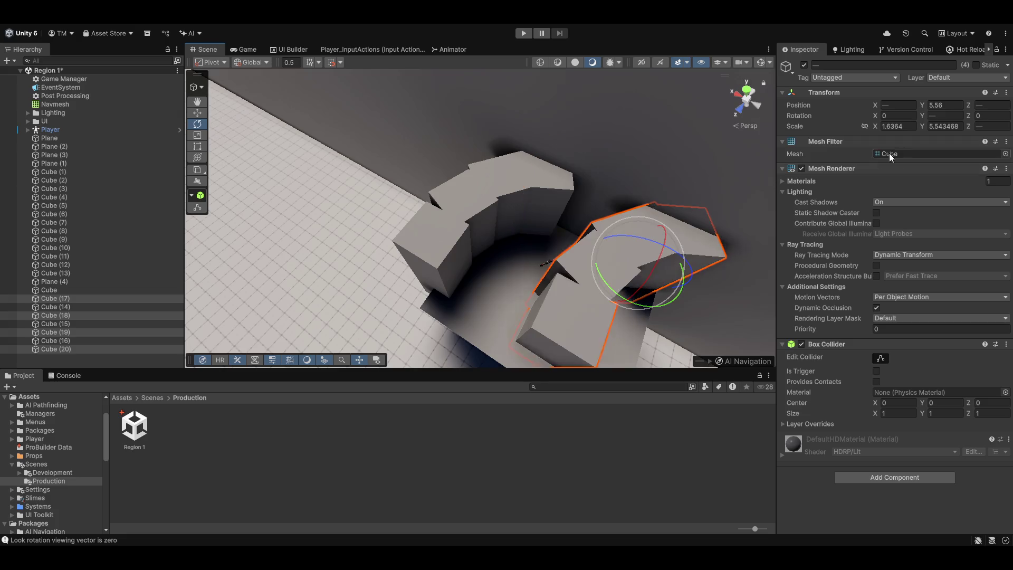
left_click(944, 115)
type("92.8")
mouse_move(572, 219)
left_mouse_down()
mouse_move(608, 239)
mouse_move(594, 229)
left_mouse_up()
key("w")
mouse_move(575, 195)
left_mouse_down()
mouse_move(574, 277)
mouse_move(606, 273)
mouse_move(609, 263)
mouse_move(618, 279)
mouse_move(615, 267)
left_mouse_up()
- Fit a new Cube (21) into the remaining gap and nudge Cube (18) closed
key("ctrl+v")
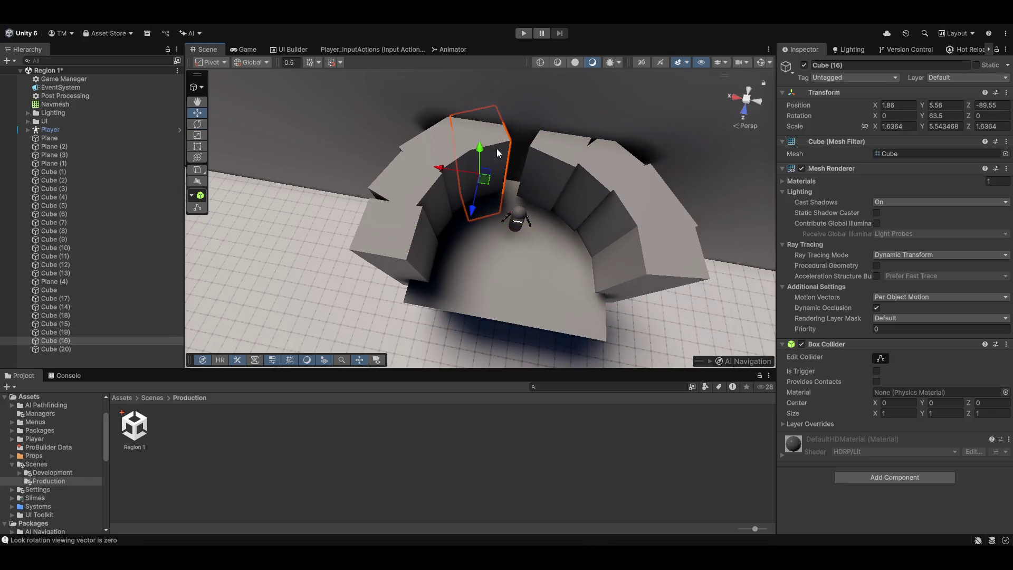
key("e")
left_click_drag(496, 211, 486, 213)
key("w")
left_click_drag(483, 172, 518, 187)
left_click(519, 187)
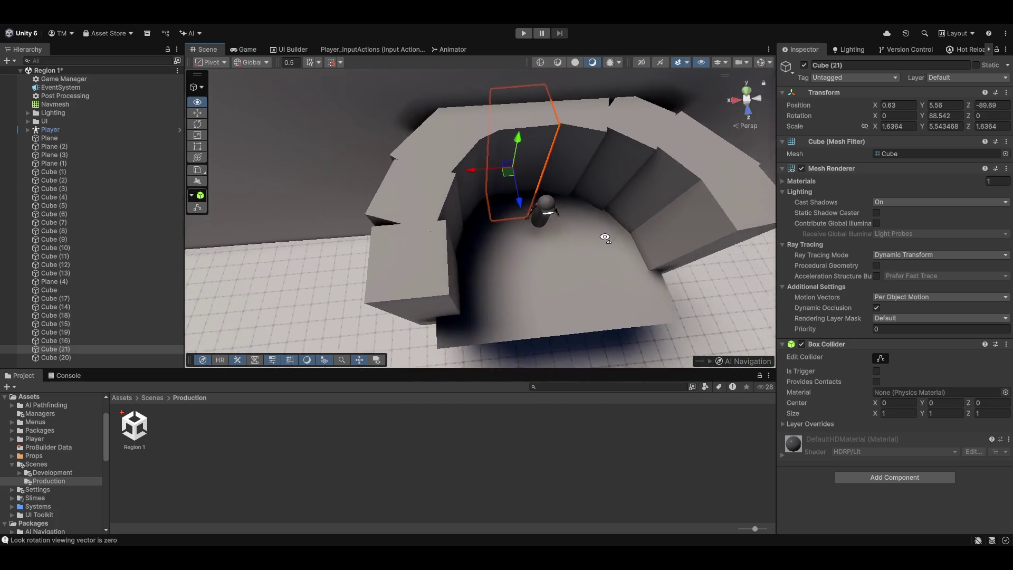
scroll(641, 198, "up", 3)
mouse_move(508, 205)
left_mouse_down()
mouse_move(505, 214)
mouse_move(552, 226)
mouse_move(528, 177)
left_mouse_up()
- Nudge the end wall piece Cube (20) into line with the arch
left_click(581, 241)
left_click(606, 217)
key("w")
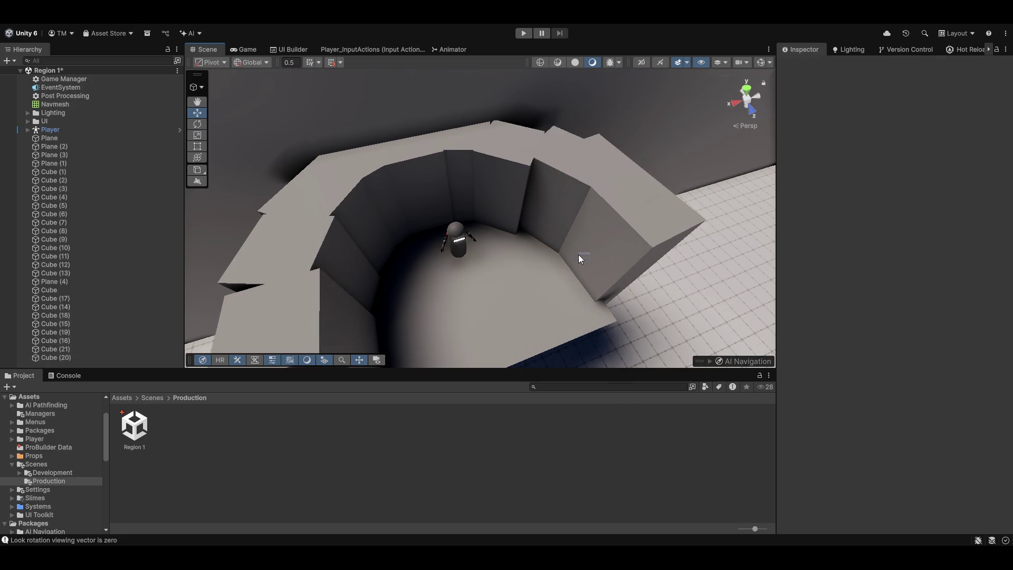
left_click_drag(584, 249, 565, 251)
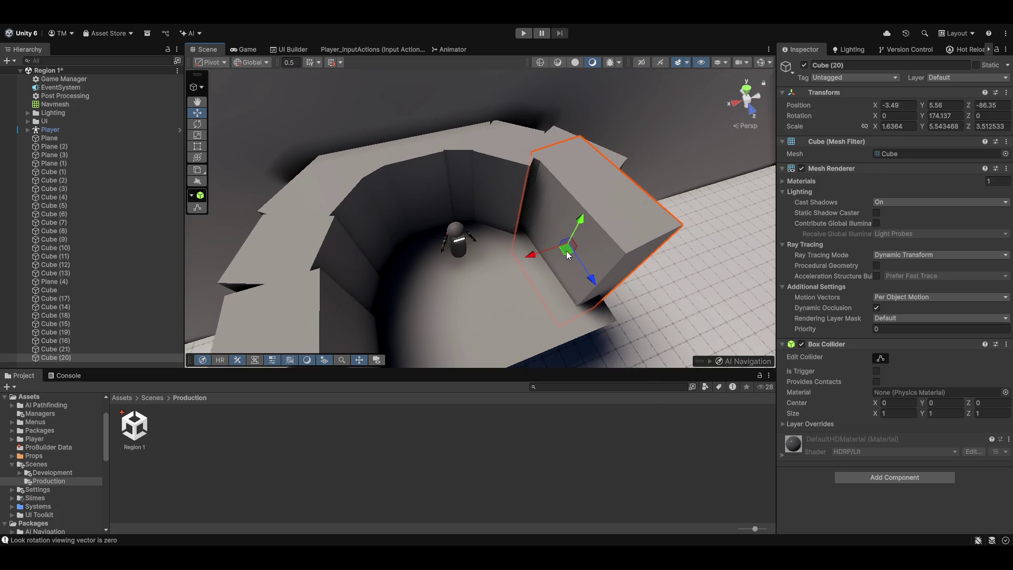
left_click(610, 174)
key("ctrl+z")
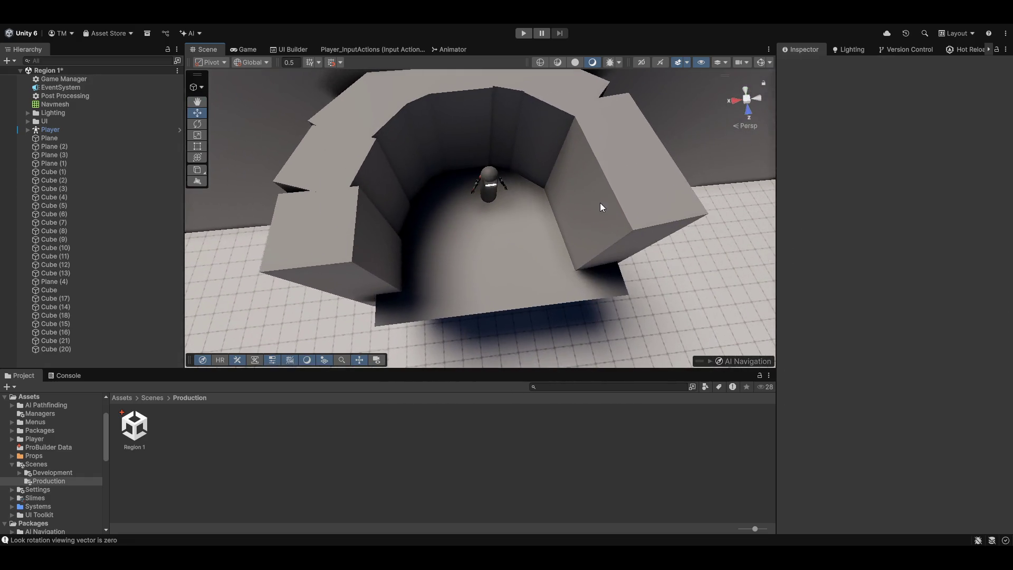
- Select all the arch wall segments ringing the floor
mouse_move(350, 239)
left_mouse_down()
mouse_move(478, 294)
mouse_move(509, 211)
mouse_move(502, 274)
mouse_move(541, 154)
mouse_move(659, 169)
mouse_move(678, 154)
mouse_move(549, 174)
mouse_move(414, 241)
left_mouse_up()
scroll(542, 154, "down", 1)
scroll(569, 158, "down", 1)
scroll(633, 164, "down", 1)
scroll(671, 155, "down", 1)
scroll(678, 154, "down", 1)
scroll(629, 161, "down", 1)
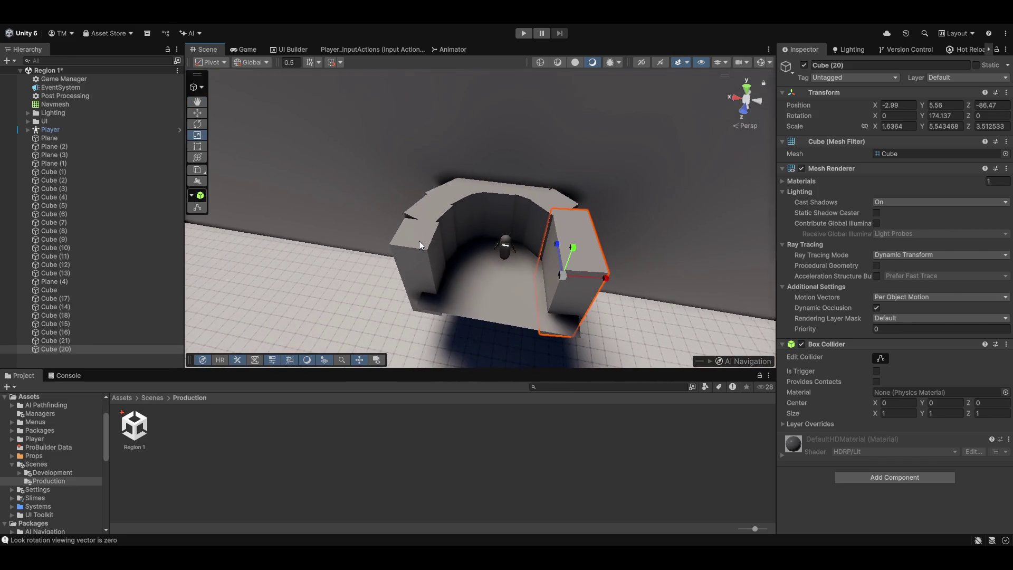
left_click(434, 245, "shift")
left_click(457, 195, "shift")
left_click(477, 193, "shift")
left_click(519, 192, "shift")
left_click(533, 194, "shift")
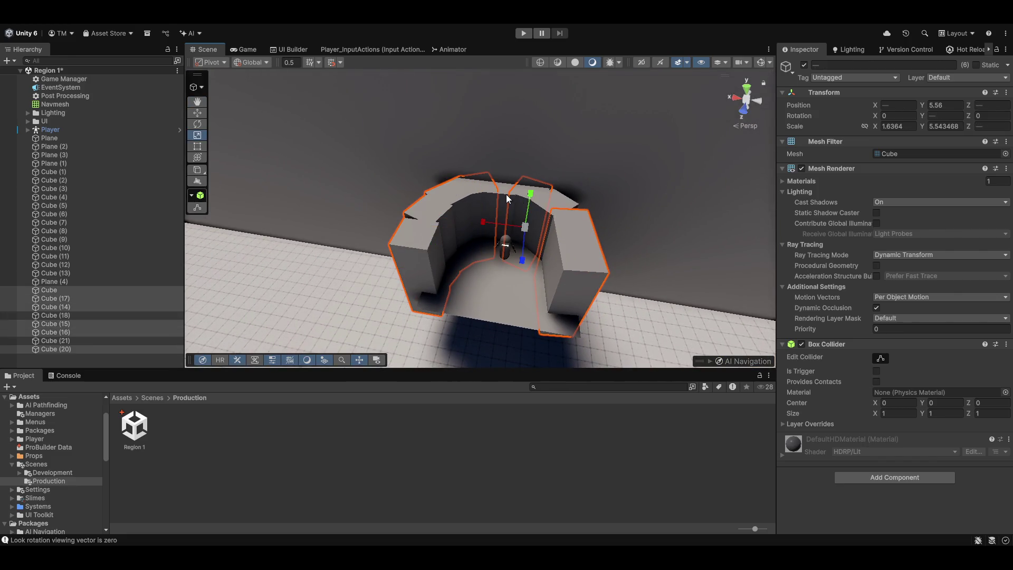
left_click(551, 197, "shift")
left_click(543, 208, "shift")
- Stretch the selected arch walls to about Y scale 67 and set the Player's height to 5
mouse_move(558, 210)
left_mouse_down()
mouse_move(607, 114)
mouse_move(669, 42)
mouse_move(509, 261)
mouse_move(498, 153)
mouse_move(508, 170)
mouse_move(538, 174)
mouse_move(568, 124)
mouse_move(523, 287)
mouse_move(572, 333)
mouse_move(592, 319)
mouse_move(581, 245)
mouse_move(557, 269)
mouse_move(543, 215)
mouse_move(479, 189)
mouse_move(497, 242)
left_mouse_up()
key("w")
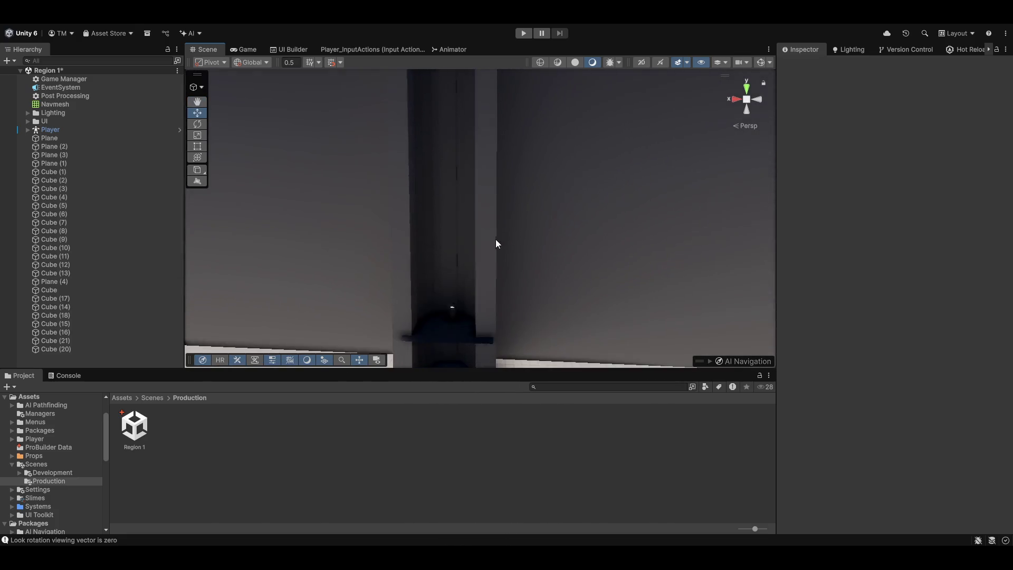
left_click(446, 312)
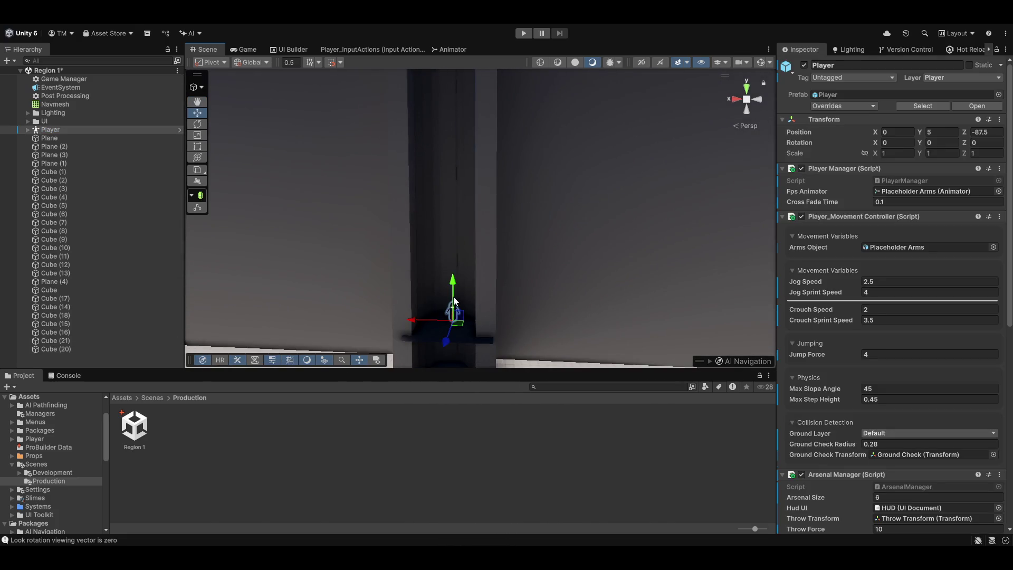
mouse_move(459, 164)
left_mouse_down()
mouse_move(528, 317)
mouse_move(525, 235)
mouse_move(513, 217)
mouse_move(480, 282)
mouse_move(552, 281)
mouse_move(523, 264)
mouse_move(499, 173)
left_mouse_up()
key("ctrl+z")
mouse_move(508, 286)
left_mouse_down()
mouse_move(549, 296)
mouse_move(486, 335)
mouse_move(543, 364)
mouse_move(382, 305)
mouse_move(672, 301)
mouse_move(601, 267)
mouse_move(632, 232)
mouse_move(654, 236)
mouse_move(648, 219)
mouse_move(653, 229)
mouse_move(595, 260)
mouse_move(474, 255)
mouse_move(767, 362)
mouse_move(497, 305)
mouse_move(522, 163)
mouse_move(567, 249)
mouse_move(564, 408)
mouse_move(560, 319)
mouse_move(584, 251)
mouse_move(622, 417)
mouse_move(607, 424)
mouse_move(422, 269)
left_mouse_up()
- Angle one tall pillar slightly, shift it back, and widen its depth
left_click(654, 229)
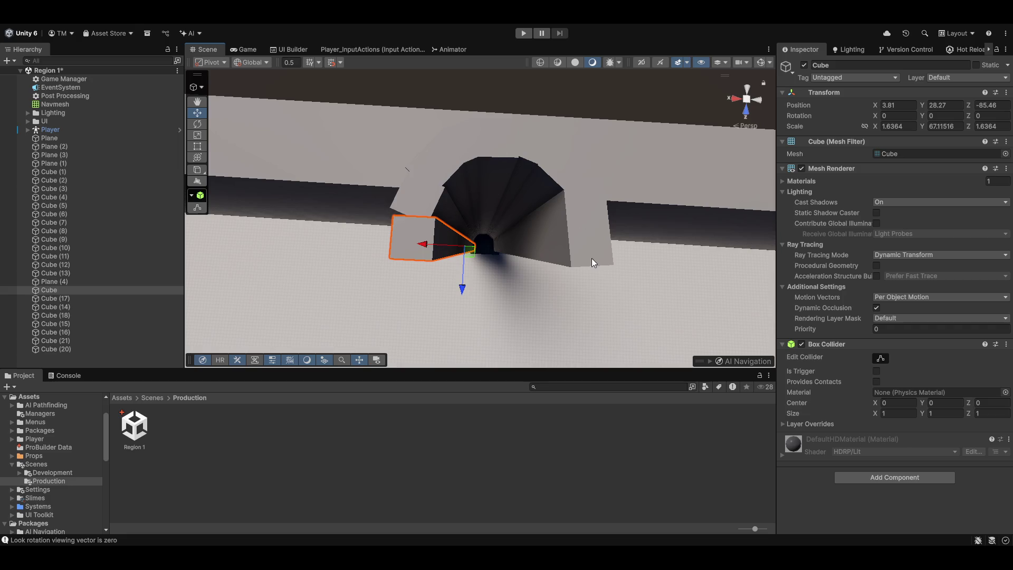
key("f")
key("e")
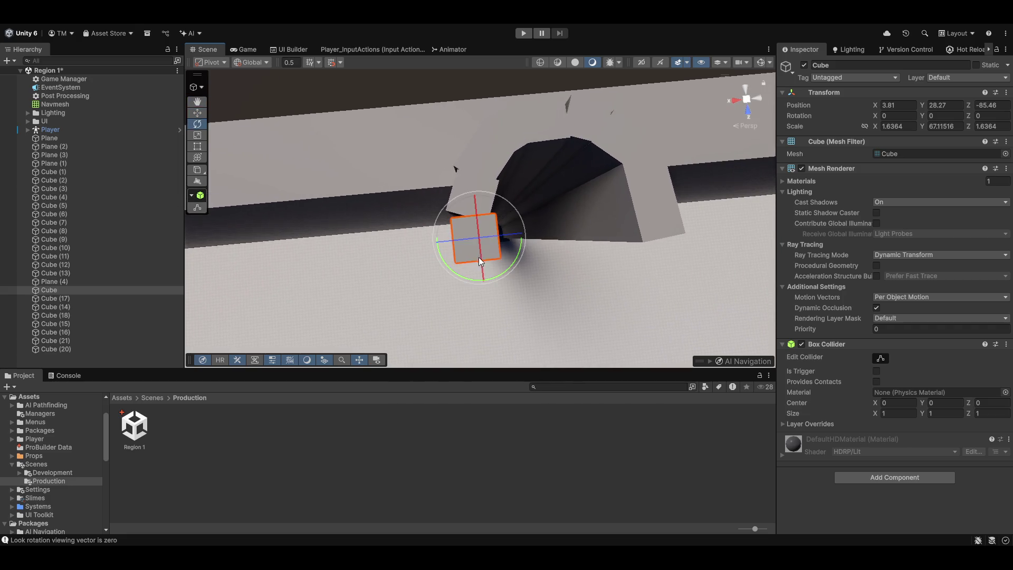
left_click_drag(501, 274, 507, 272)
mouse_move(477, 245)
left_mouse_down()
mouse_move(442, 241)
mouse_move(475, 247)
mouse_move(478, 287)
left_mouse_up()
key("w")
mouse_move(473, 244)
left_mouse_down()
mouse_move(483, 276)
mouse_move(481, 243)
left_mouse_up()
key("w")
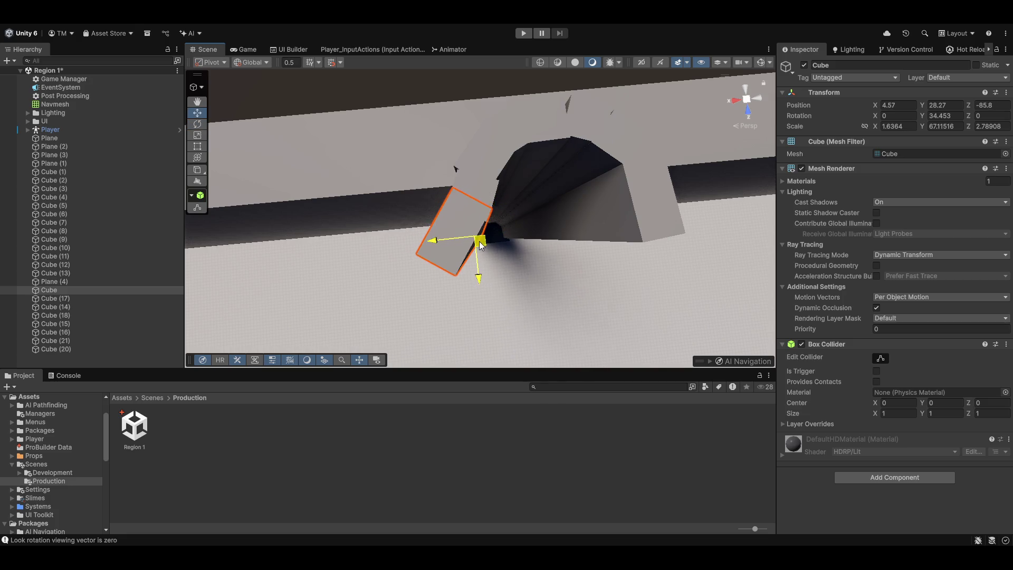
- Shorten the right end piece's depth and fan out a duplicate, Cube (22), beside it
left_click(666, 211)
key("f")
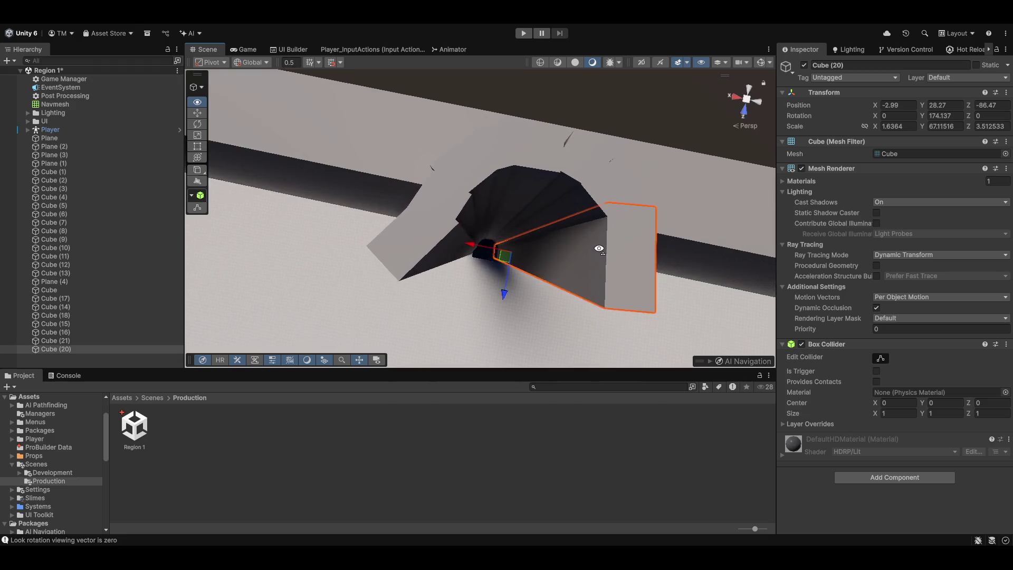
mouse_move(501, 218)
left_mouse_down()
mouse_move(507, 235)
mouse_move(498, 248)
mouse_move(519, 276)
left_mouse_up()
key("w")
key("ctrl+d")
key("e")
key("w")
left_click_drag(489, 242, 496, 252)
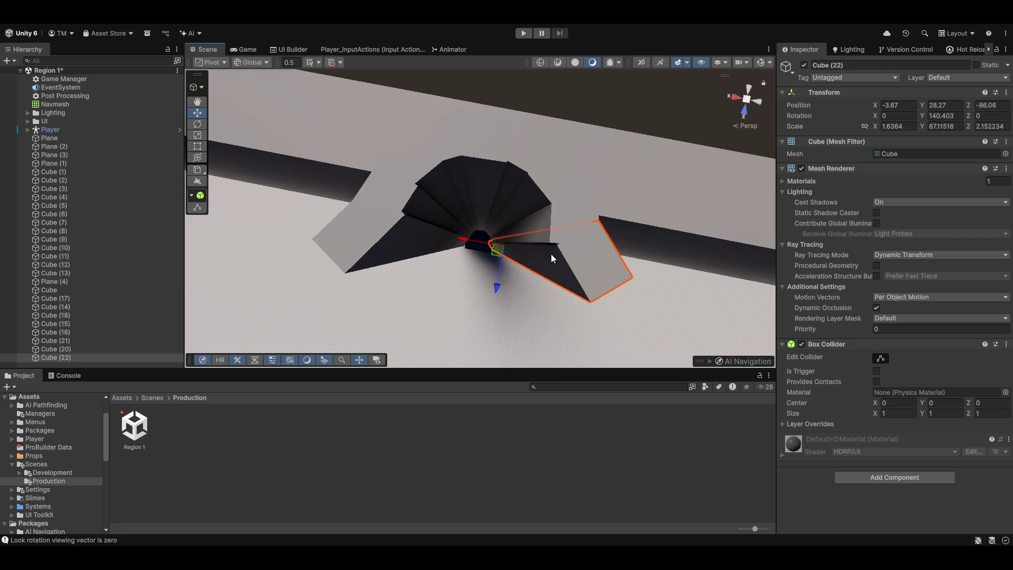
- Duplicate the long boundary wall
mouse_move(526, 184)
left_mouse_down("alt")
mouse_move(688, 179)
mouse_move(644, 199)
mouse_move(564, 195)
mouse_move(432, 165)
mouse_move(464, 204)
mouse_move(429, 195)
mouse_move(400, 151)
left_mouse_up("alt")
left_click(423, 163)
key("ctrl+d")
- Stretch the long wall copy to about 104 units and slide it into place along X
mouse_move(567, 315)
left_mouse_down("alt")
mouse_move(492, 324)
mouse_move(515, 301)
mouse_move(537, 312)
left_mouse_up("alt")
key("w")
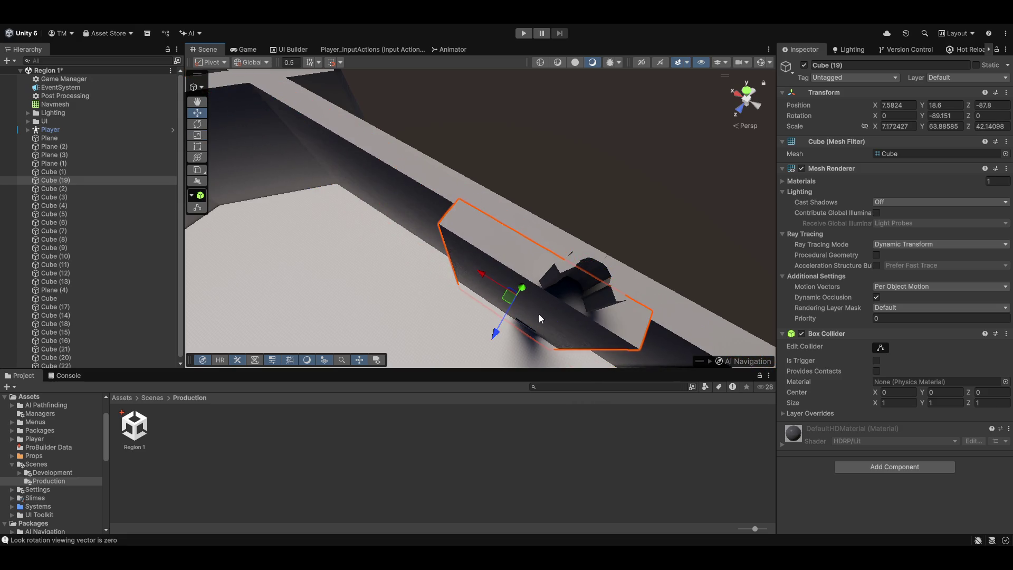
left_click_drag(492, 281, 373, 205)
key("r")
mouse_move(416, 232)
left_mouse_down()
mouse_move(464, 264)
mouse_move(545, 275)
mouse_move(463, 266)
left_mouse_up()
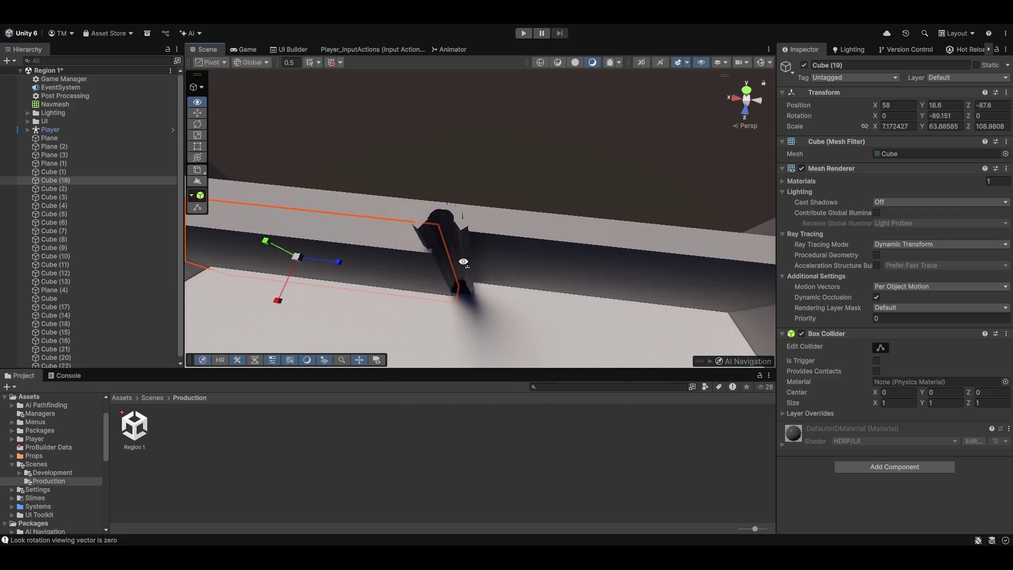
key("w")
mouse_move(277, 255)
left_mouse_down()
mouse_move(687, 312)
mouse_move(597, 299)
mouse_move(672, 257)
left_mouse_up()
- Duplicate the boundary wall copy for the opposite side of the arena
key("ctrl+d")
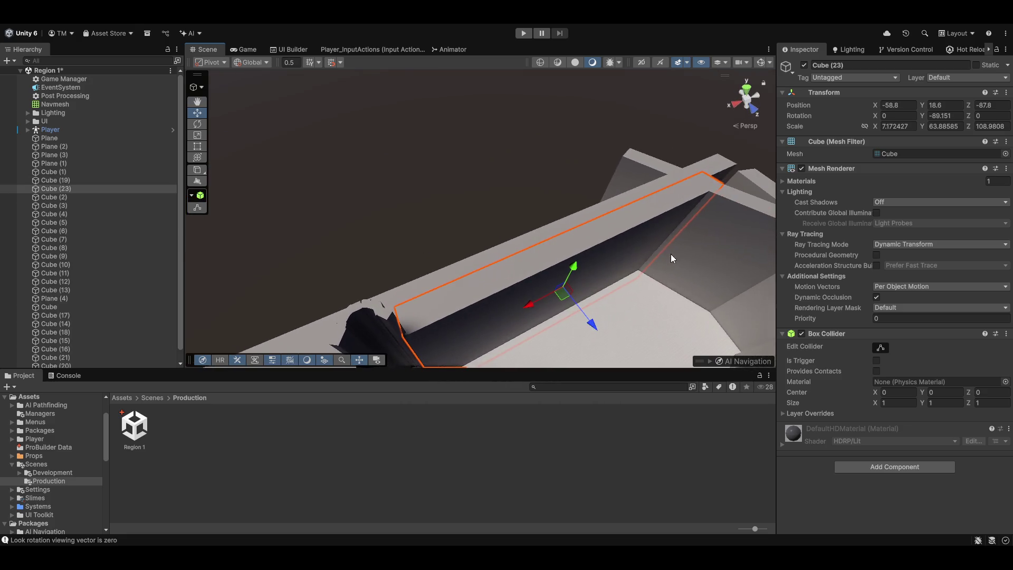
scroll(606, 272, "up", 2)
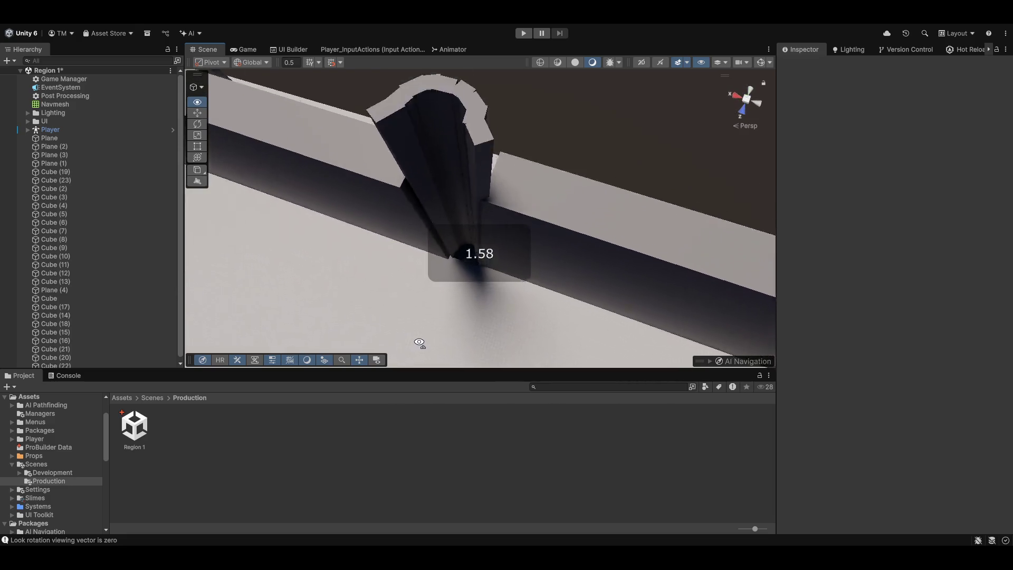
scroll(550, 290, "up", 1)
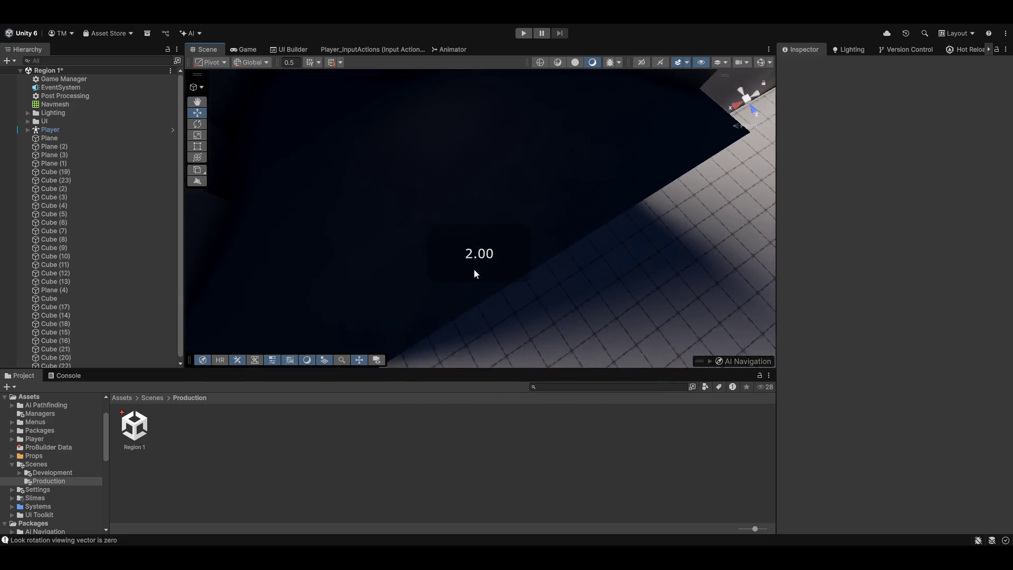
scroll(507, 135, "down", 3)
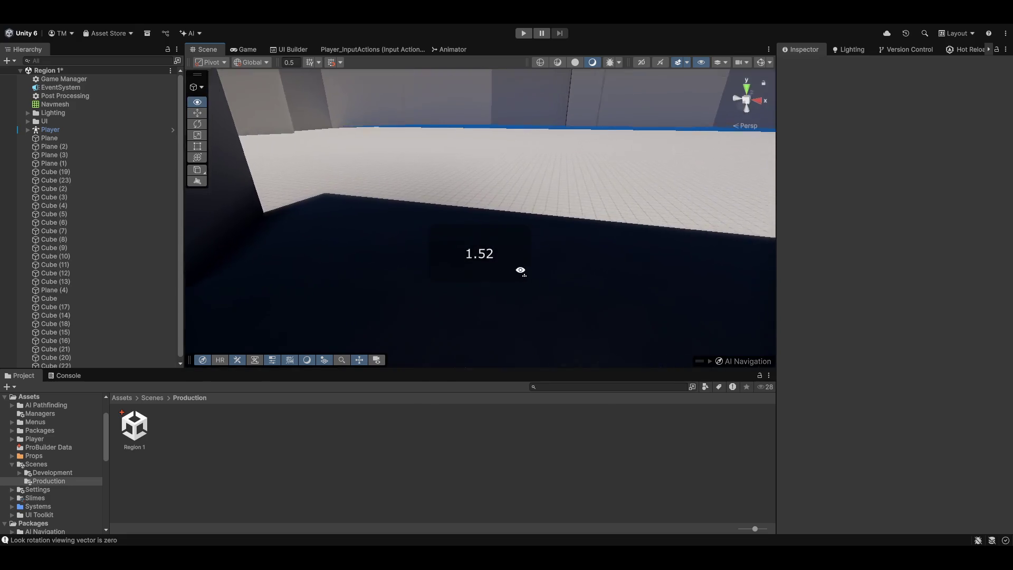
scroll(521, 269, "down", 1)
scroll(575, 221, "down", 2)
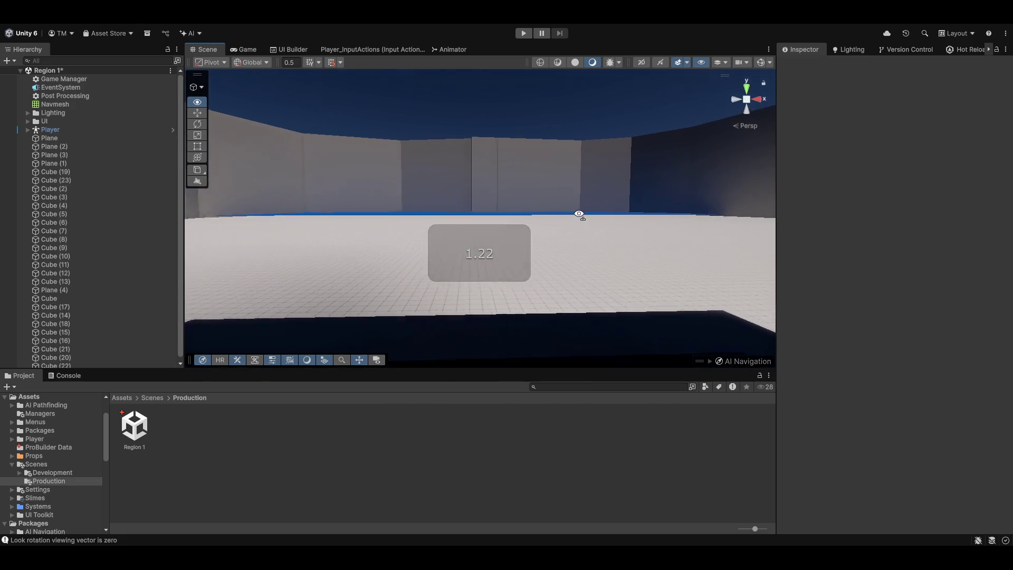
left_click_drag(567, 208, 492, 225)
- Nudge one pillar along X and lower a group of neighbouring pillars
left_click(320, 222)
mouse_move(321, 222)
left_mouse_down()
mouse_move(213, 330)
mouse_move(348, 310)
mouse_move(275, 317)
mouse_move(504, 165)
mouse_move(502, 260)
mouse_move(513, 181)
mouse_move(501, 289)
mouse_move(459, 289)
left_mouse_up()
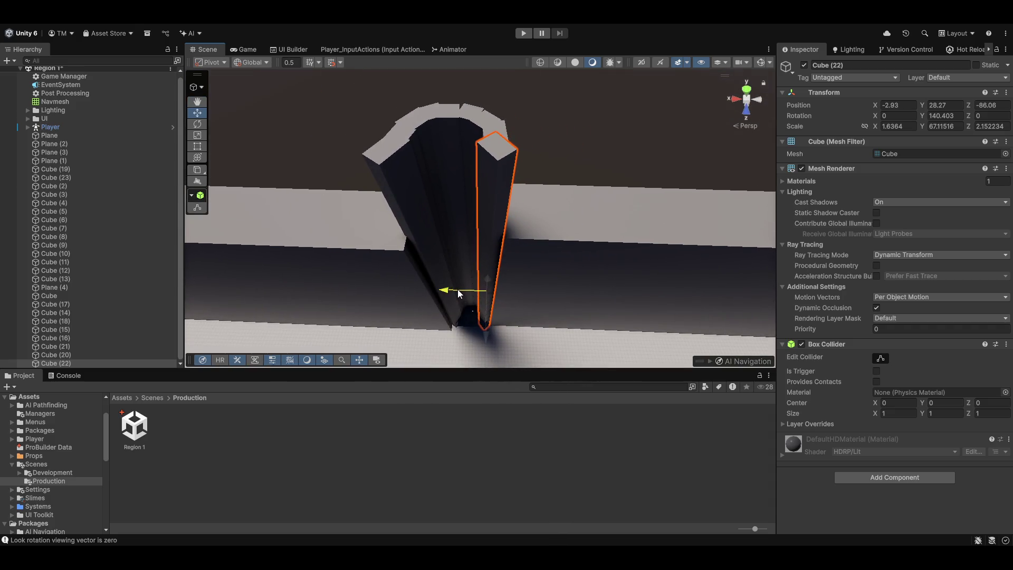
left_click(407, 248)
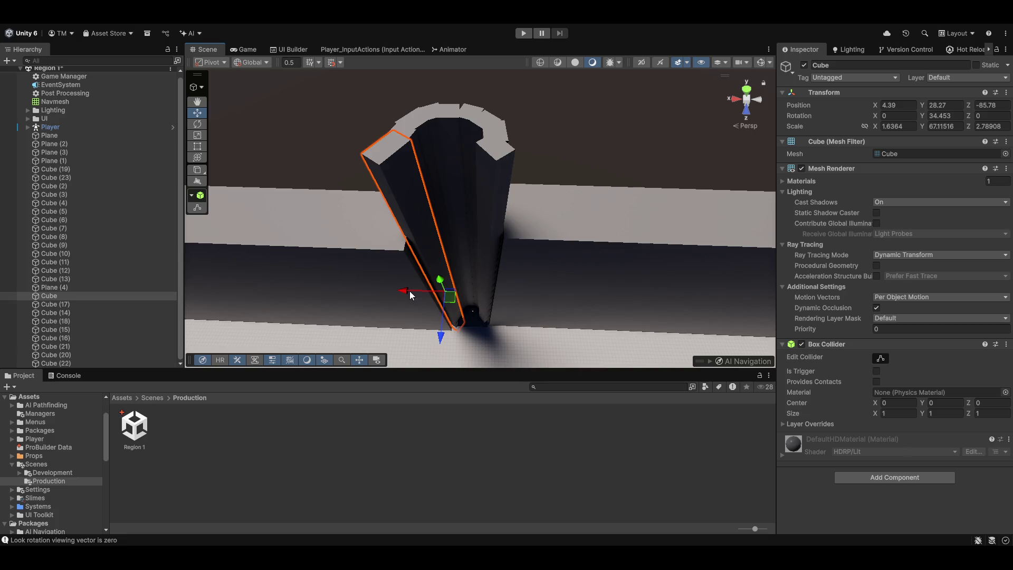
left_click_drag(411, 291, 412, 289)
mouse_move(489, 140)
left_mouse_down()
mouse_move(490, 130)
mouse_move(458, 116)
mouse_move(402, 151)
left_mouse_up()
left_click_drag(452, 286, 454, 289)
left_click(516, 148)
mouse_move(516, 148)
left_mouse_down()
mouse_move(495, 247)
mouse_move(527, 269)
mouse_move(645, 237)
mouse_move(526, 269)
mouse_move(608, 185)
mouse_move(661, 161)
mouse_move(744, 211)
mouse_move(685, 248)
mouse_move(707, 226)
mouse_move(702, 190)
mouse_move(676, 223)
mouse_move(665, 206)
mouse_move(679, 206)
mouse_move(565, 233)
mouse_move(588, 208)
mouse_move(482, 205)
mouse_move(463, 152)
left_mouse_up()
scroll(506, 253, "up", 2)
- Select two pillar pieces and check them from the game camera
left_click(527, 269)
left_click(743, 211, "shift")
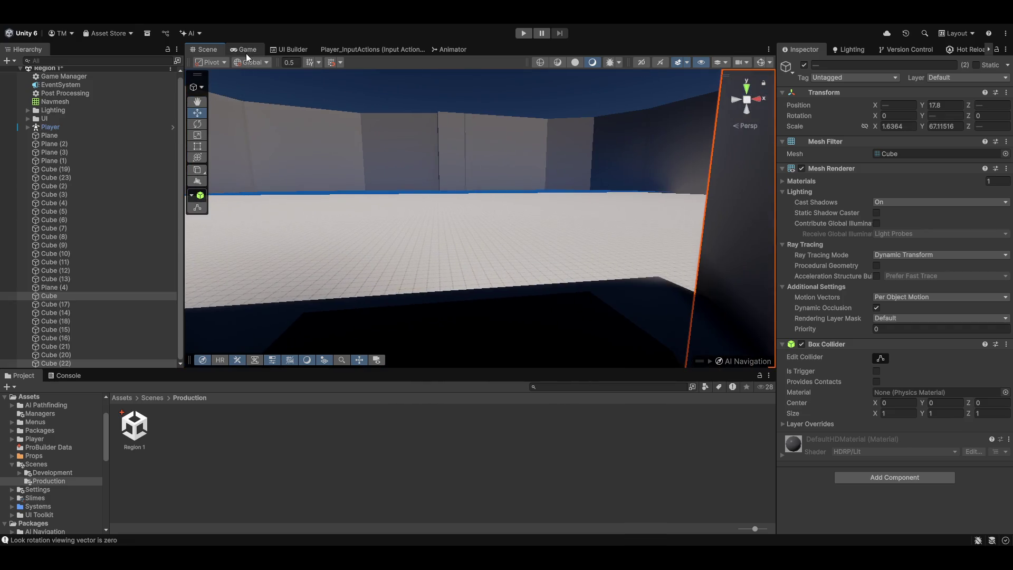
left_click(246, 53)
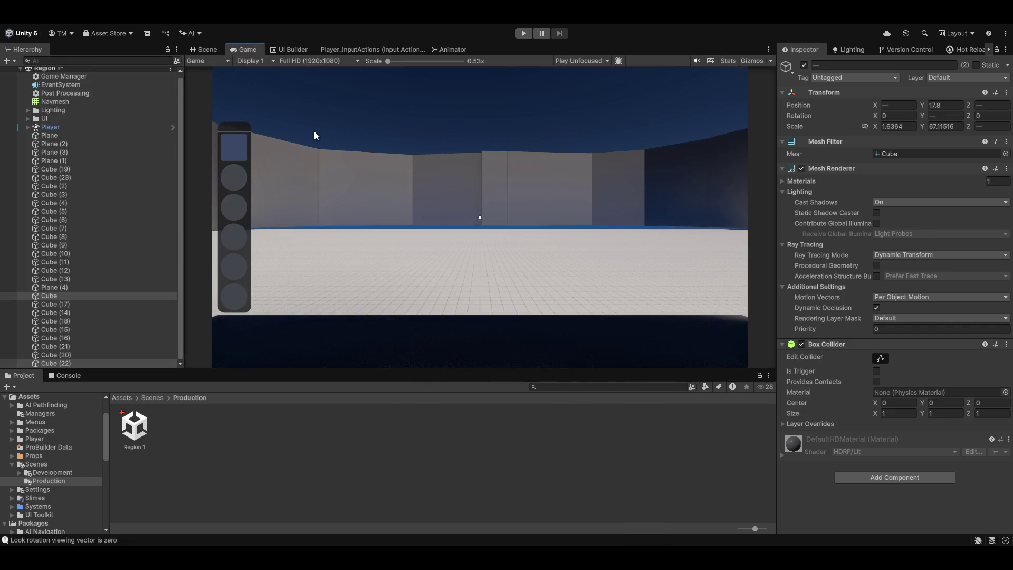
left_click(207, 49)
key("f")
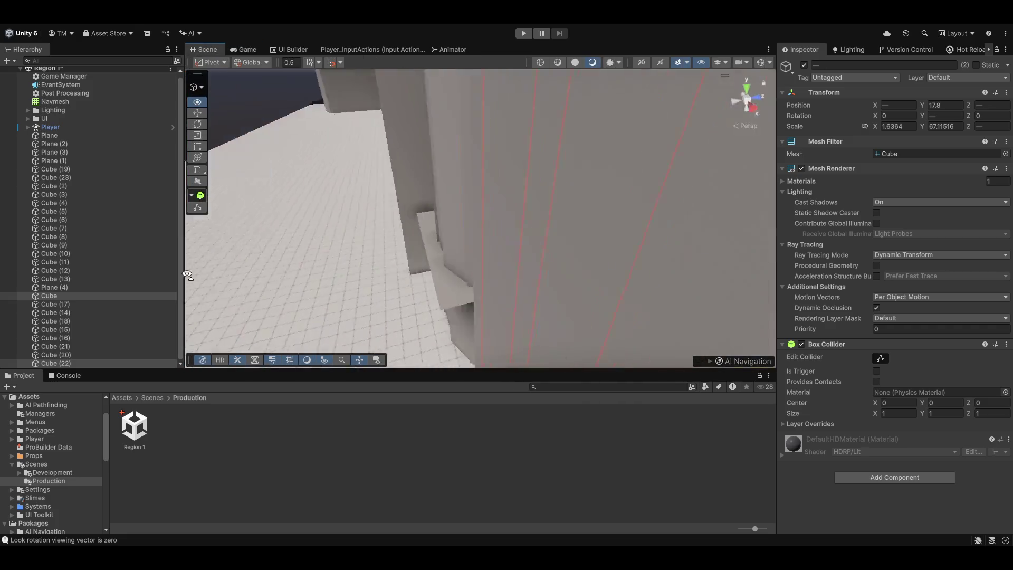
mouse_move(533, 219)
left_mouse_down()
mouse_move(464, 244)
mouse_move(439, 314)
mouse_move(437, 305)
mouse_move(486, 343)
mouse_move(490, 290)
left_mouse_up()
- Turn one pillar to about 20 degrees, then rotate and reposition the right pillar
left_click(432, 194)
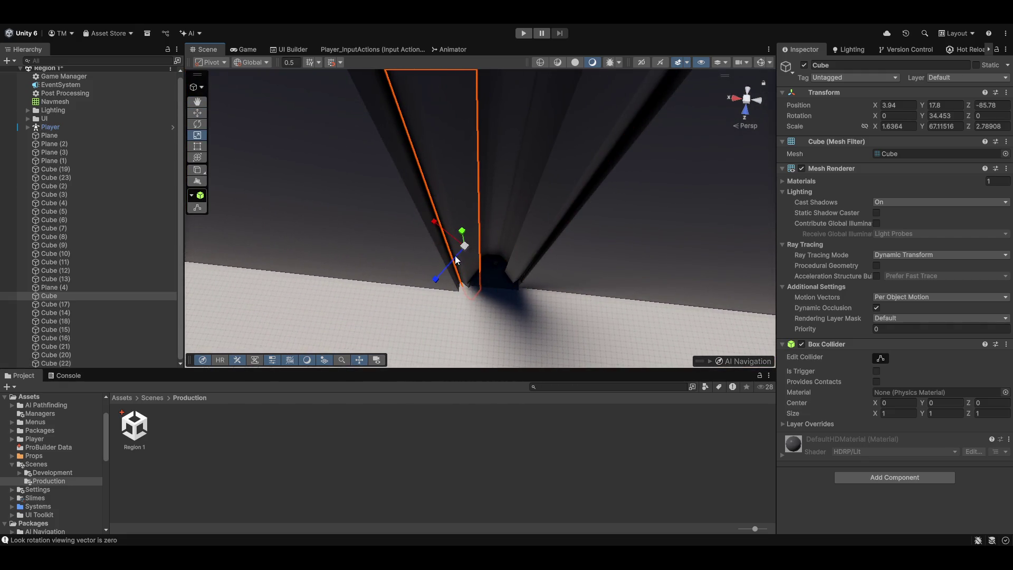
left_click_drag(479, 286, 472, 272)
key("w")
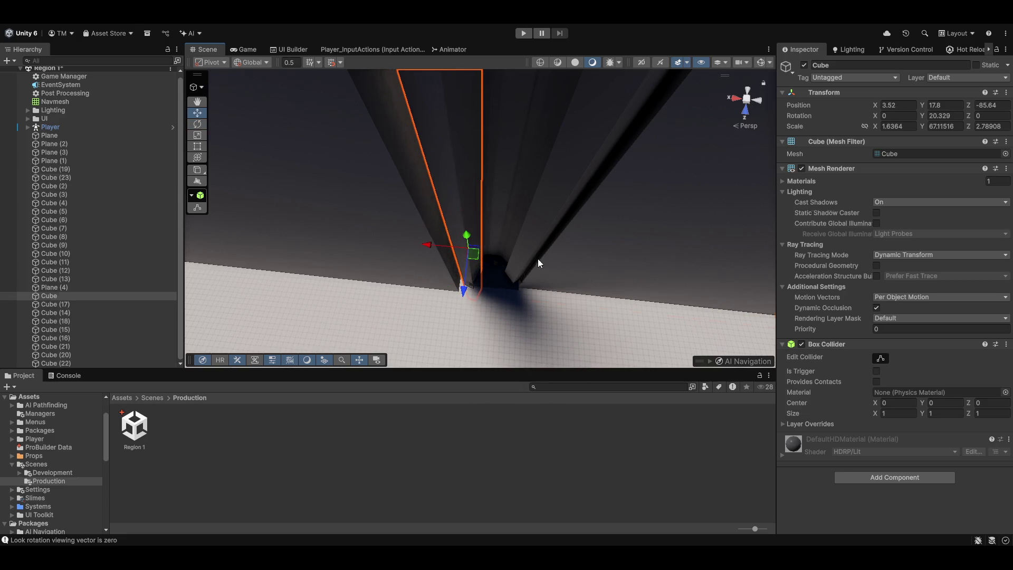
left_click(527, 257)
mouse_move(524, 258)
left_mouse_down()
mouse_move(504, 291)
mouse_move(523, 258)
left_mouse_up()
key("e")
key("w")
- Preview the Game view maximized full-screen, then restore the normal layout
left_click(246, 47)
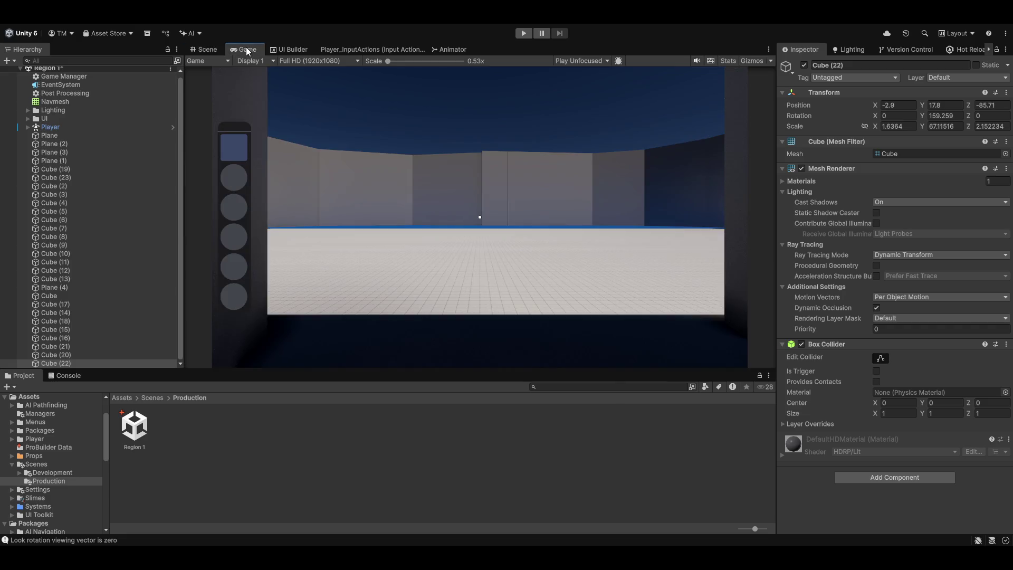
key("shift+space")
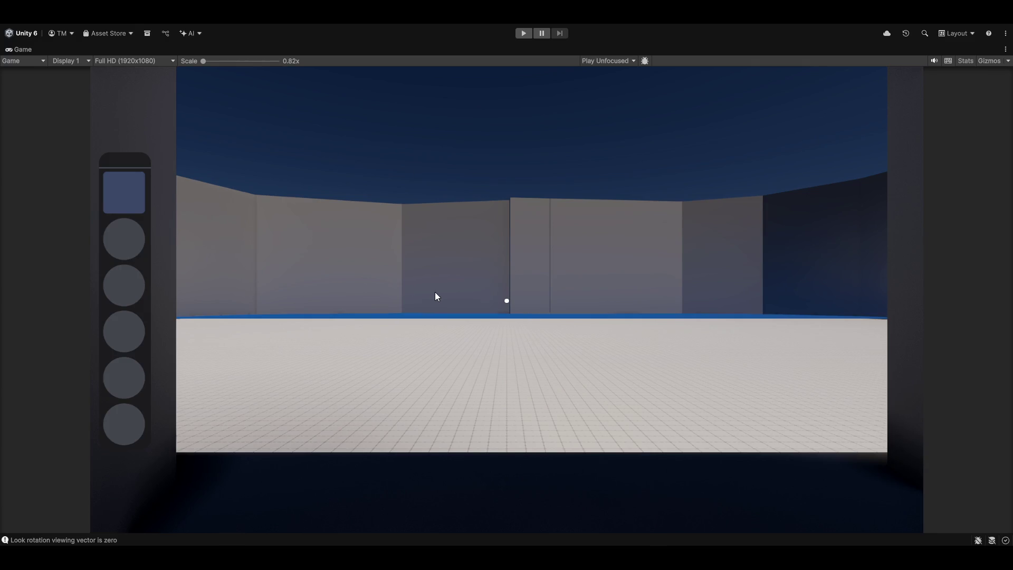
key("shift+space")
left_click(203, 50)
- Shorten the dark boundary wall copy slightly
left_click_drag(512, 239, 530, 291)
left_click(530, 290)
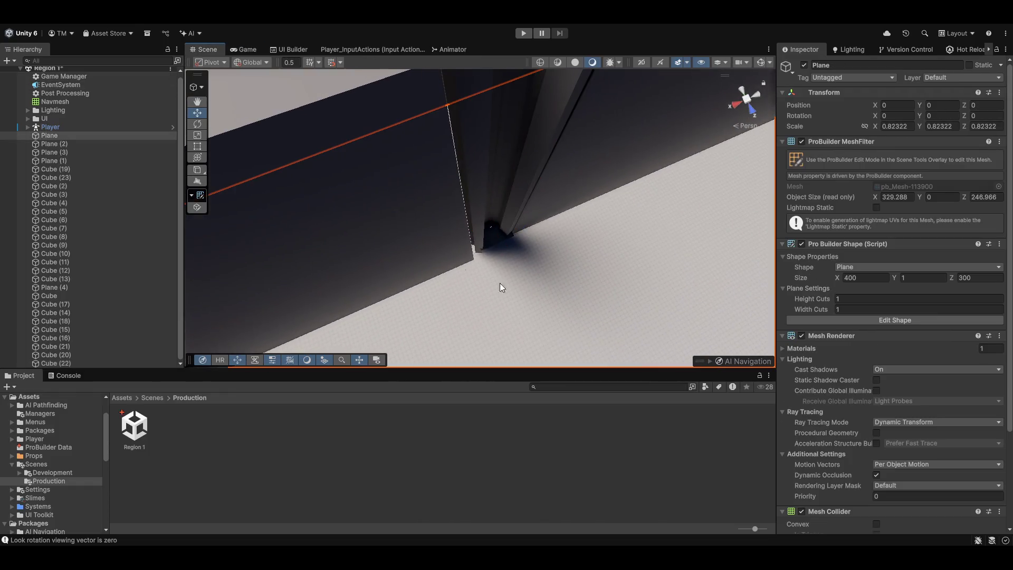
left_click(411, 239)
left_click_drag(411, 238, 288, 230)
mouse_move(378, 229)
left_mouse_down()
mouse_move(362, 219)
mouse_move(378, 230)
left_mouse_up()
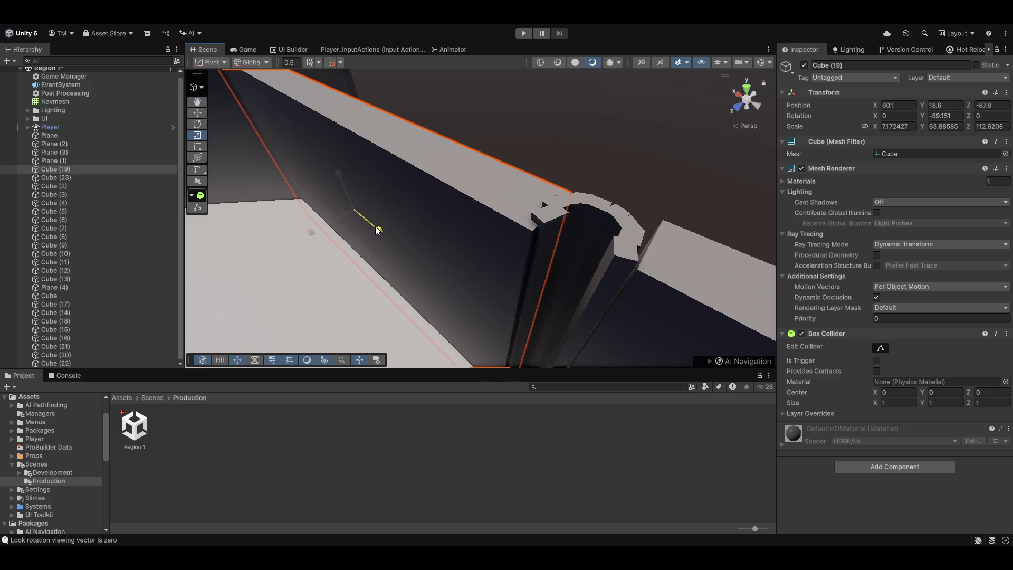
- Create a new Terrain object beside the walled arena
left_click(582, 148)
left_click_drag(328, 195, 417, 262)
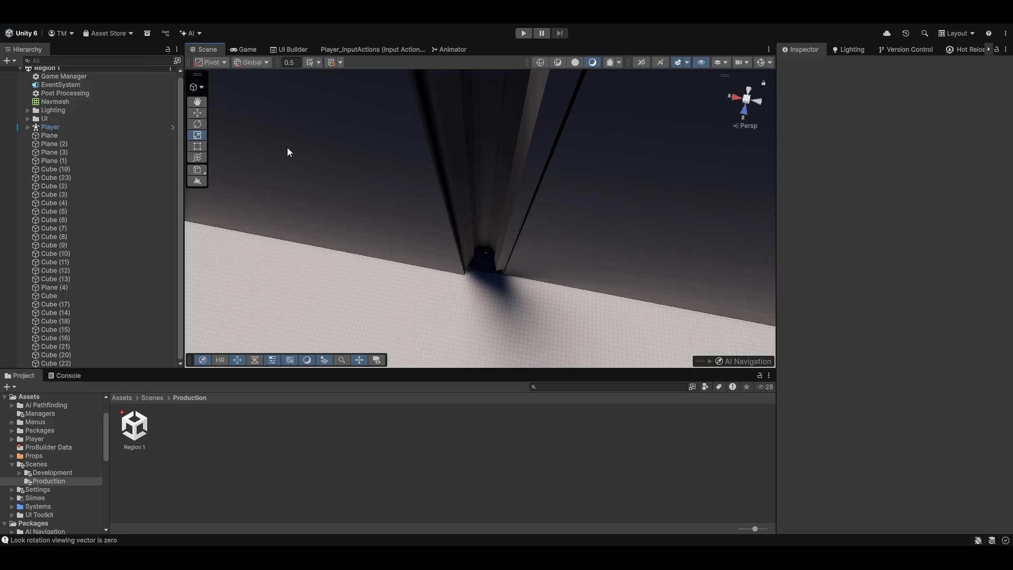
mouse_move(402, 269)
left_mouse_down()
mouse_move(257, 241)
mouse_move(269, 221)
mouse_move(418, 169)
mouse_move(503, 121)
mouse_move(554, 153)
mouse_move(639, 179)
left_mouse_up()
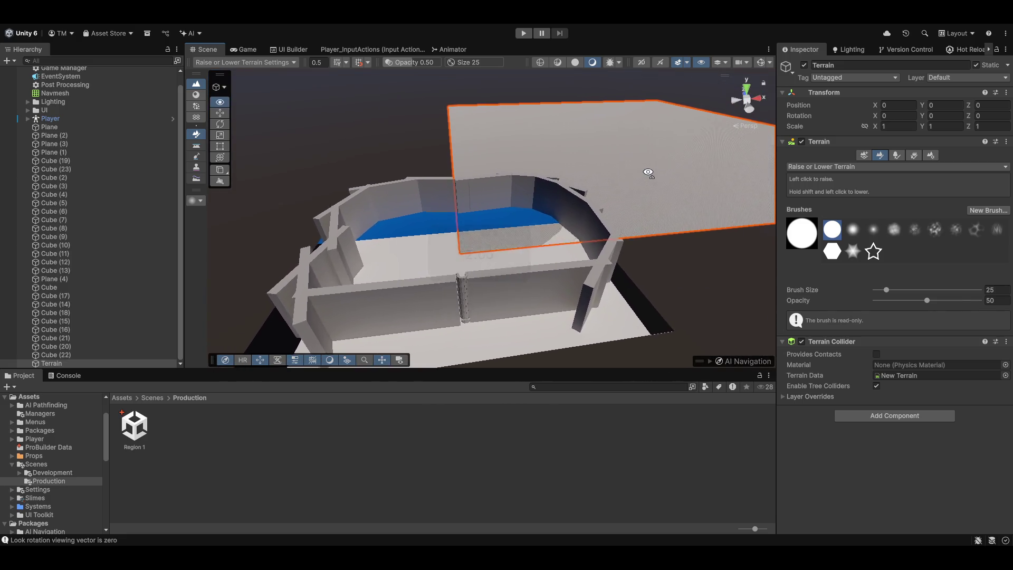
- Set the new terrain to width 330 and length 246 in Terrain Settings
key("w")
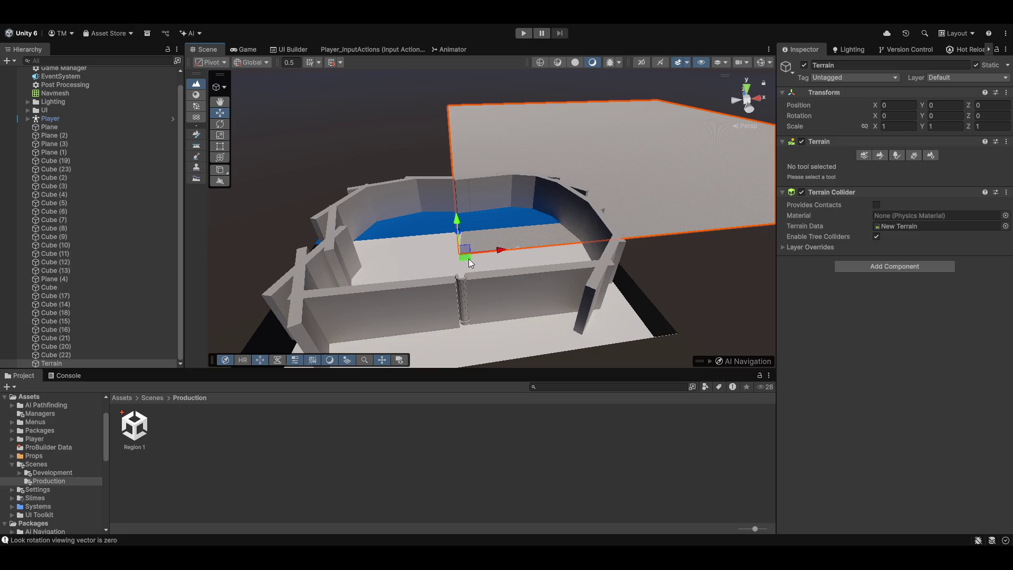
left_click(417, 276)
left_click_drag(527, 284, 660, 244)
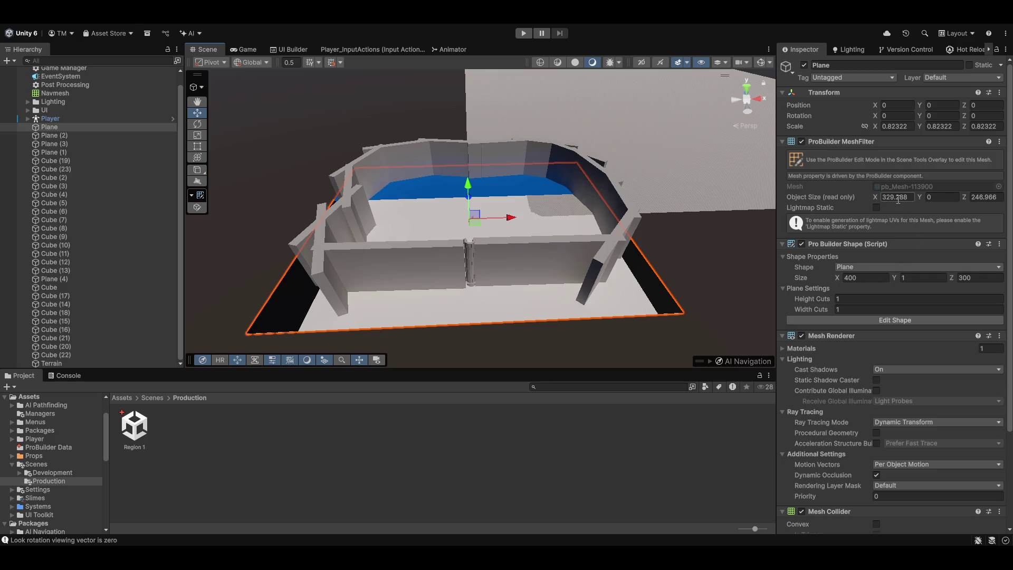
left_click(638, 129)
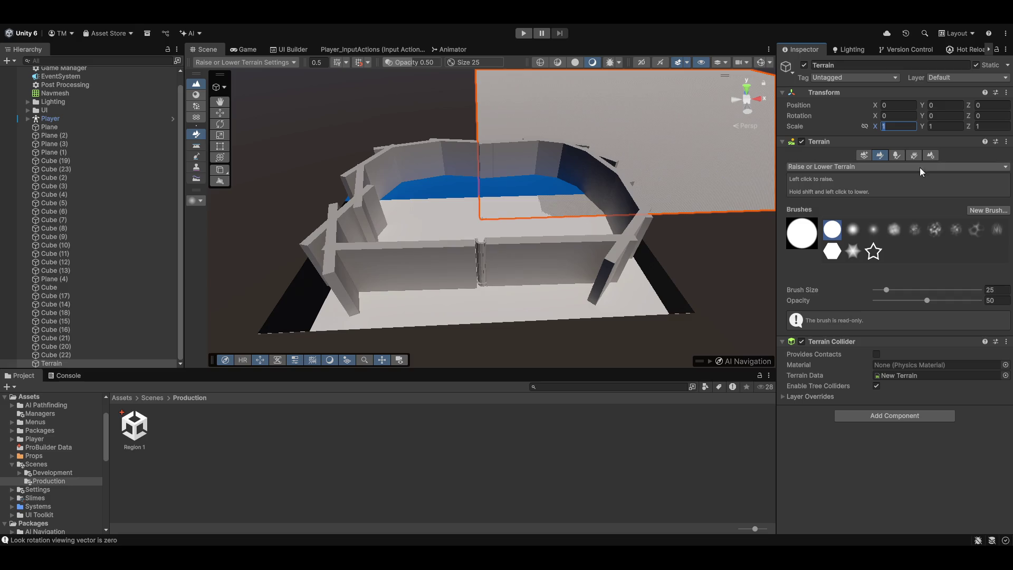
left_click(932, 154)
scroll(862, 250, "down", 10)
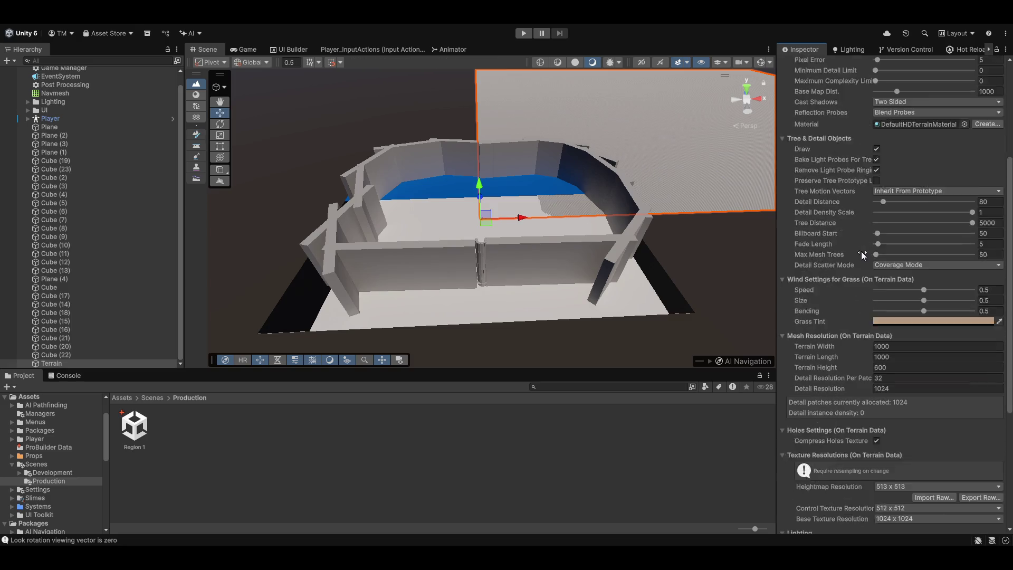
left_click(903, 290)
type("330")
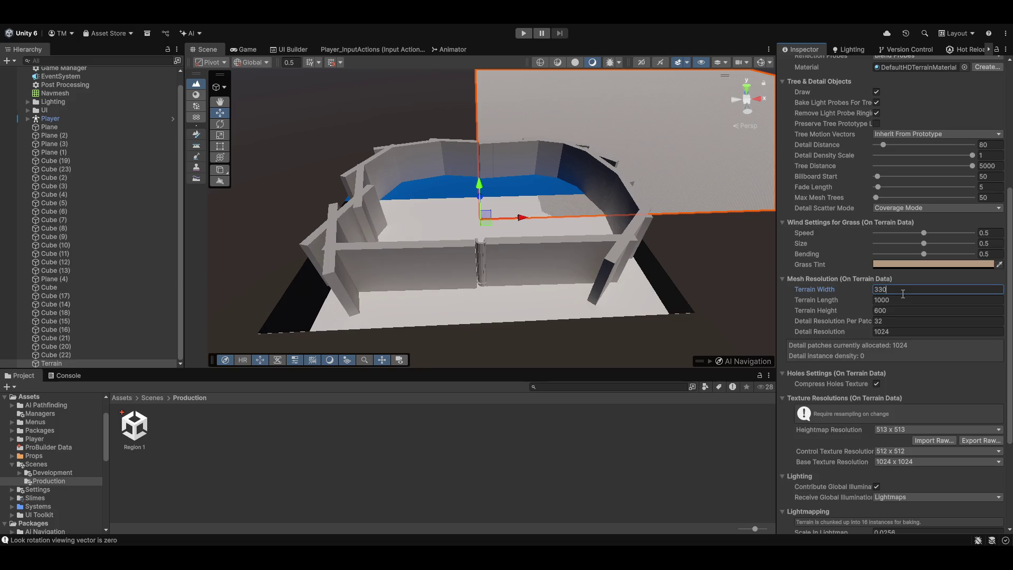
key("Tab")
type("6")
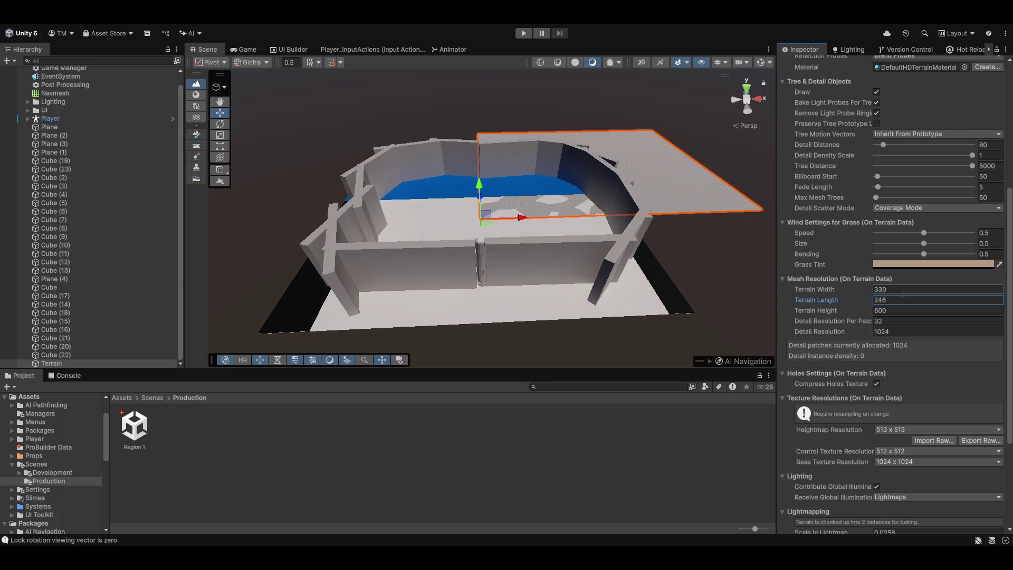
- Move the terrain under the walled area and delete the old Plane floor
left_click_drag(479, 233, 287, 350)
scroll(254, 347, "up", 3)
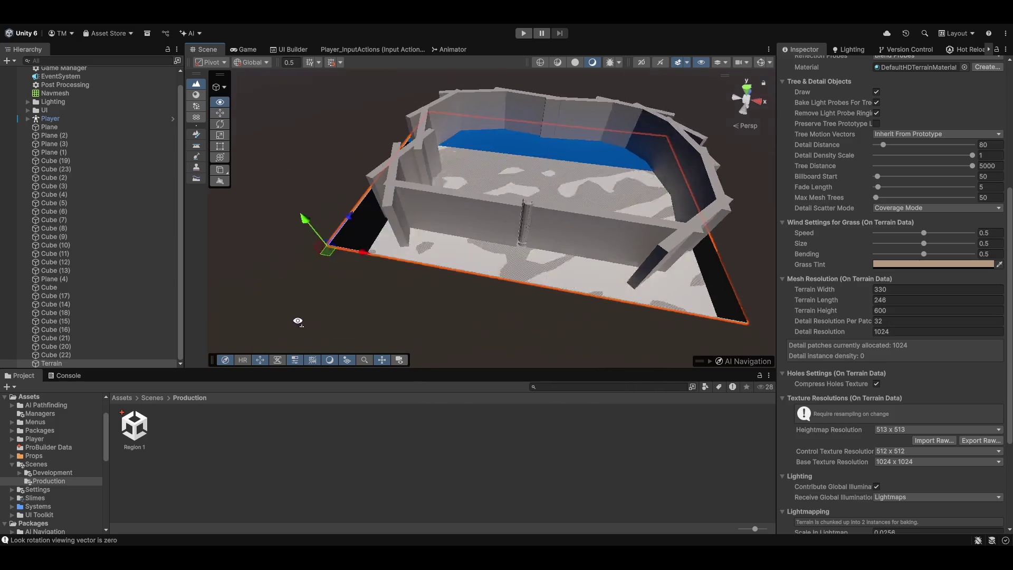
key("w")
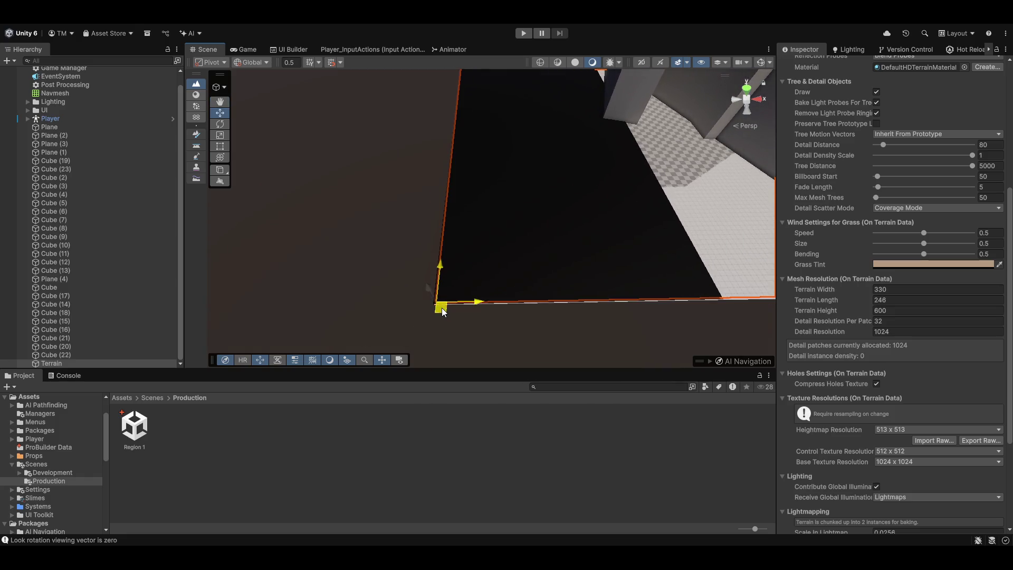
mouse_move(416, 331)
left_mouse_down()
mouse_move(563, 184)
mouse_move(526, 151)
mouse_move(534, 125)
mouse_move(728, 221)
mouse_move(423, 285)
mouse_move(178, 365)
mouse_move(141, 339)
left_mouse_up()
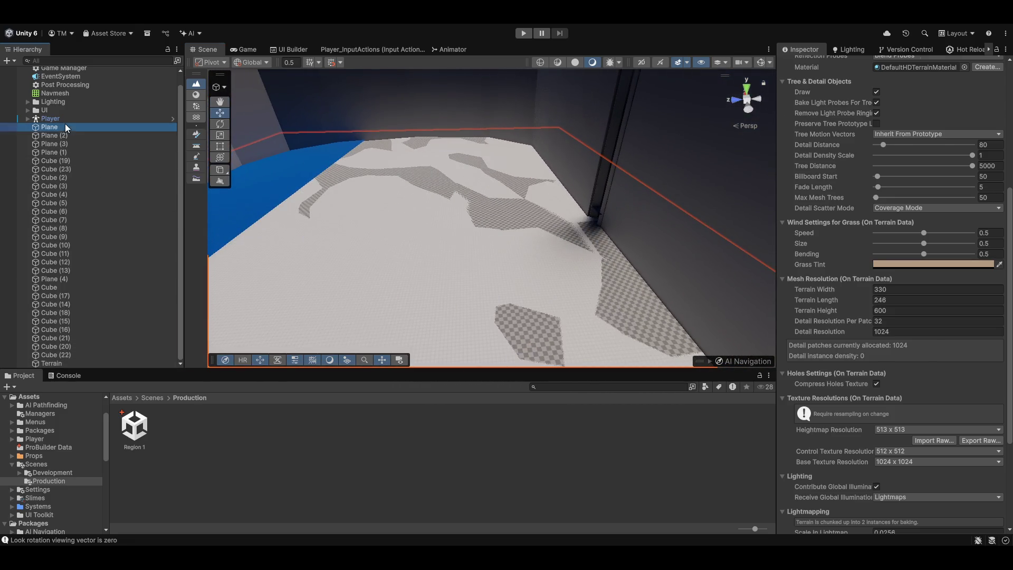
left_click(65, 124)
key("Delete")
mouse_move(480, 238)
left_mouse_down()
mouse_move(502, 322)
mouse_move(513, 289)
mouse_move(583, 203)
mouse_move(478, 327)
mouse_move(389, 318)
left_mouse_up()
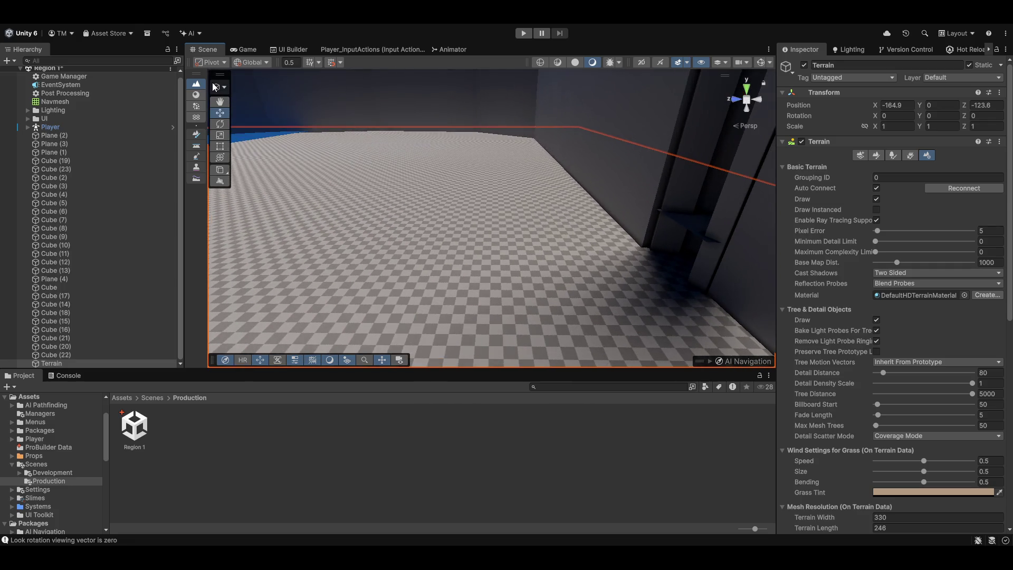
- Choose Raise or Lower Terrain and raise a test bump on the floor
left_click(882, 154)
mouse_move(583, 197)
left_mouse_down()
mouse_move(486, 217)
mouse_move(622, 213)
mouse_move(412, 203)
mouse_move(497, 181)
mouse_move(583, 192)
left_mouse_up()
left_click(411, 203)
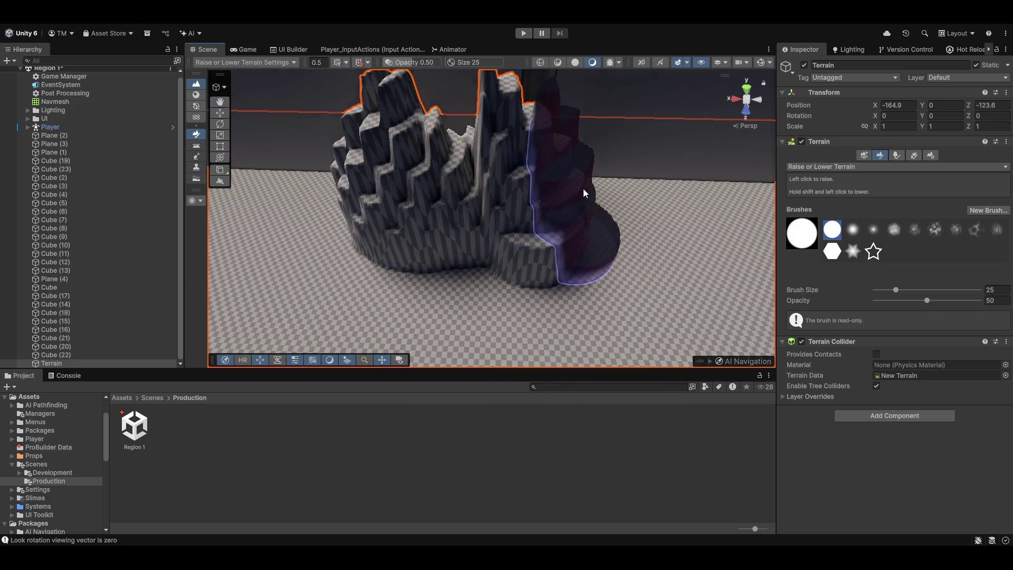
- Lower the brush opacity to about 6.8, painting and undoing test bumps
key("ctrl+z")
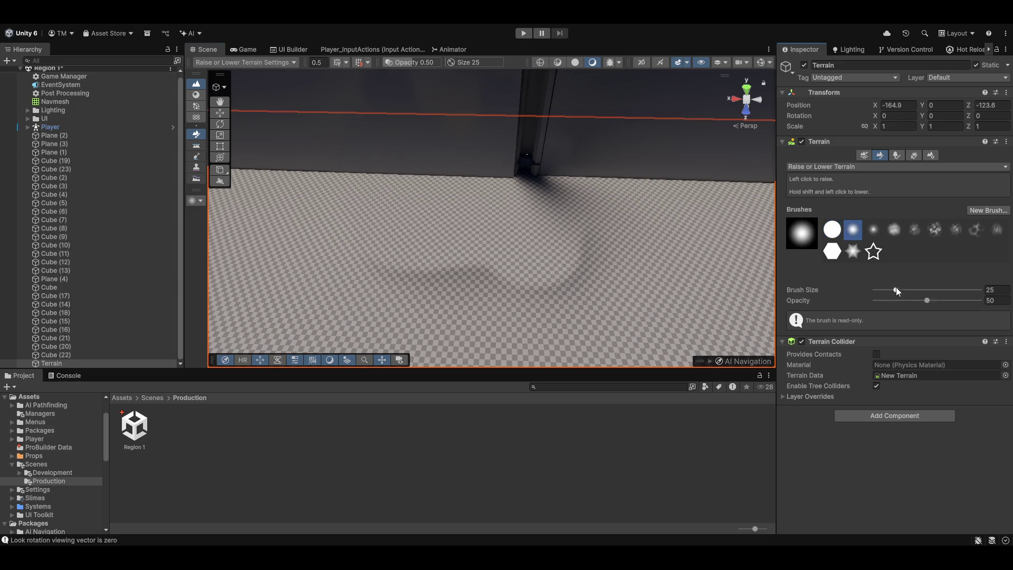
left_click_drag(907, 301, 892, 300)
mouse_move(454, 219)
left_mouse_down()
mouse_move(543, 219)
mouse_move(511, 192)
mouse_move(679, 199)
mouse_move(434, 215)
mouse_move(616, 248)
left_mouse_up()
key("ctrl+z")
key("ctrl+z")
mouse_move(422, 235)
left_mouse_down()
mouse_move(414, 233)
mouse_move(435, 228)
left_mouse_up()
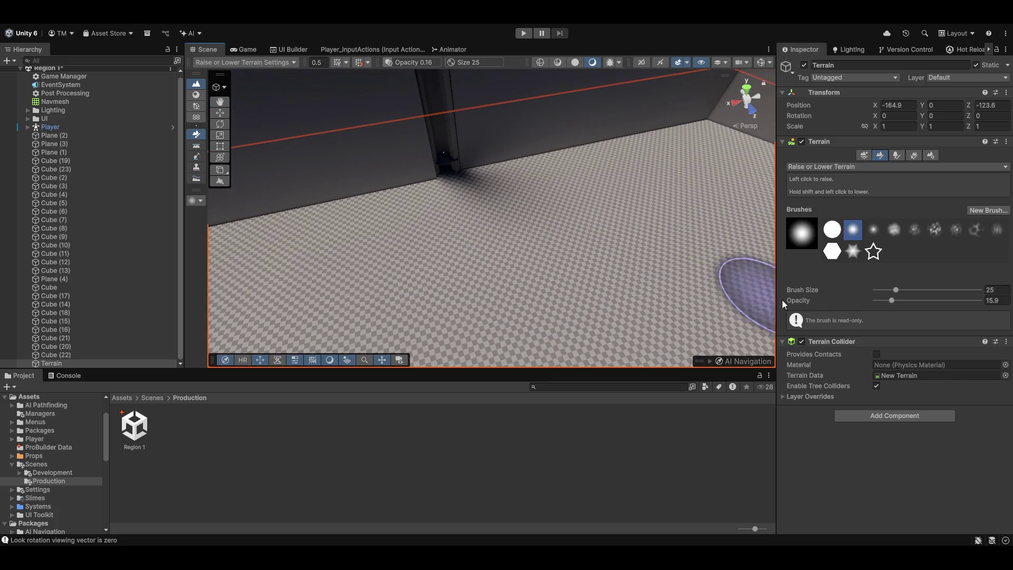
left_click_drag(885, 303, 882, 302)
left_click_drag(397, 291, 568, 210)
key("ctrl+z")
- Try a size-126 brush near the wall, then shrink the brush to about 23
left_click_drag(906, 290, 912, 290)
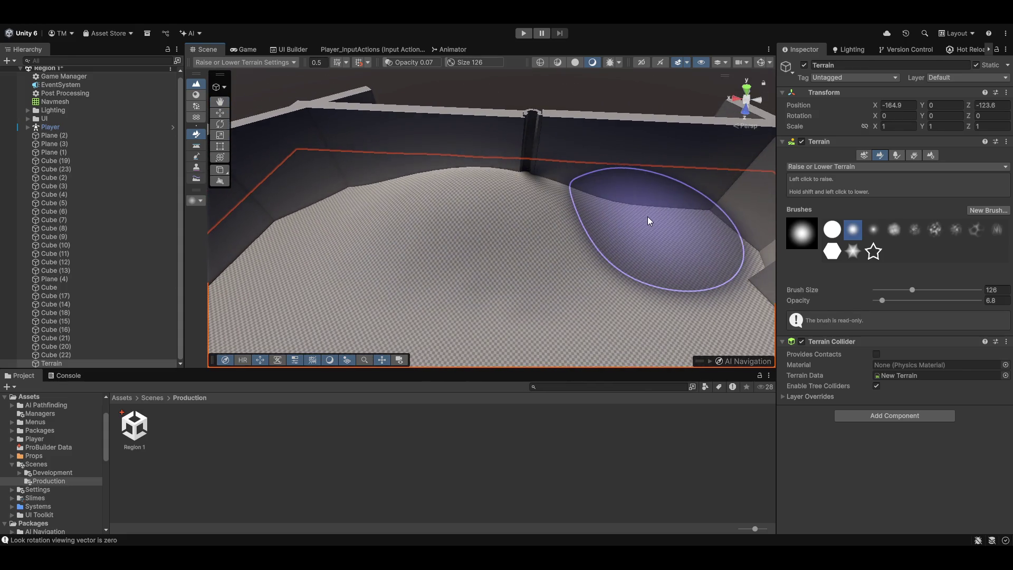
scroll(436, 254, "up", 3)
mouse_move(436, 253)
left_mouse_down()
mouse_move(638, 236)
mouse_move(670, 201)
mouse_move(615, 151)
mouse_move(585, 152)
left_mouse_up()
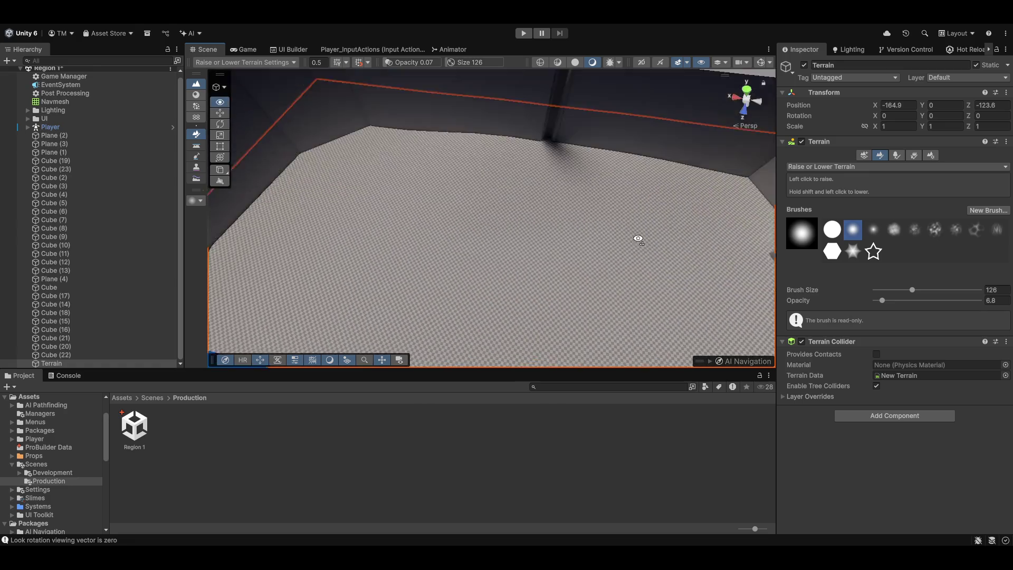
mouse_move(570, 153)
left_mouse_down()
mouse_move(875, 267)
mouse_move(875, 301)
left_mouse_up()
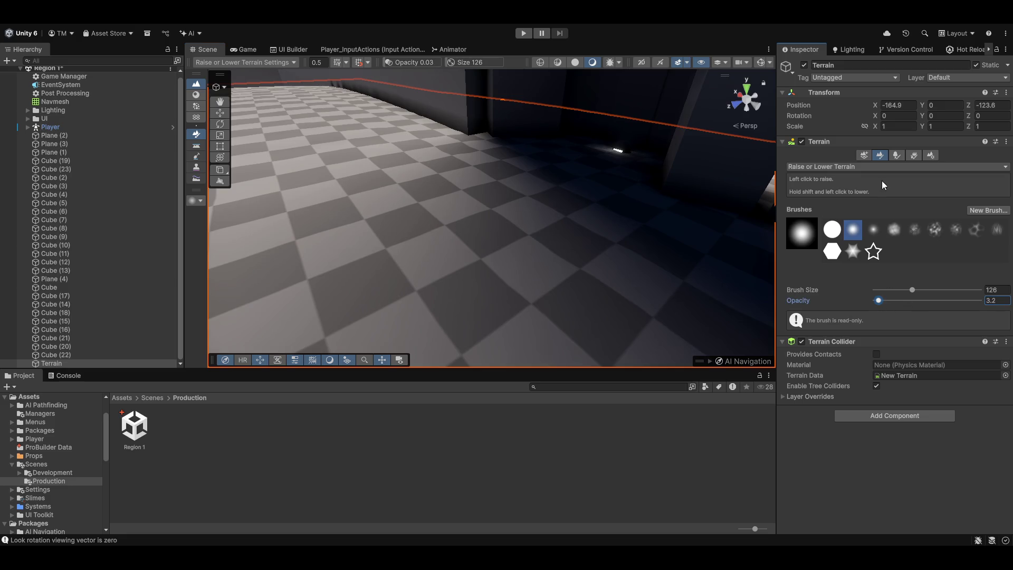
left_click(517, 181)
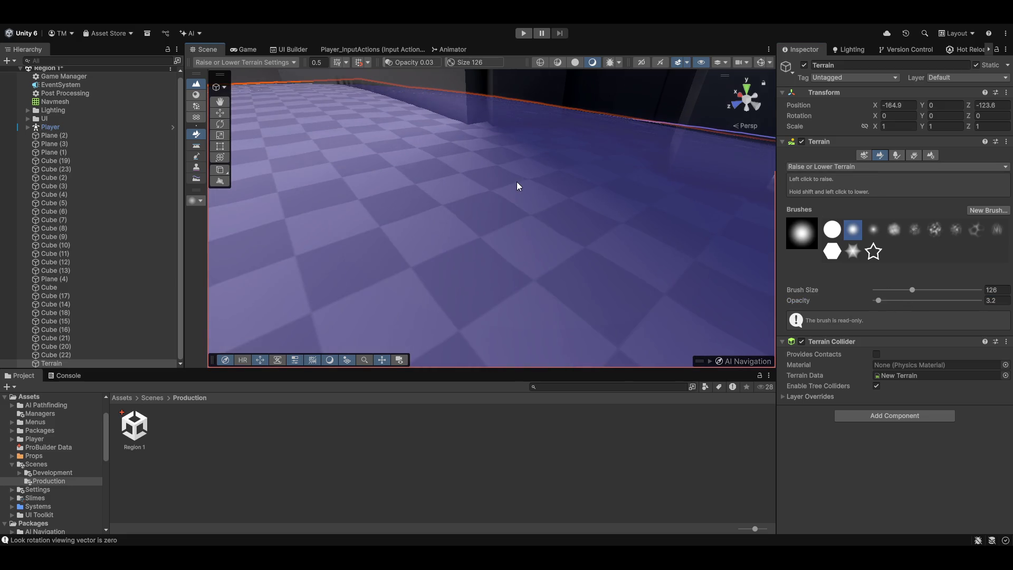
mouse_move(517, 181)
left_mouse_down()
mouse_move(415, 178)
mouse_move(472, 190)
mouse_move(534, 167)
mouse_move(600, 226)
mouse_move(479, 194)
mouse_move(520, 175)
mouse_move(412, 179)
mouse_move(635, 208)
mouse_move(480, 174)
mouse_move(439, 174)
mouse_move(640, 211)
mouse_move(486, 237)
mouse_move(606, 211)
left_mouse_up()
scroll(485, 236, "up", 2)
left_click_drag(912, 289, 882, 301)
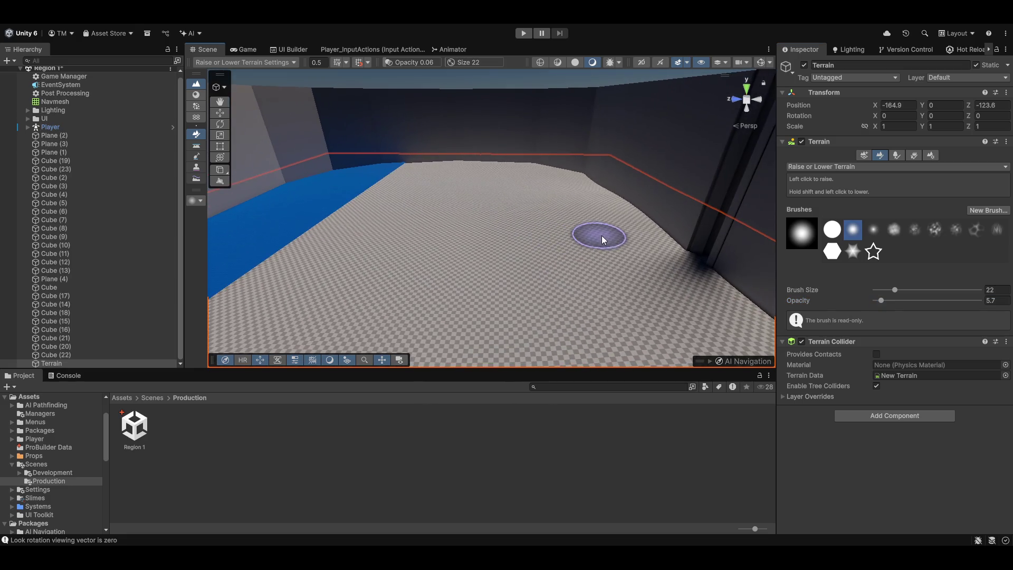
left_click_drag(894, 290, 898, 290)
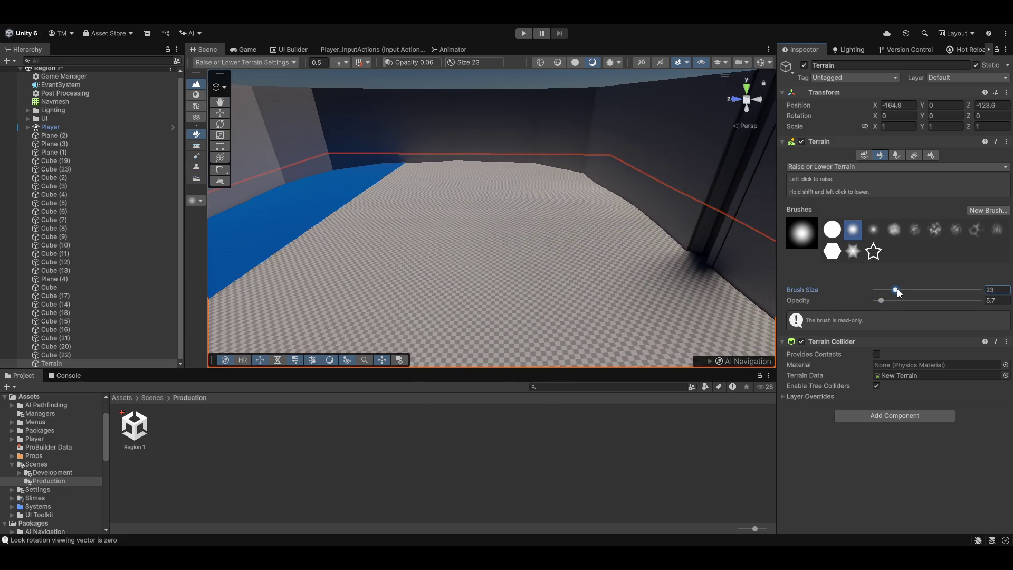
- Drop the brush opacity to 0.7 and sweep faint test rises across the floor
left_click(619, 229)
key("ctrl+z")
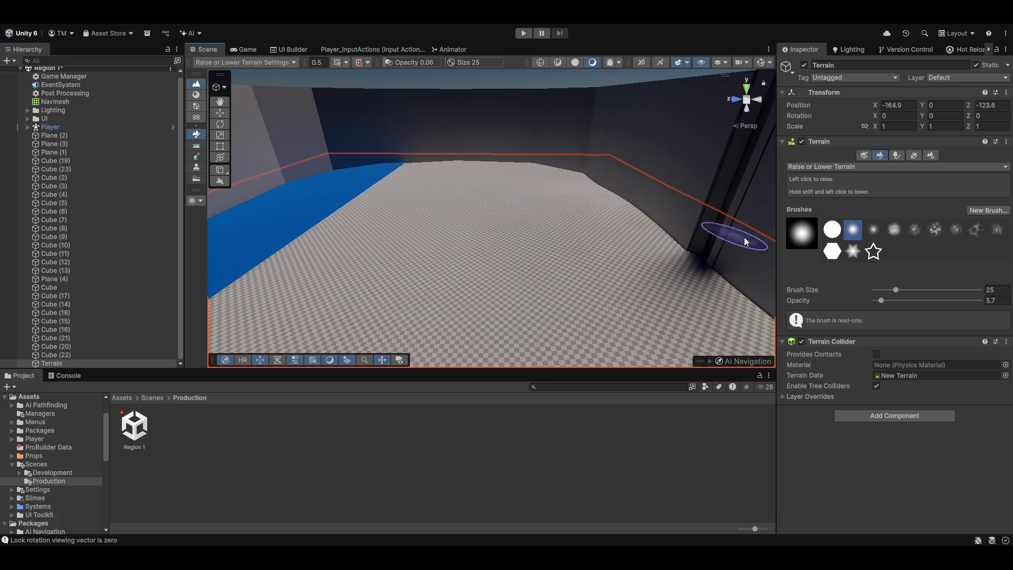
left_click_drag(881, 301, 900, 290)
mouse_move(613, 214)
left_mouse_down()
mouse_move(474, 202)
mouse_move(560, 208)
mouse_move(516, 235)
mouse_move(581, 248)
left_mouse_up()
left_click_drag(878, 301, 876, 300)
mouse_move(646, 241)
left_mouse_down()
mouse_move(586, 196)
mouse_move(309, 192)
mouse_move(560, 195)
mouse_move(545, 211)
left_mouse_up()
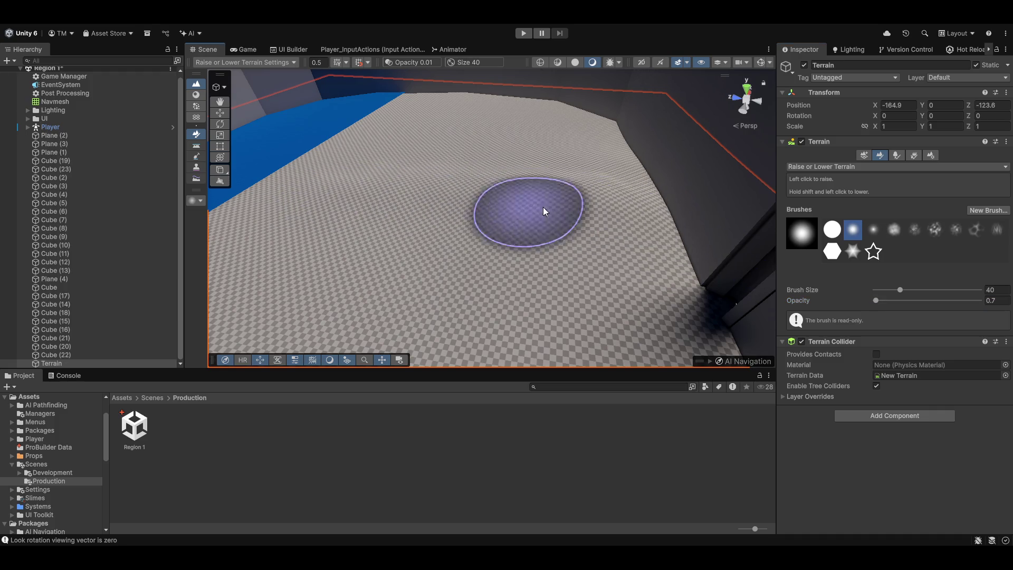
left_click_drag(467, 194, 629, 194, "alt")
- Enlarge the brush to size 131 and raise the terrain near the blue area
left_click_drag(900, 289, 913, 290)
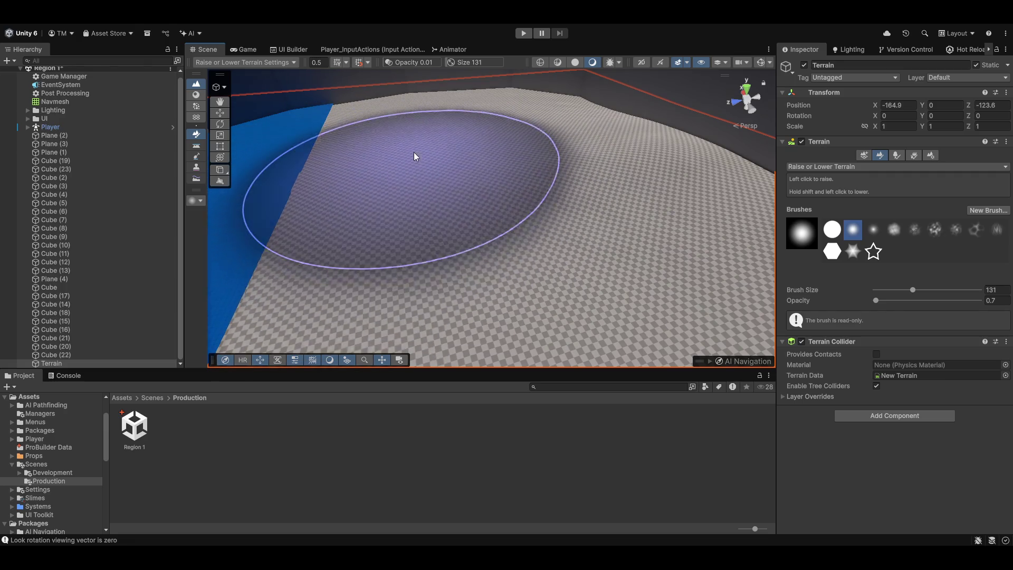
mouse_move(464, 165)
left_mouse_down("alt")
mouse_move(536, 140)
mouse_move(432, 136)
mouse_move(530, 165)
mouse_move(523, 153)
mouse_move(634, 176)
mouse_move(300, 203)
left_mouse_up("alt")
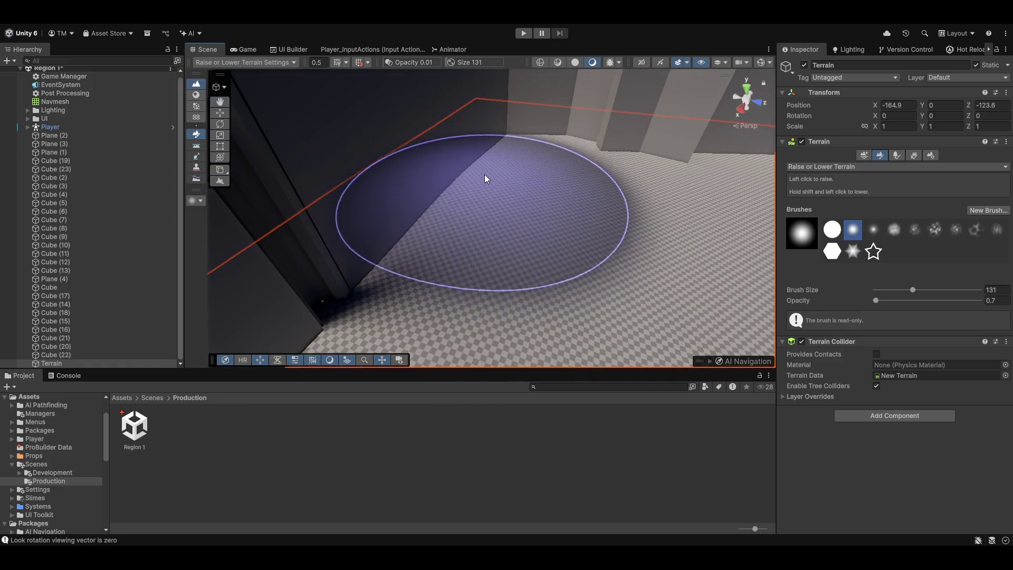
mouse_move(534, 185)
left_mouse_down("alt")
mouse_move(549, 185)
mouse_move(463, 188)
left_mouse_up("alt")
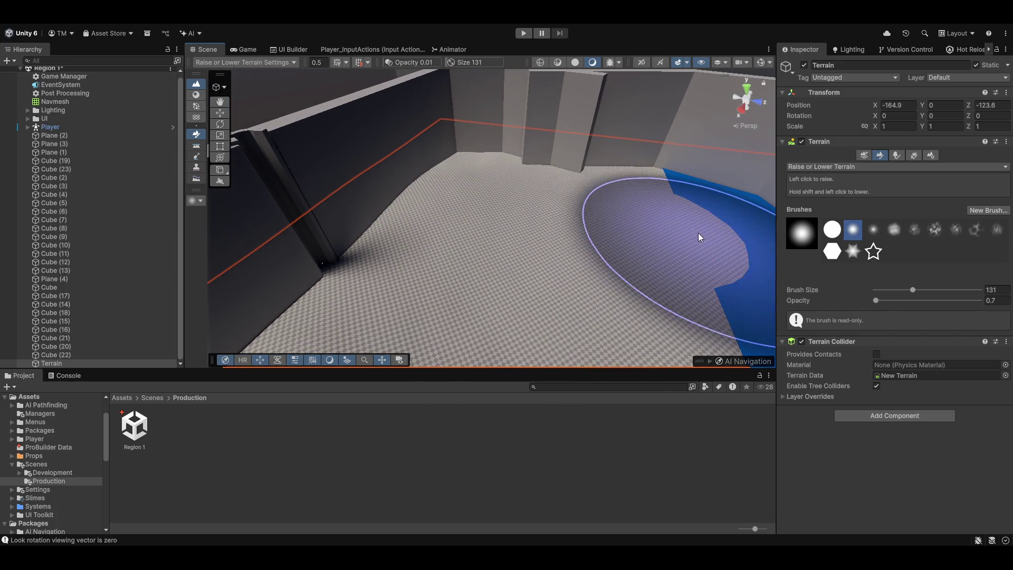
mouse_move(685, 257)
left_mouse_down()
mouse_move(660, 229)
mouse_move(696, 245)
mouse_move(415, 173)
mouse_move(464, 188)
mouse_move(387, 188)
left_mouse_up()
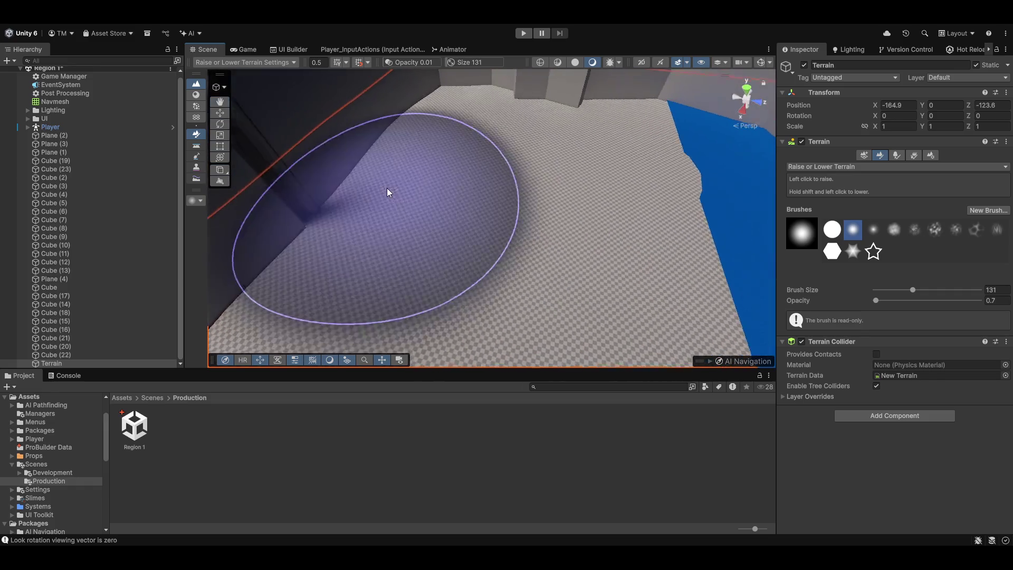
key("w")
mouse_move(498, 203)
left_mouse_down("alt")
mouse_move(398, 188)
mouse_move(280, 96)
left_mouse_up("alt")
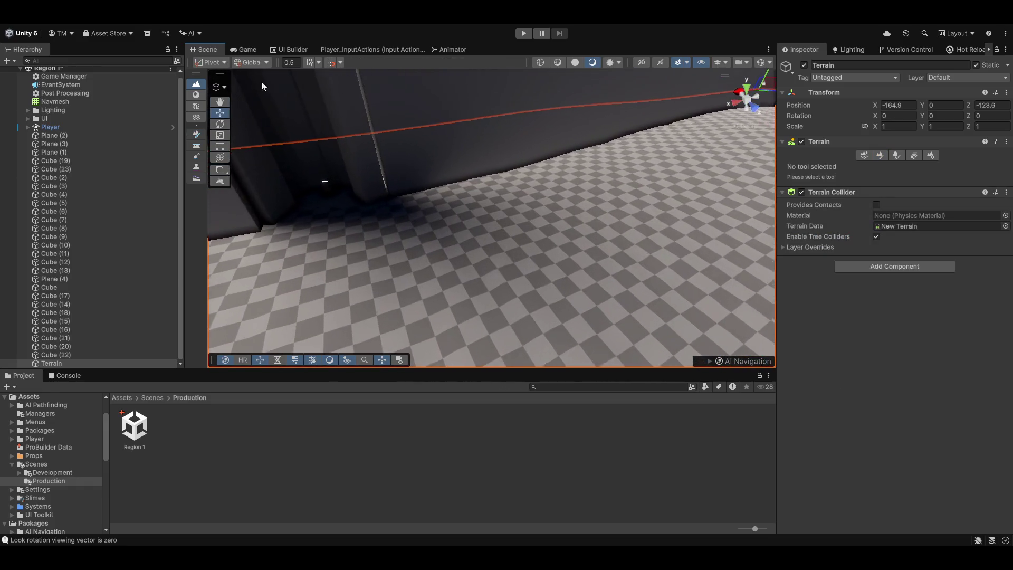
- Check the game camera, then resume Raise or Lower Terrain with brush size 48
key("ctrl+2")
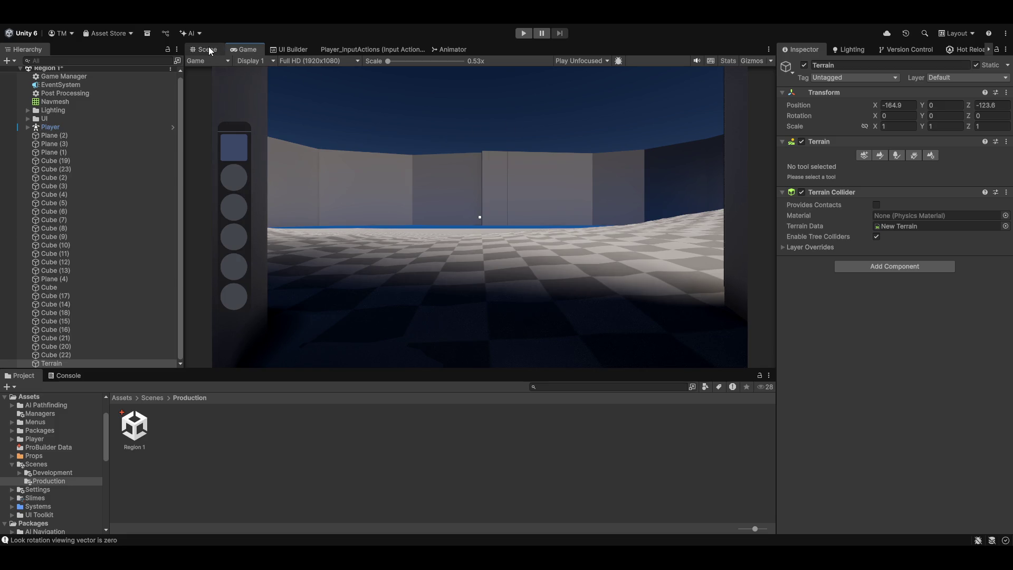
left_click(210, 51)
mouse_move(446, 191)
left_mouse_down("alt")
mouse_move(328, 194)
mouse_move(551, 222)
mouse_move(527, 190)
mouse_move(543, 230)
mouse_move(580, 204)
mouse_move(705, 212)
mouse_move(663, 224)
mouse_move(275, 100)
left_mouse_up("alt")
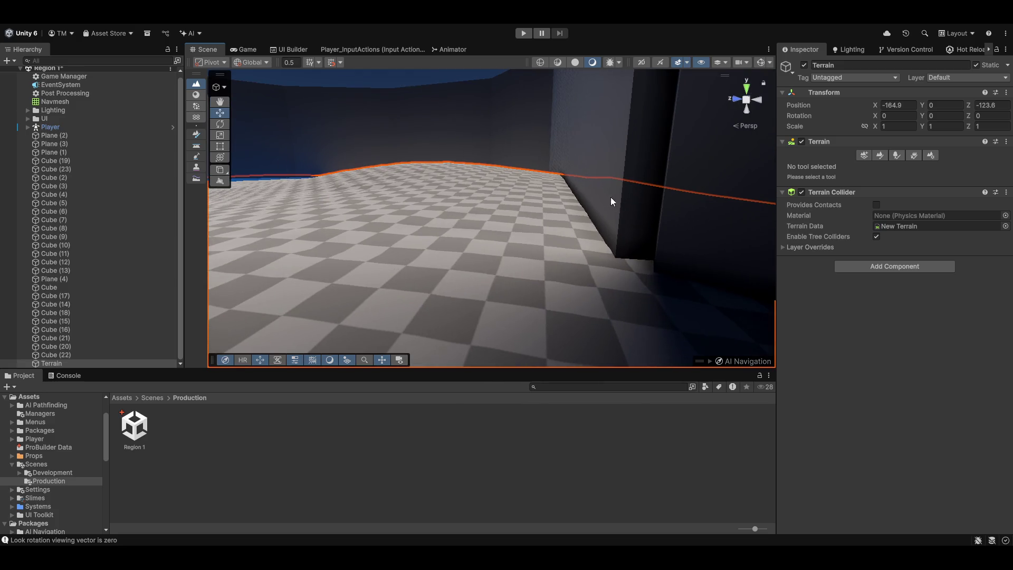
left_click(880, 156)
mouse_move(441, 168)
left_mouse_down("alt")
mouse_move(613, 264)
mouse_move(516, 201)
left_mouse_up("alt")
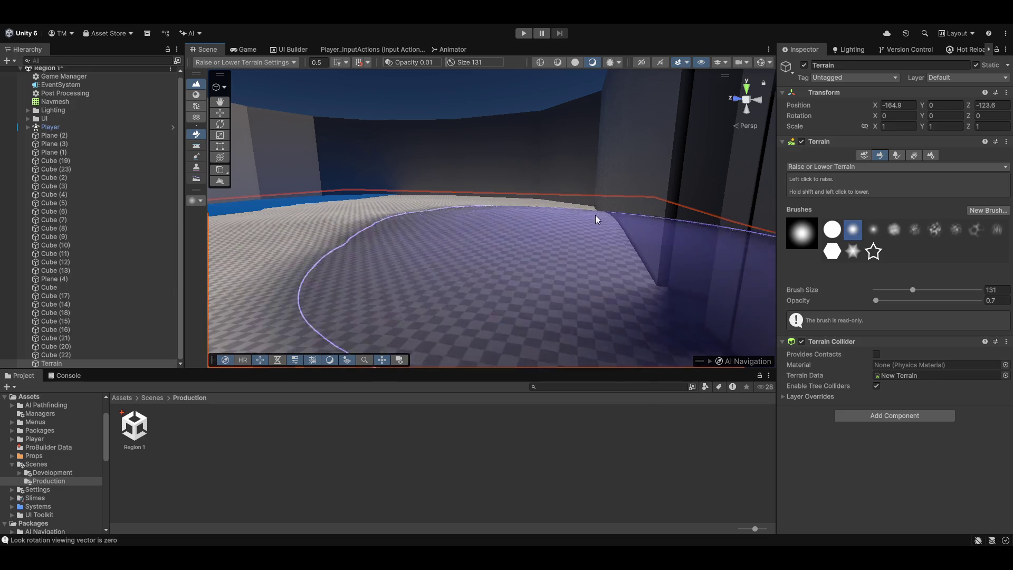
left_click(902, 290)
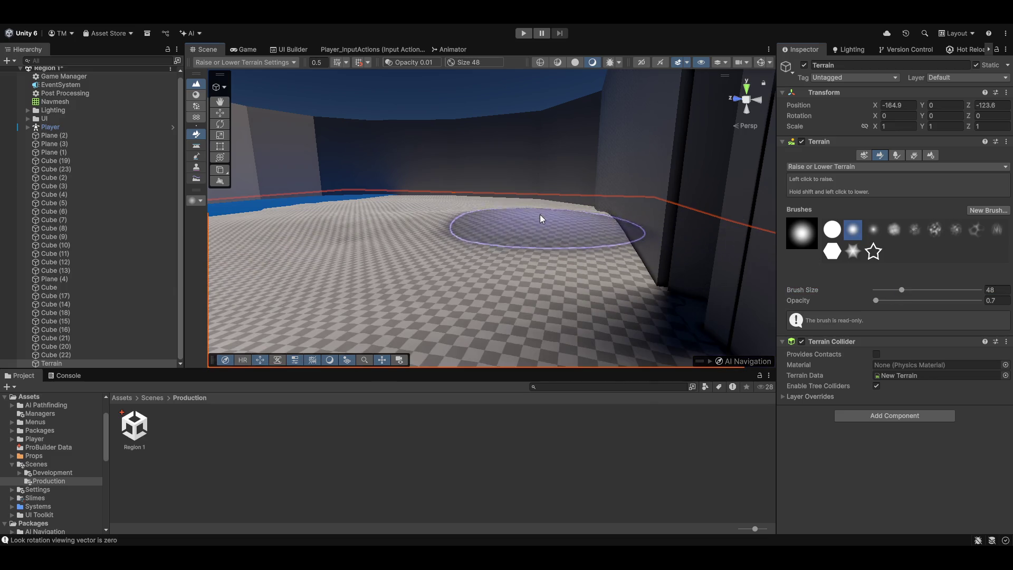
mouse_move(584, 227)
left_mouse_down("alt")
mouse_move(649, 233)
mouse_move(489, 209)
mouse_move(623, 239)
mouse_move(622, 256)
mouse_move(370, 141)
mouse_move(251, 51)
left_mouse_up("alt")
key("w")
left_click(880, 155)
- Compare the terrain repeatedly between the game camera and the Scene view
left_click(252, 50)
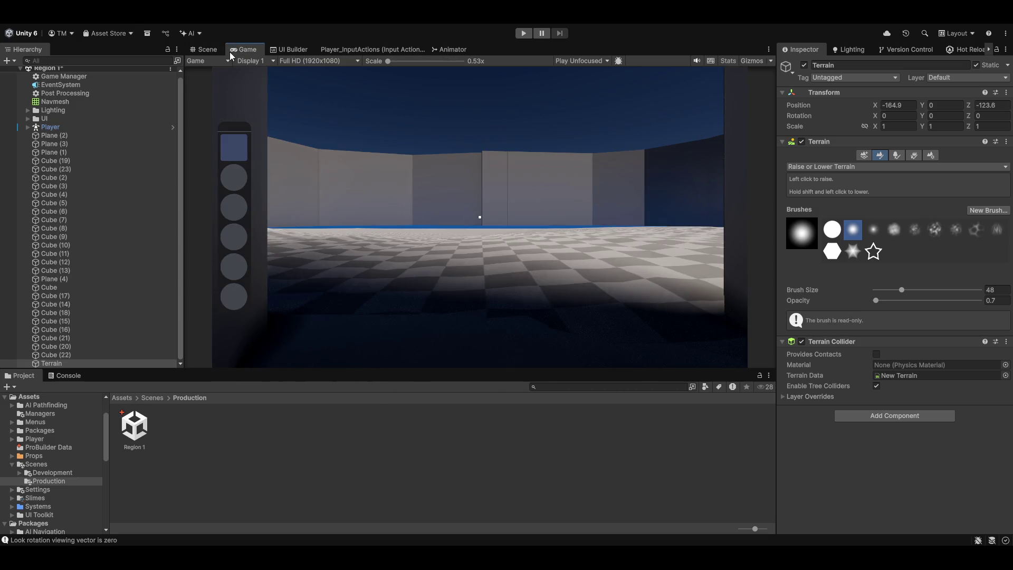
left_click(202, 55)
mouse_move(475, 211)
left_mouse_down("alt")
mouse_move(521, 185)
mouse_move(247, 174)
mouse_move(533, 166)
left_mouse_up("alt")
key("q")
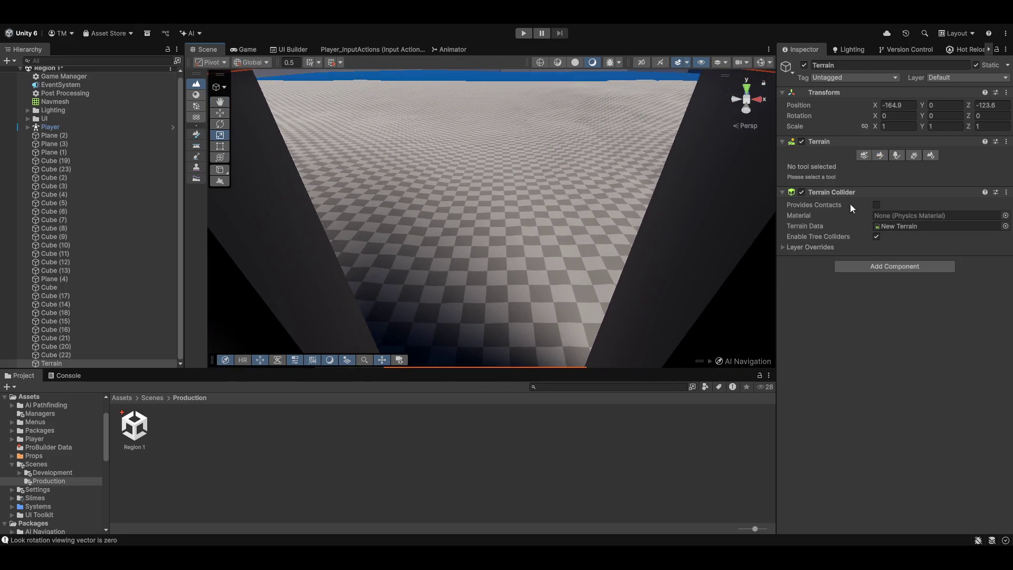
left_click(880, 154)
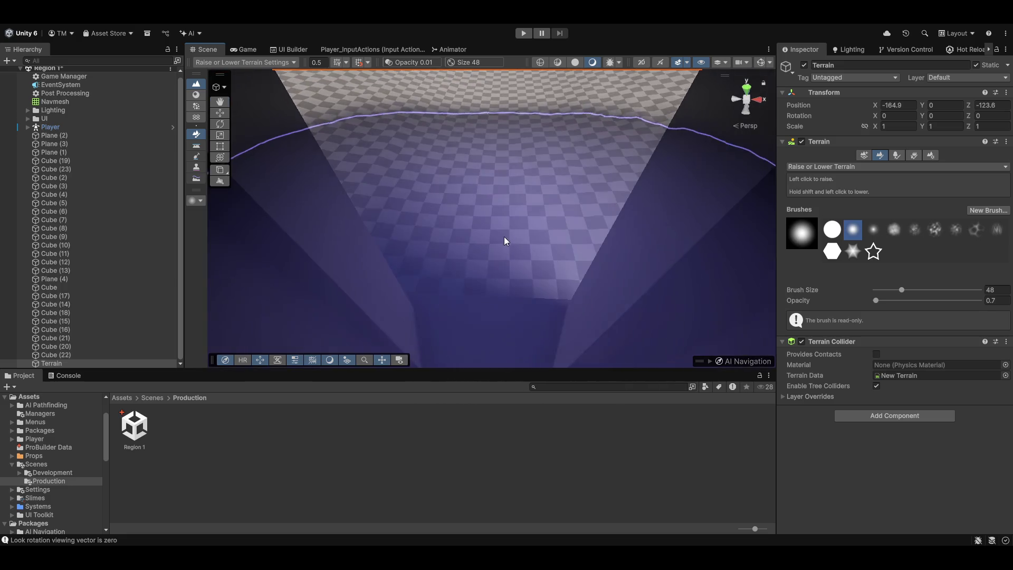
left_click(248, 49)
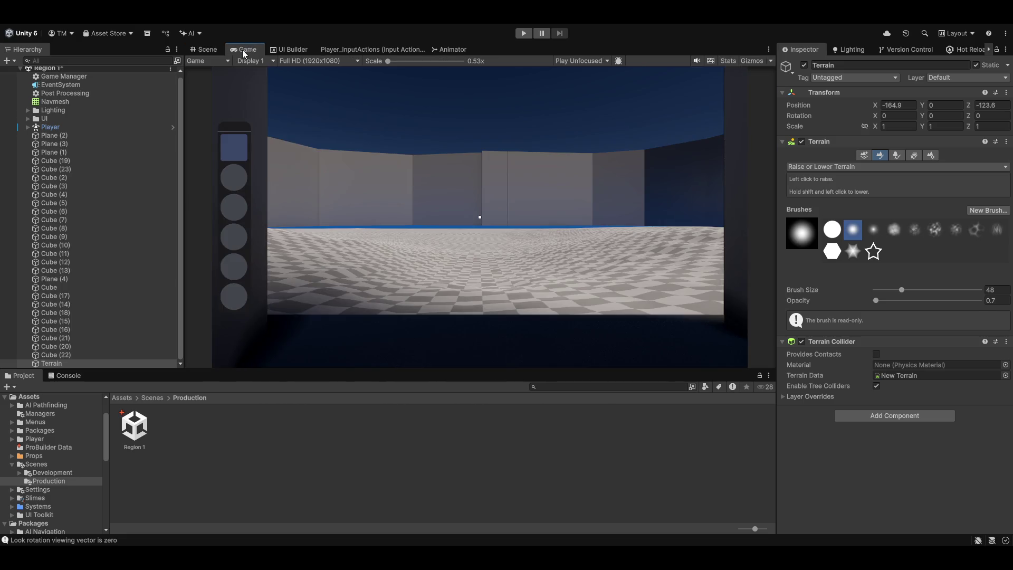
left_click(208, 53)
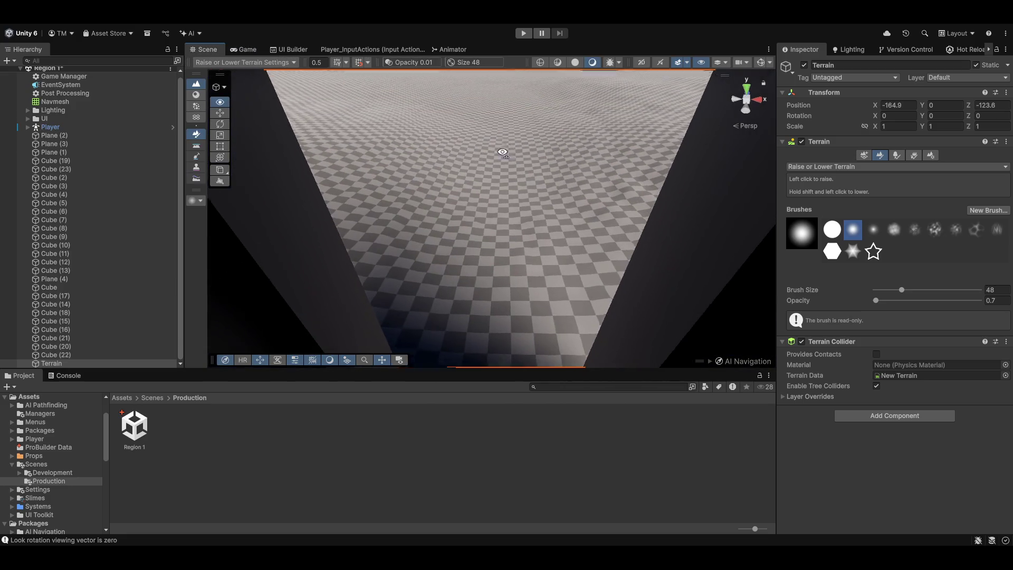
left_click_drag(516, 217, 542, 171)
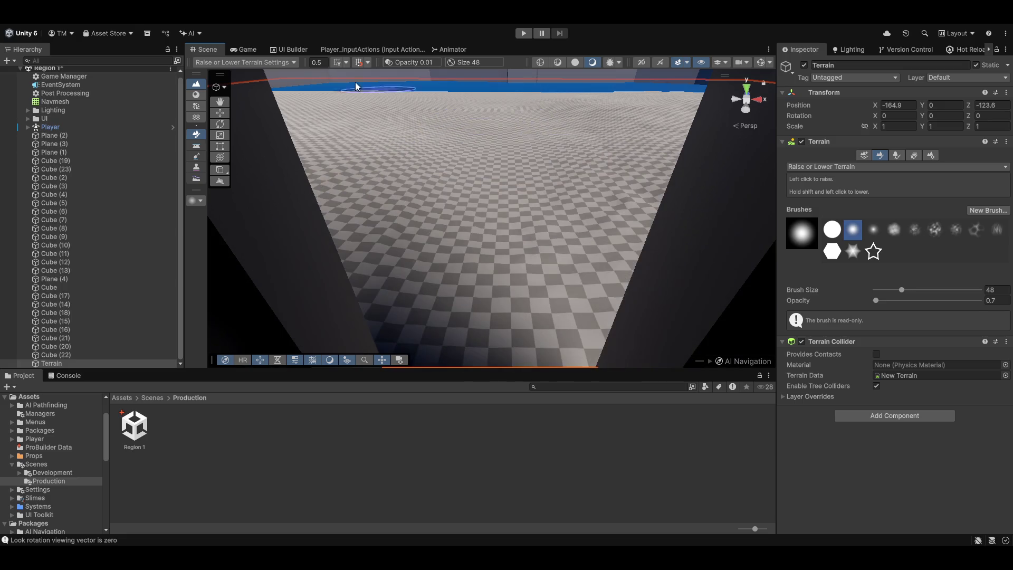
left_click(248, 50)
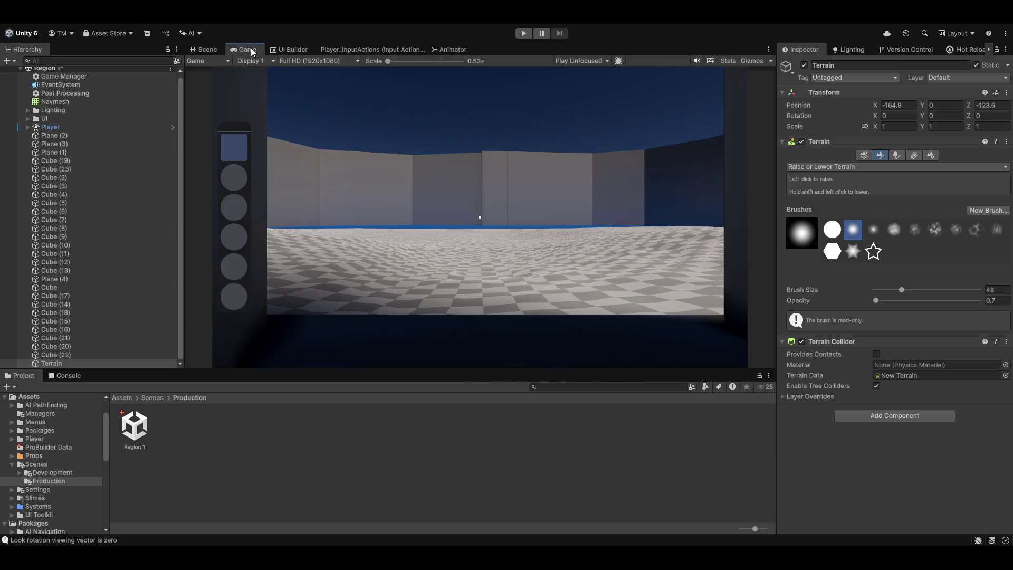
left_click(211, 49)
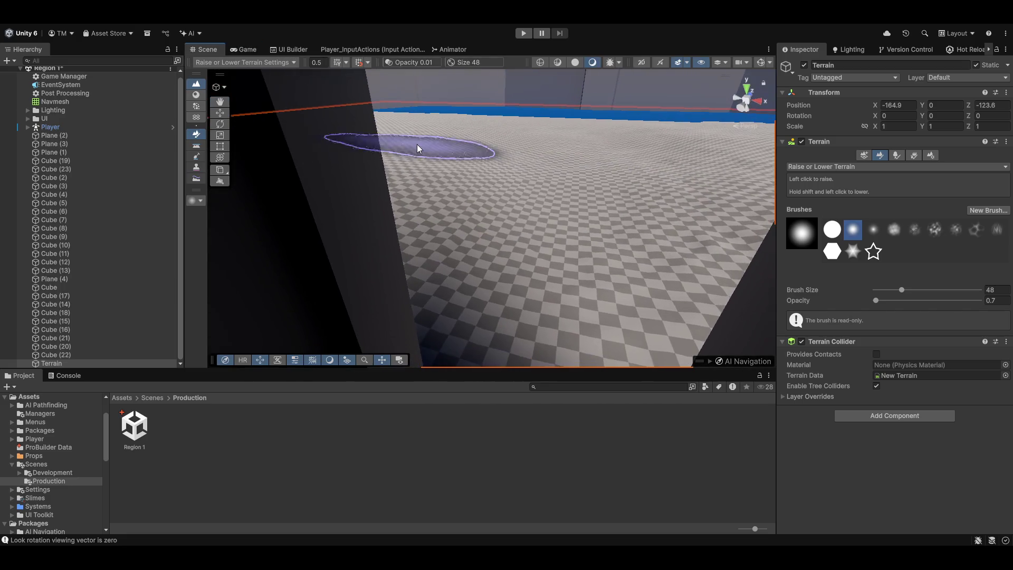
- Raise broad hills in the terrain near the far and right walls
mouse_move(553, 158)
left_mouse_down()
mouse_move(380, 135)
mouse_move(463, 177)
mouse_move(434, 176)
left_mouse_up()
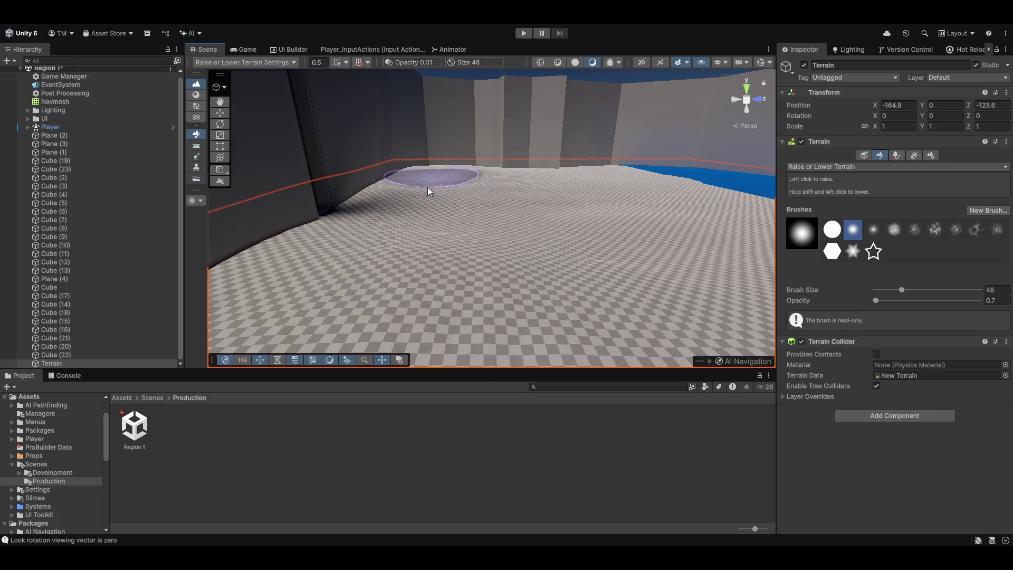
mouse_move(518, 185)
left_mouse_down()
mouse_move(573, 182)
mouse_move(512, 175)
mouse_move(568, 174)
mouse_move(334, 208)
mouse_move(472, 172)
left_mouse_up()
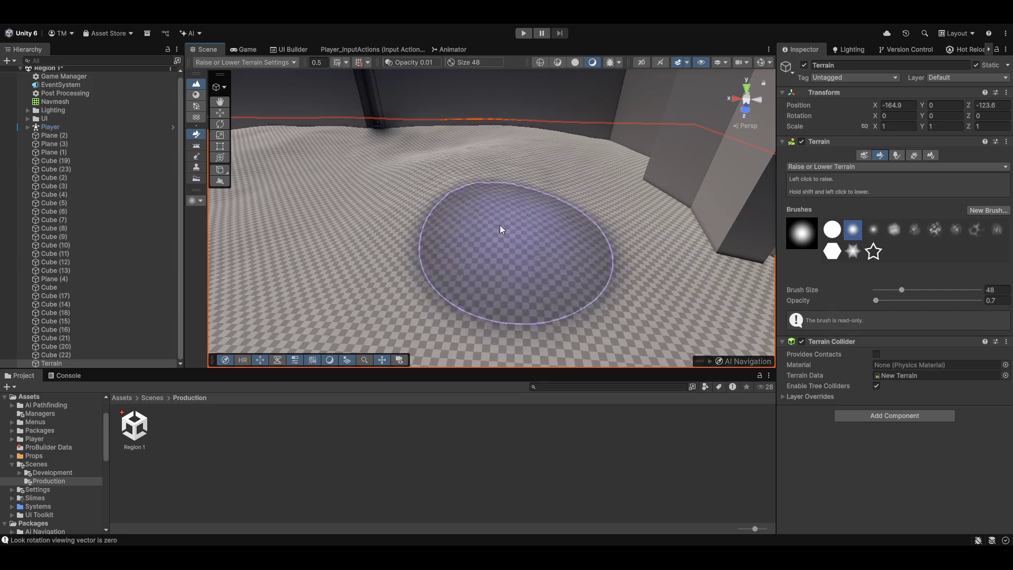
mouse_move(579, 171)
left_mouse_down()
mouse_move(618, 188)
mouse_move(720, 194)
mouse_move(420, 140)
left_mouse_up()
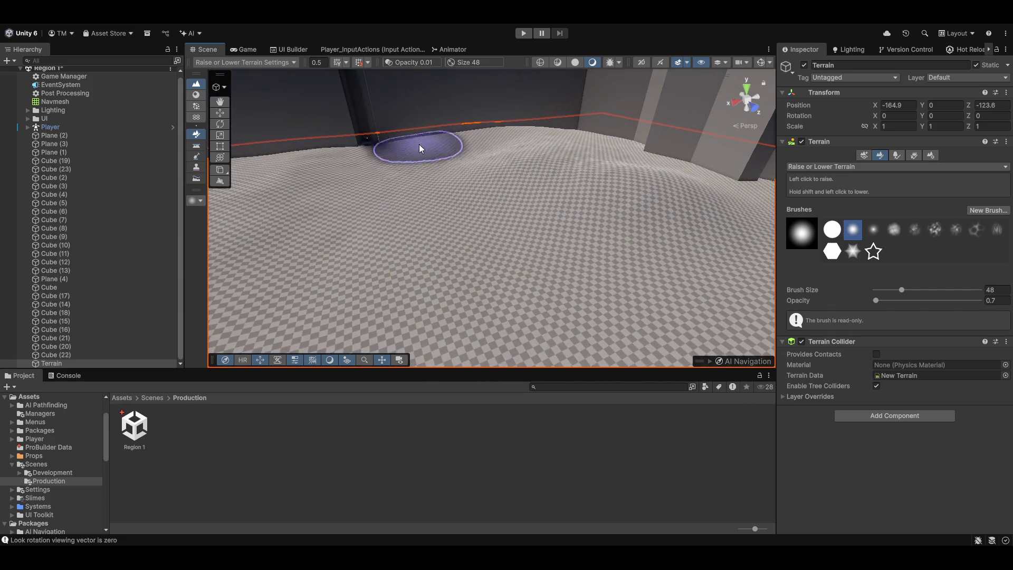
mouse_move(772, 251)
left_mouse_down()
mouse_move(430, 210)
mouse_move(499, 195)
mouse_move(461, 175)
mouse_move(541, 194)
mouse_move(530, 177)
mouse_move(635, 164)
mouse_move(641, 176)
mouse_move(532, 158)
mouse_move(477, 182)
mouse_move(502, 165)
left_mouse_up()
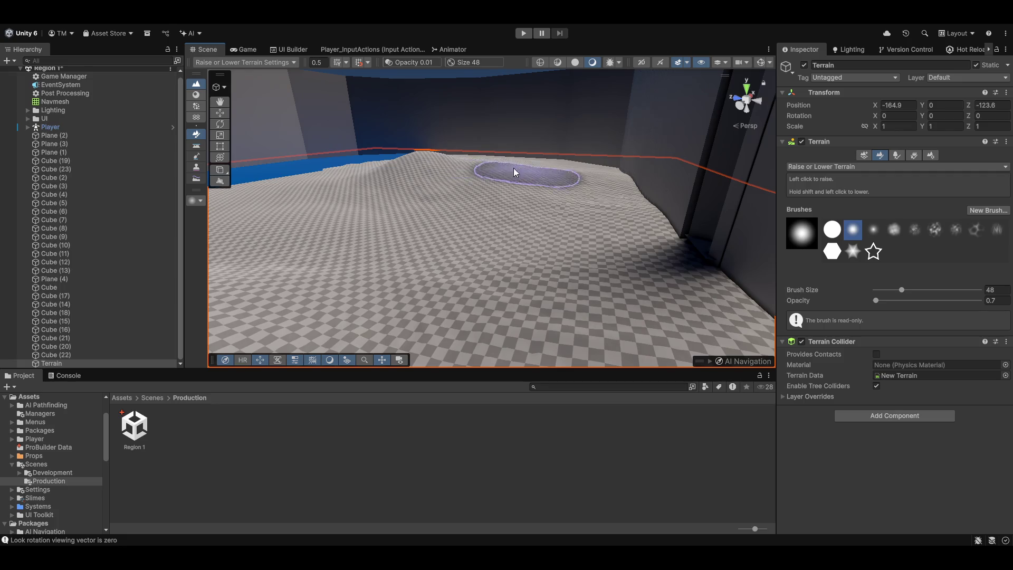
scroll(524, 160, "up", 3)
mouse_move(625, 220)
left_mouse_down()
mouse_move(604, 172)
mouse_move(445, 265)
mouse_move(475, 264)
left_mouse_up()
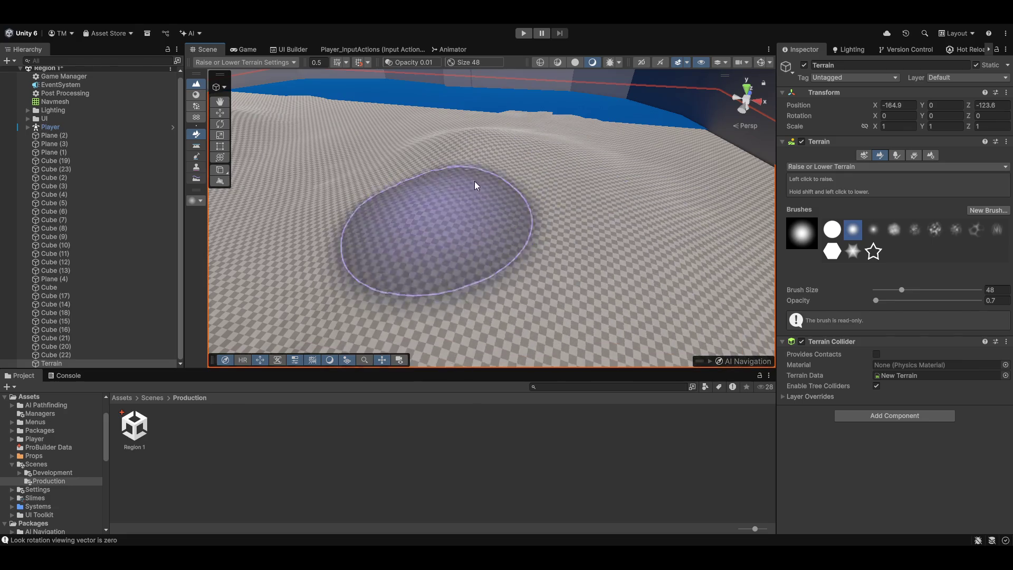
mouse_move(591, 303)
left_mouse_down()
mouse_move(346, 187)
mouse_move(678, 168)
mouse_move(478, 172)
left_mouse_up()
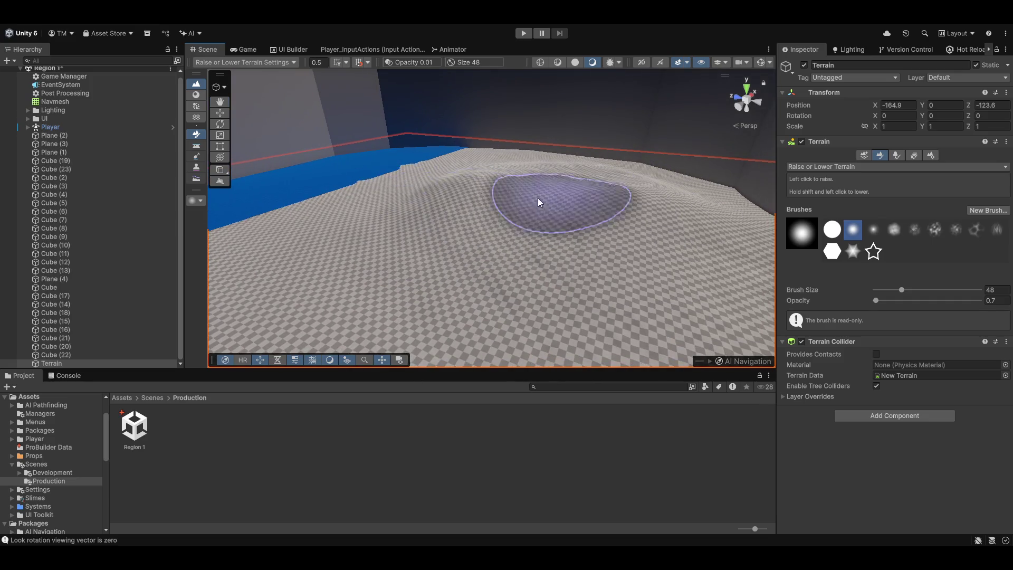
mouse_move(477, 231)
left_mouse_down()
mouse_move(702, 267)
mouse_move(522, 245)
left_mouse_up()
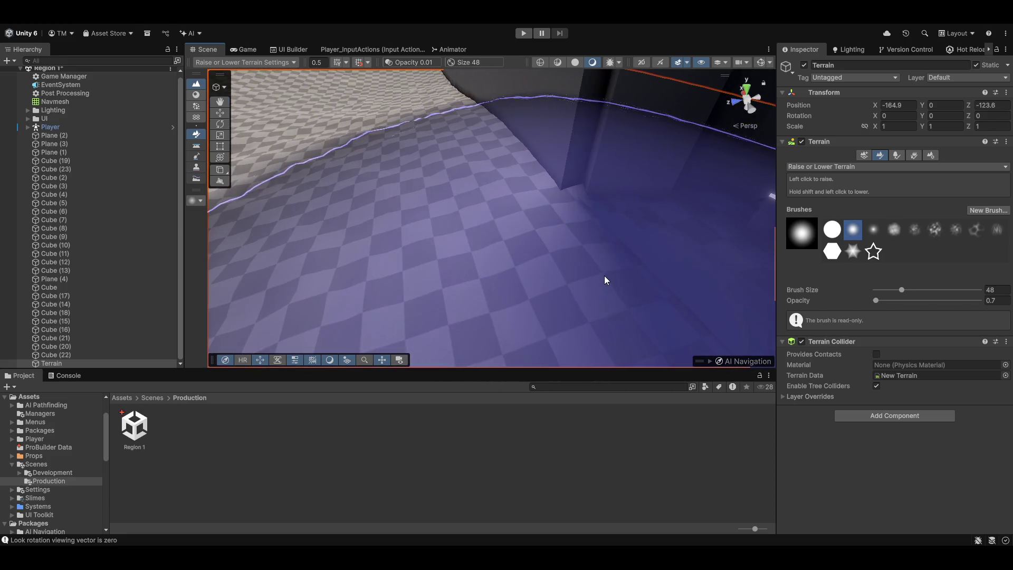
- Preview the finished hills from the game camera, then return to the Scene view
mouse_move(624, 276)
left_mouse_down()
mouse_move(730, 267)
mouse_move(685, 237)
mouse_move(572, 248)
left_mouse_up()
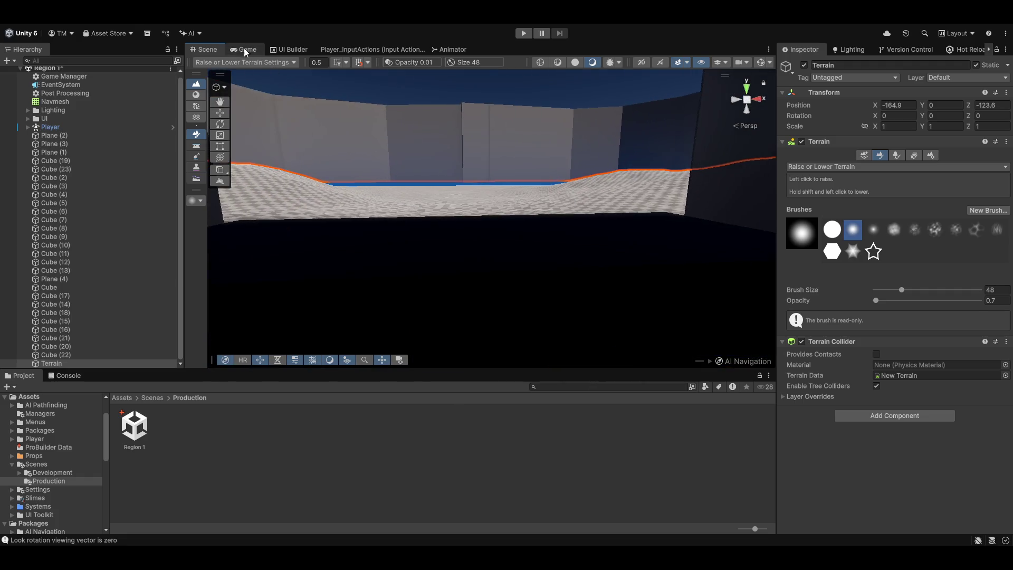
left_click(245, 50)
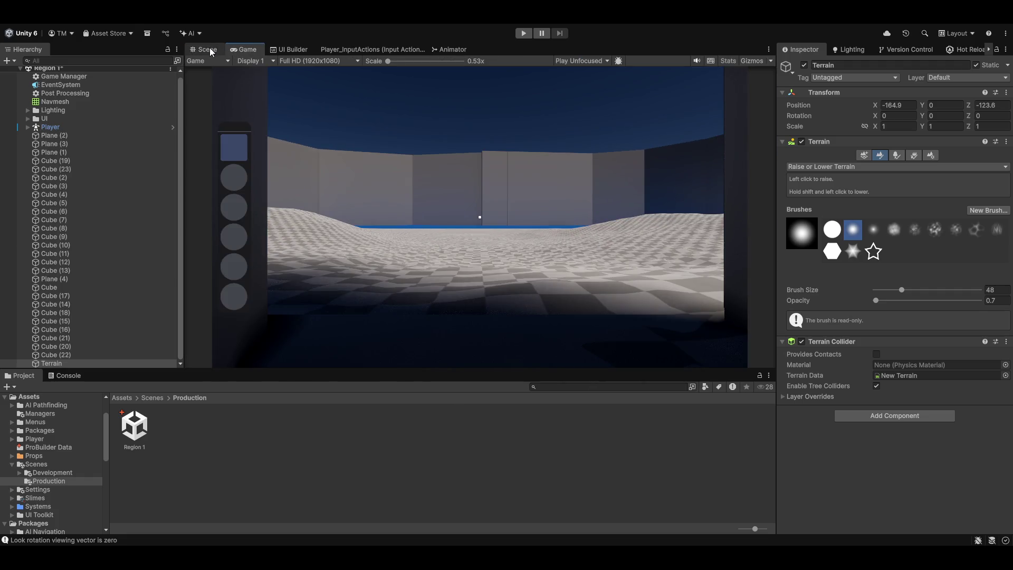
left_click(206, 49)
- Shrink the brush from 48 to 18 and raise small bumps across the floor and near the back wall
mouse_move(492, 174)
left_mouse_down()
mouse_move(452, 209)
mouse_move(470, 179)
mouse_move(529, 175)
left_mouse_up()
left_click_drag(903, 289, 887, 291)
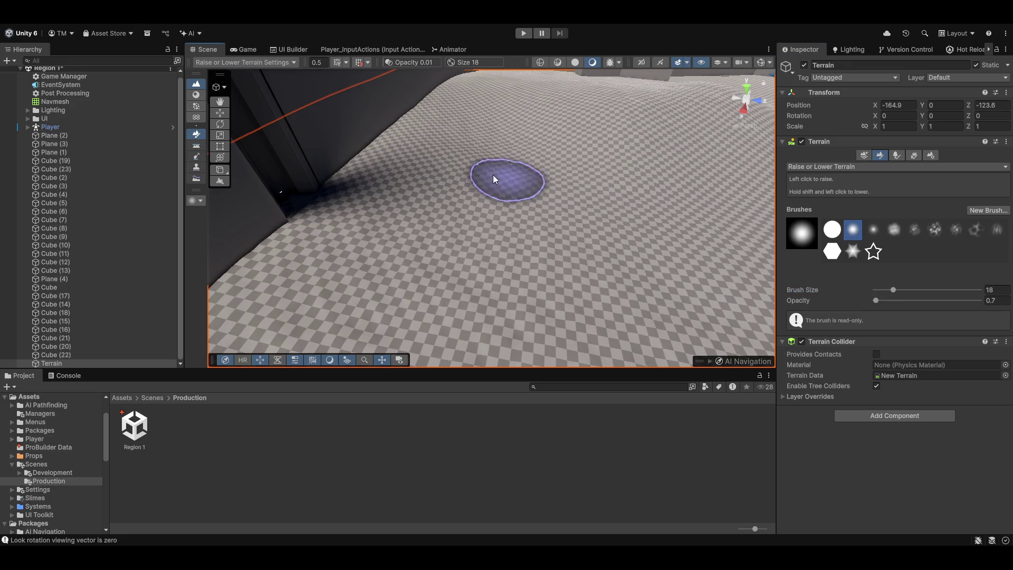
mouse_move(486, 173)
left_mouse_down()
mouse_move(518, 197)
mouse_move(397, 201)
left_mouse_up()
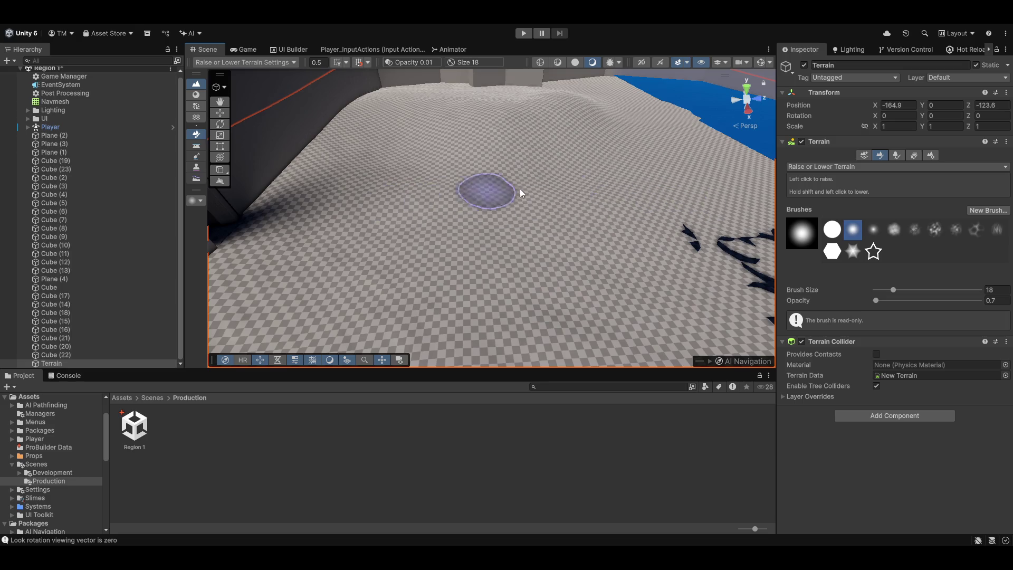
mouse_move(713, 172)
left_mouse_down()
mouse_move(607, 203)
mouse_move(581, 233)
mouse_move(476, 203)
left_mouse_up()
key("ctrl+z")
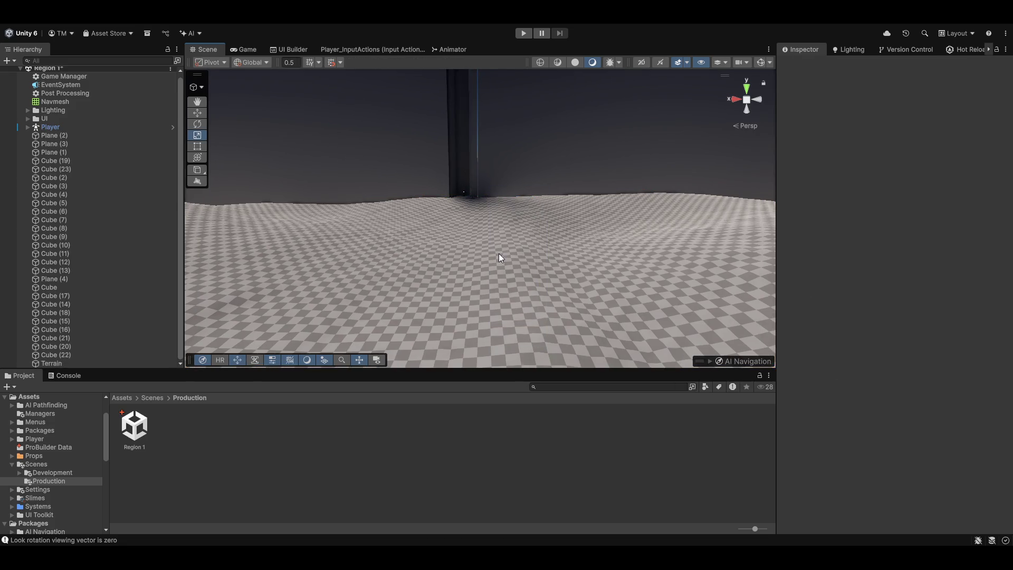
left_click(501, 258)
mouse_move(647, 157)
left_mouse_down()
mouse_move(517, 219)
mouse_move(550, 270)
left_mouse_up()
left_click(552, 267)
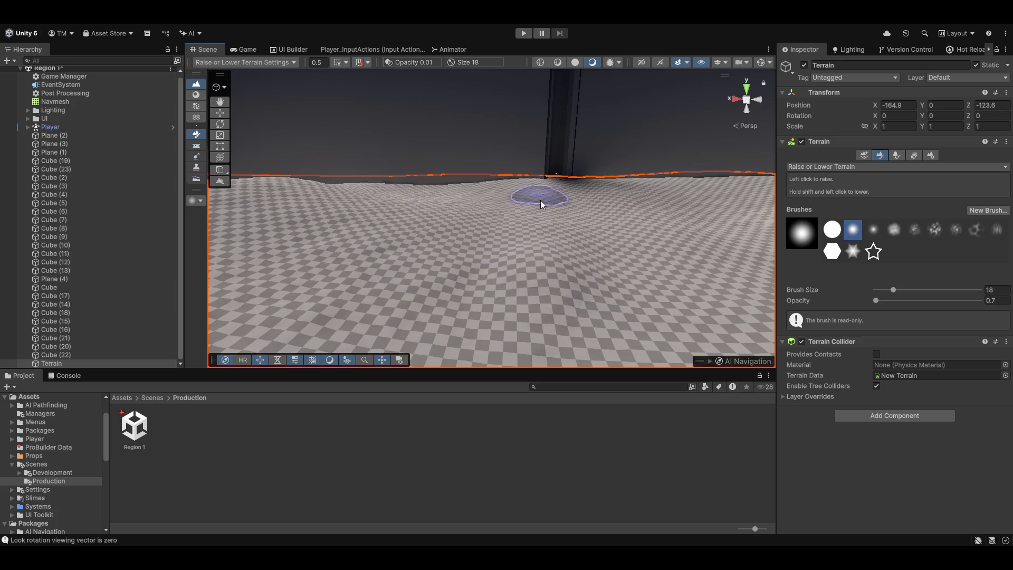
- Check the new bumps from the game camera twice, then switch to Smooth Height
mouse_move(553, 300)
left_mouse_down()
mouse_move(653, 280)
mouse_move(476, 156)
left_mouse_up()
left_click_drag(518, 181, 628, 208)
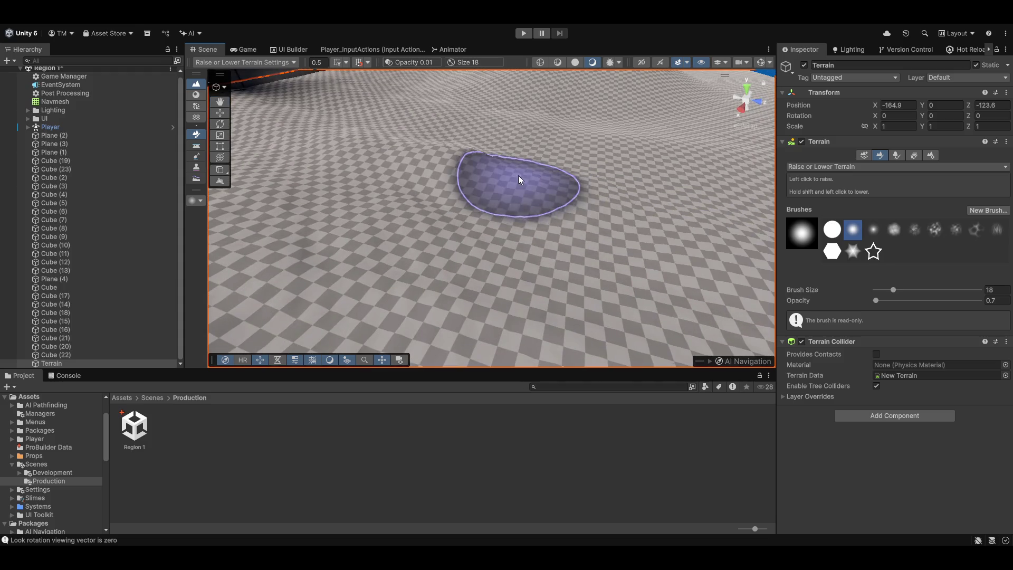
left_click(246, 49)
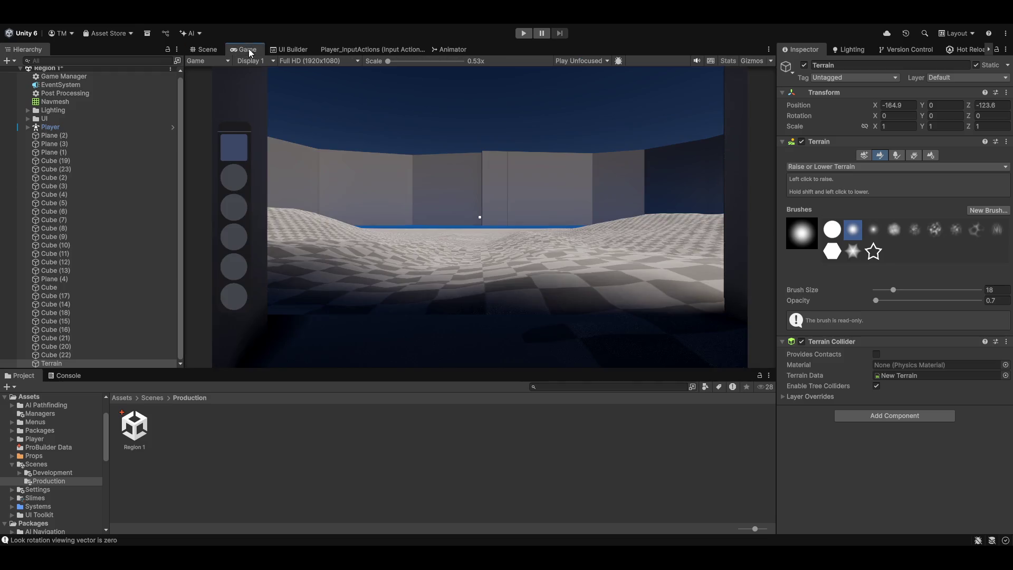
left_click(209, 53)
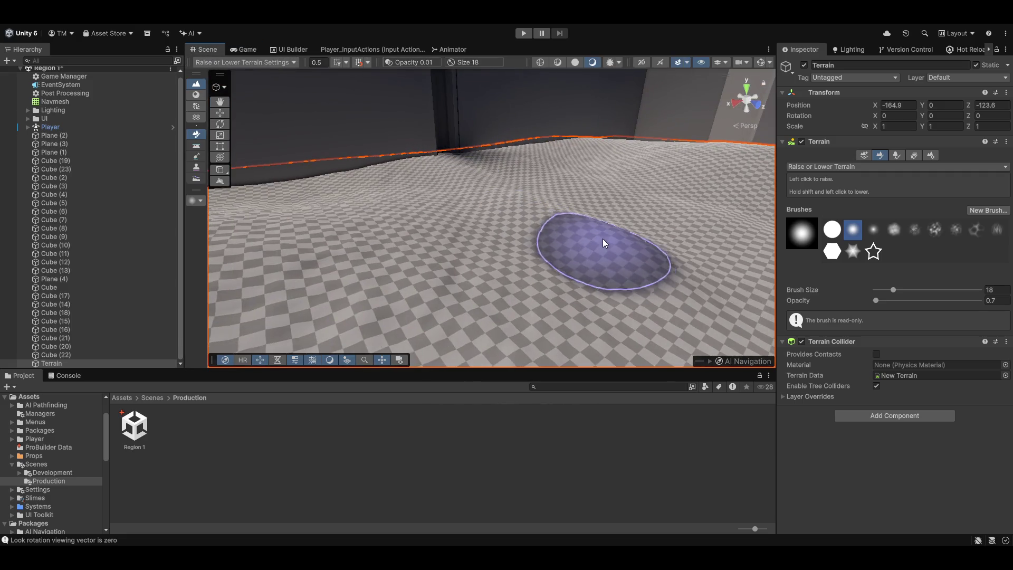
left_click_drag(378, 154, 470, 204)
left_click(435, 166)
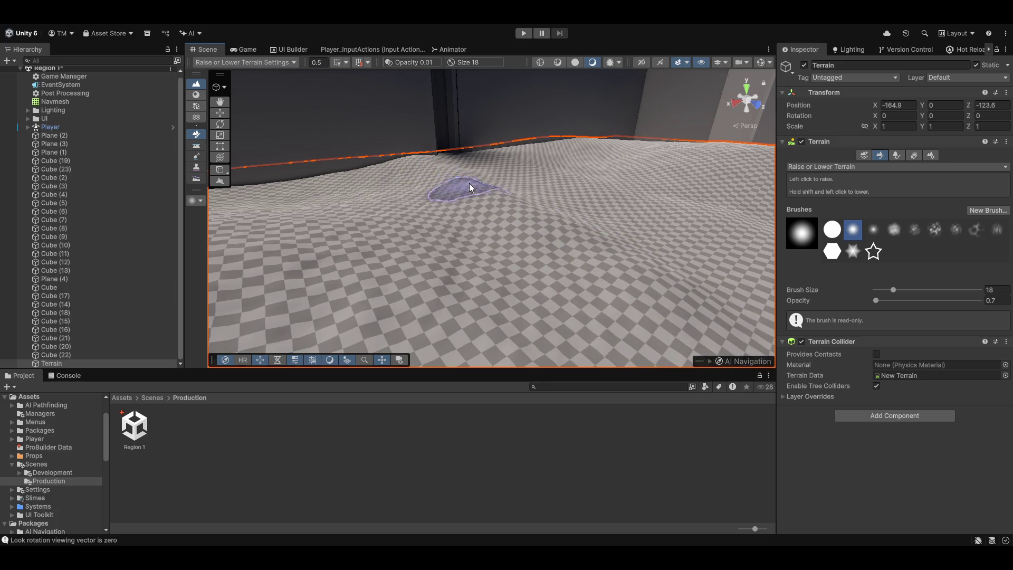
left_click(244, 49)
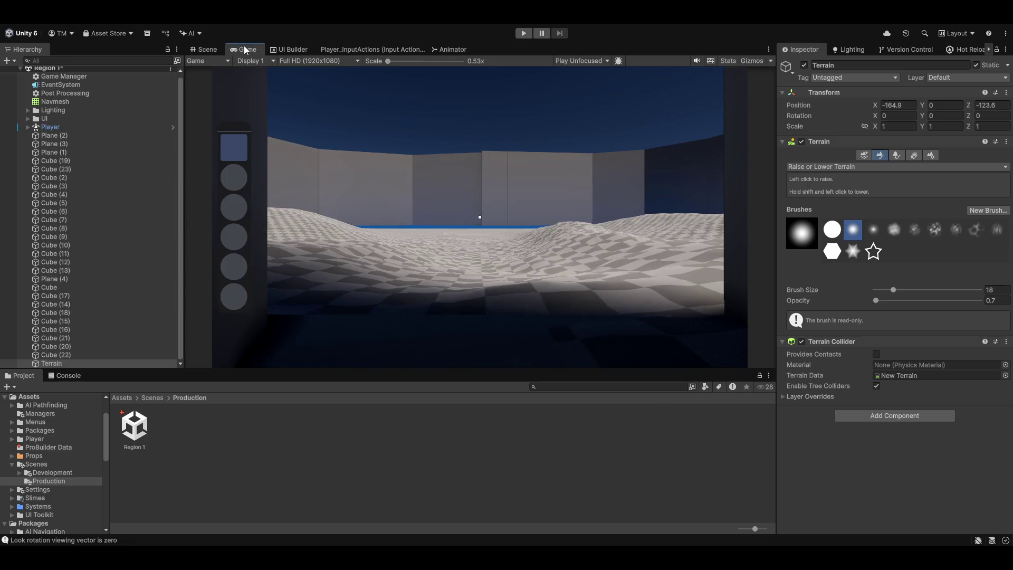
left_click(217, 50)
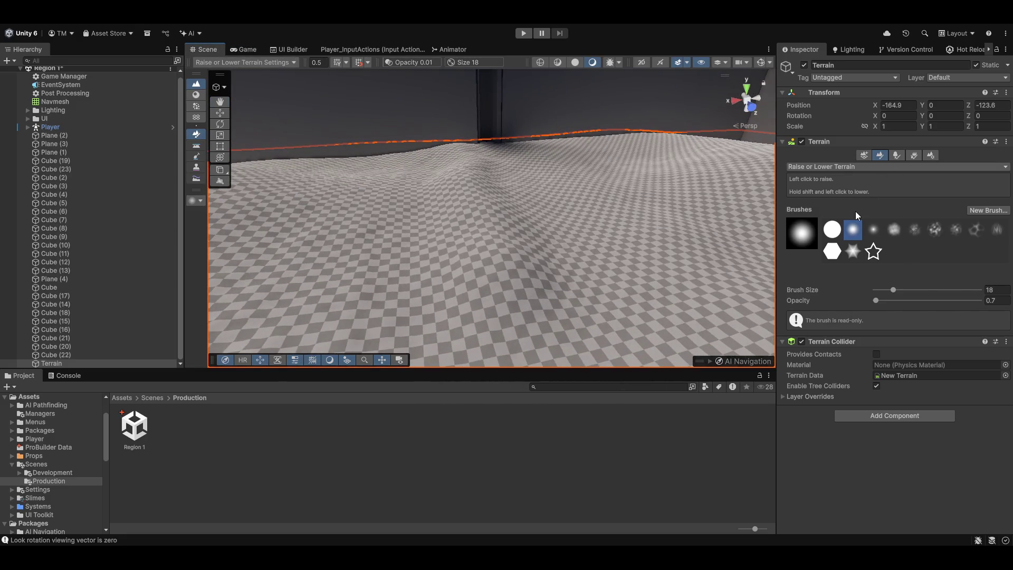
left_click(196, 178)
- Smooth out the bumps on the terrain with the Smooth Height brush
mouse_move(470, 170)
left_mouse_down()
mouse_move(289, 205)
mouse_move(680, 243)
mouse_move(667, 147)
left_mouse_up()
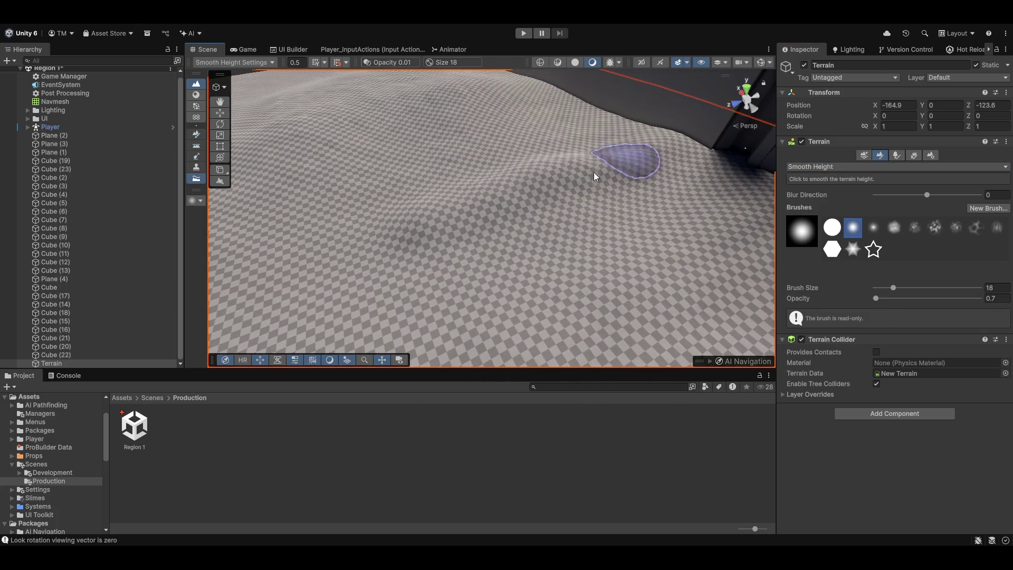
left_click_drag(489, 176, 646, 176)
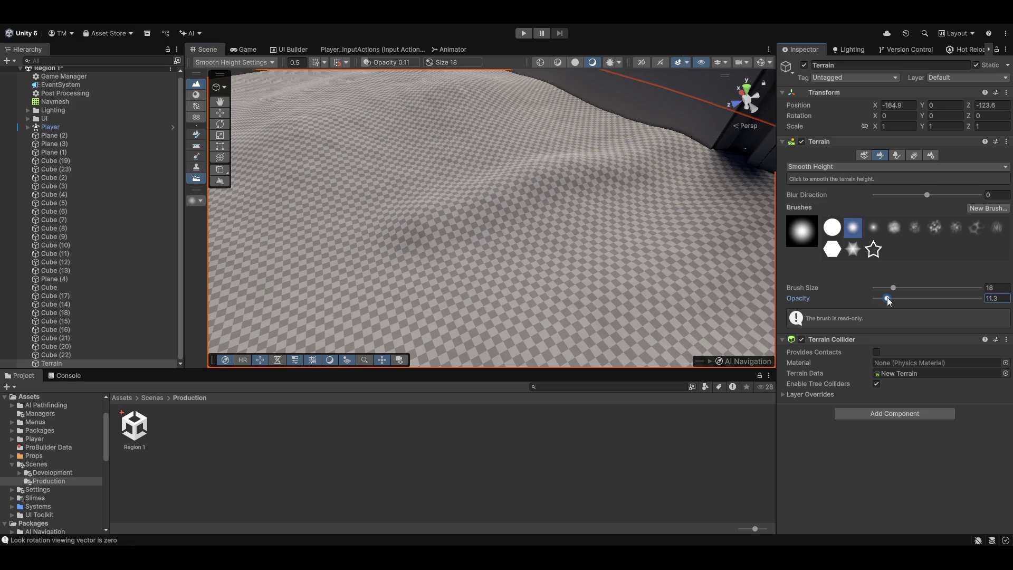
mouse_move(462, 200)
left_mouse_down()
mouse_move(575, 198)
mouse_move(674, 158)
mouse_move(623, 211)
mouse_move(580, 172)
left_mouse_up()
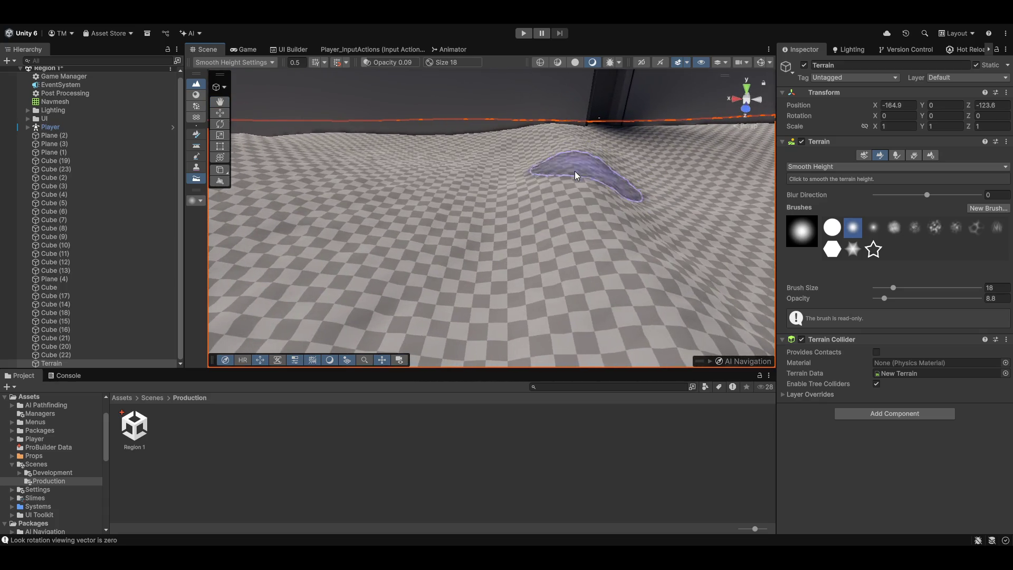
- Use a size 53 Set Height brush to flatten the far terrain to 0, then start raising a mound
left_click_drag(893, 288, 904, 287)
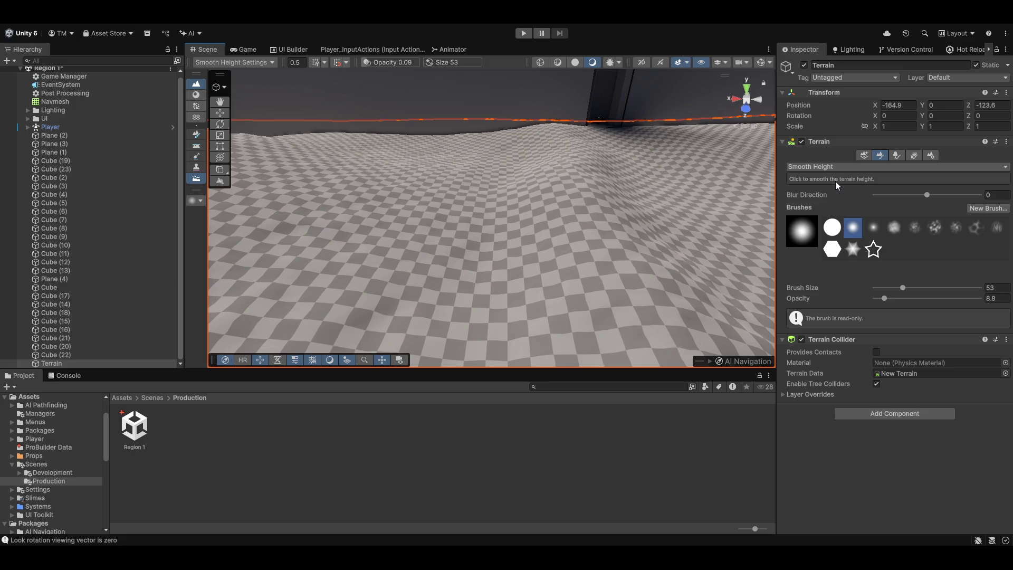
key("F2")
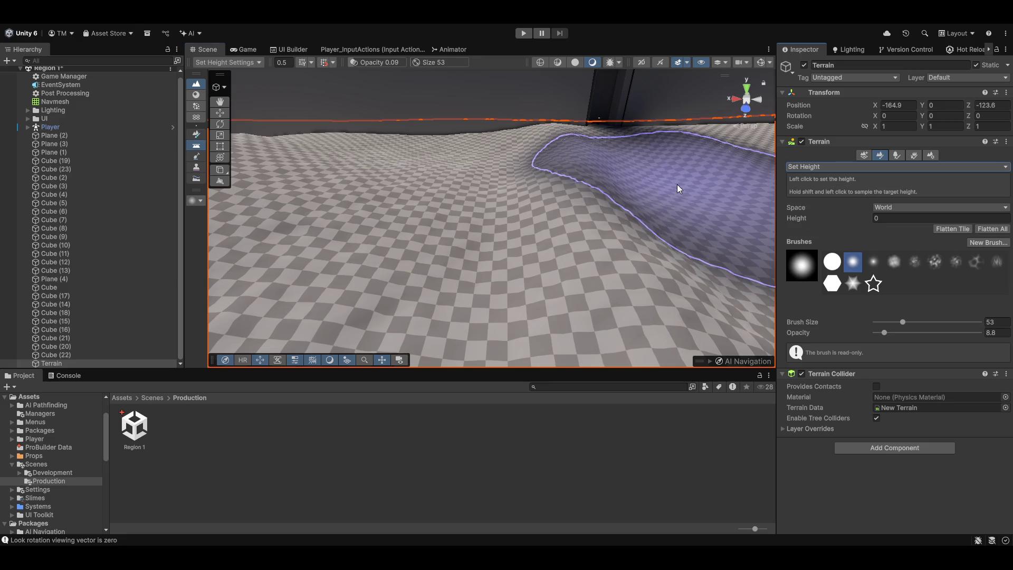
mouse_move(511, 204)
left_mouse_down()
mouse_move(604, 168)
mouse_move(536, 179)
mouse_move(561, 175)
mouse_move(559, 135)
mouse_move(560, 149)
mouse_move(667, 169)
mouse_move(654, 156)
mouse_move(640, 185)
mouse_move(606, 201)
mouse_move(582, 178)
left_mouse_up()
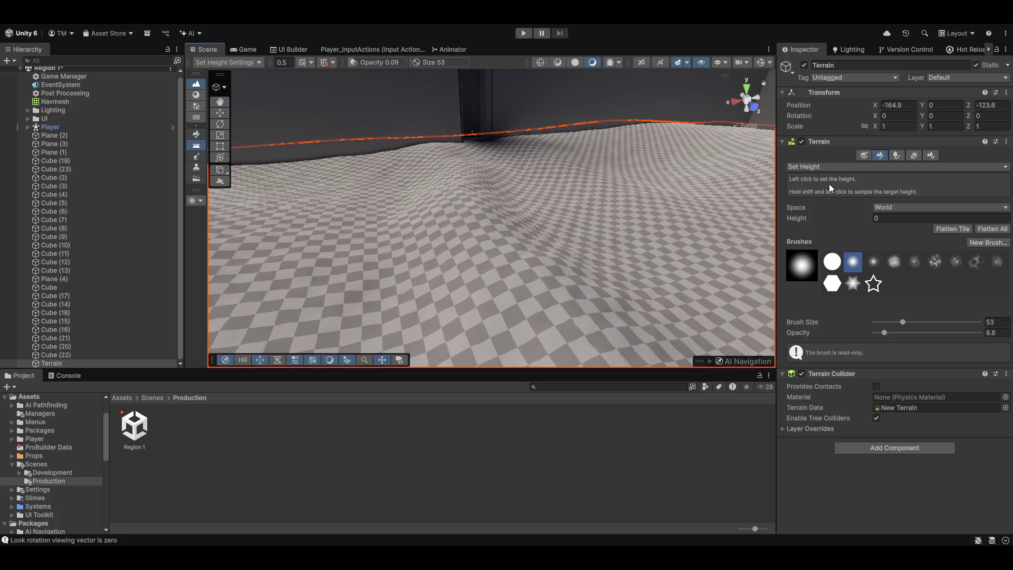
mouse_move(676, 210)
left_mouse_down()
mouse_move(618, 157)
mouse_move(635, 143)
mouse_move(771, 164)
left_mouse_up()
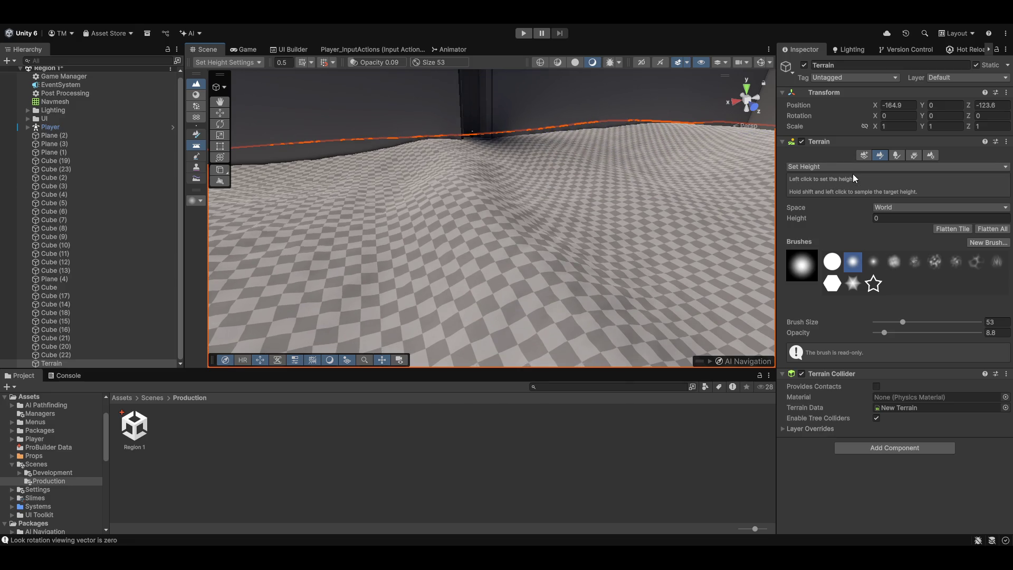
key("F1")
mouse_move(464, 174)
left_mouse_down()
mouse_move(458, 160)
mouse_move(460, 176)
mouse_move(451, 166)
mouse_move(376, 184)
mouse_move(467, 179)
mouse_move(444, 165)
mouse_move(455, 185)
left_mouse_up()
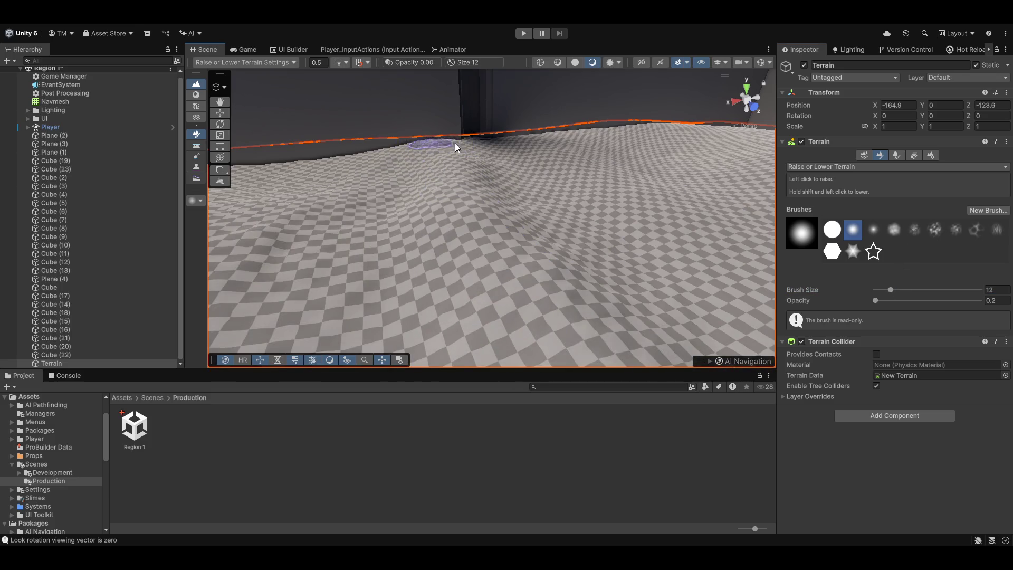
- Preview the raised terrain from the game camera twice, then orbit to face the left walls and ridge
left_click(246, 50)
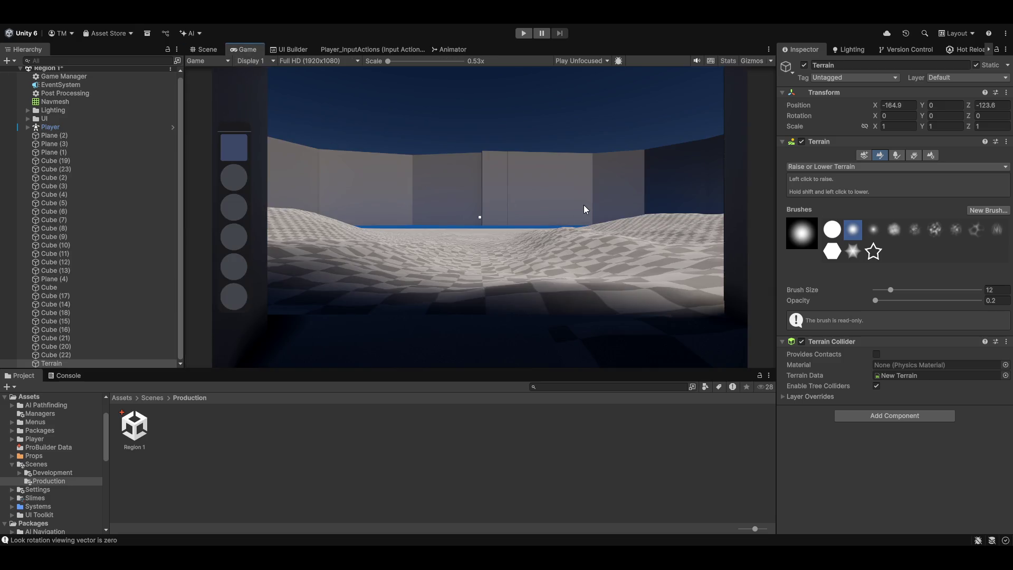
left_click(206, 50)
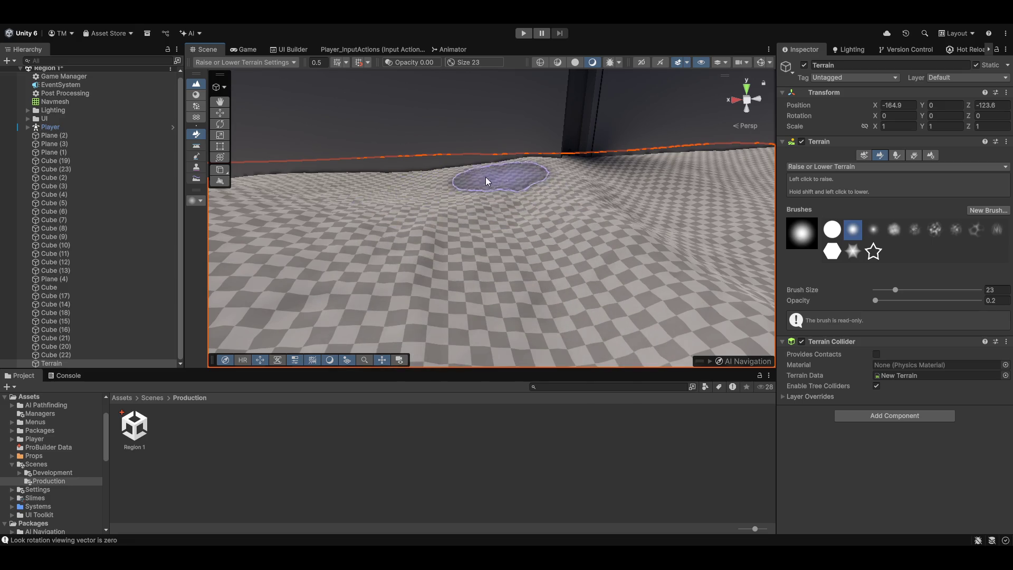
left_click(244, 49)
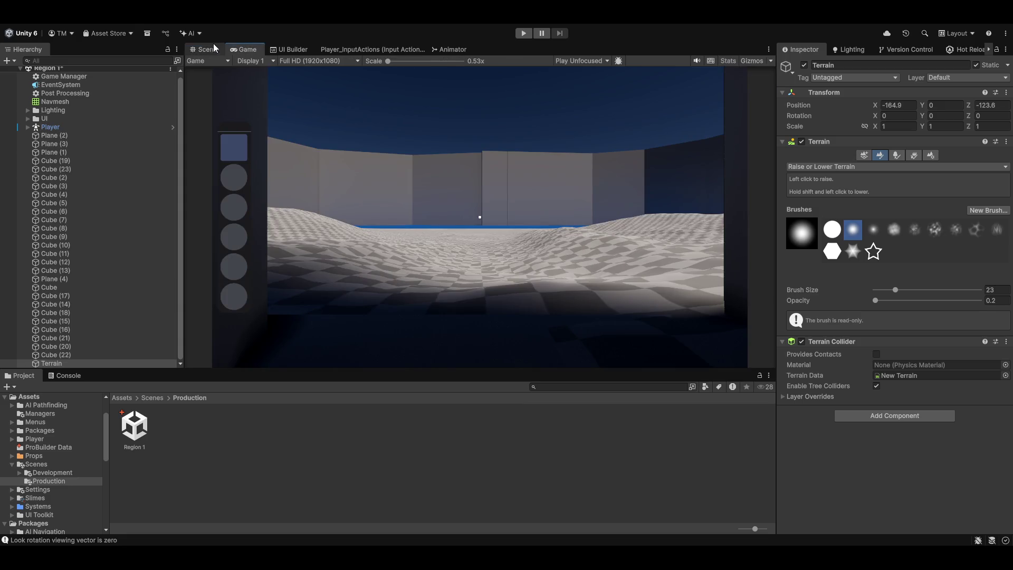
left_click(207, 49)
mouse_move(591, 158)
left_mouse_down()
mouse_move(616, 165)
mouse_move(581, 191)
mouse_move(382, 197)
mouse_move(511, 204)
mouse_move(468, 174)
mouse_move(459, 203)
mouse_move(529, 182)
left_mouse_up()
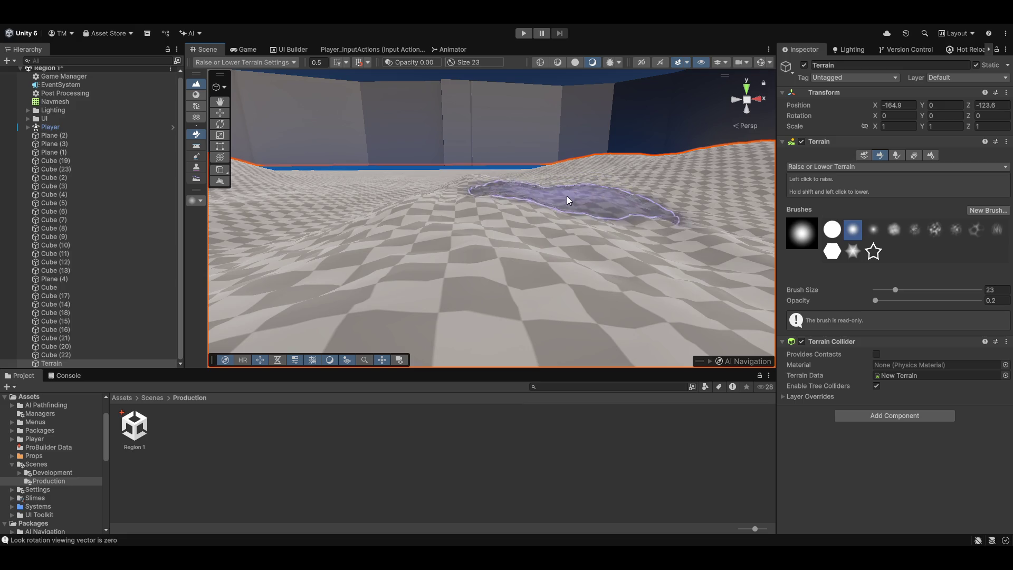
left_click_drag(599, 217, 524, 188)
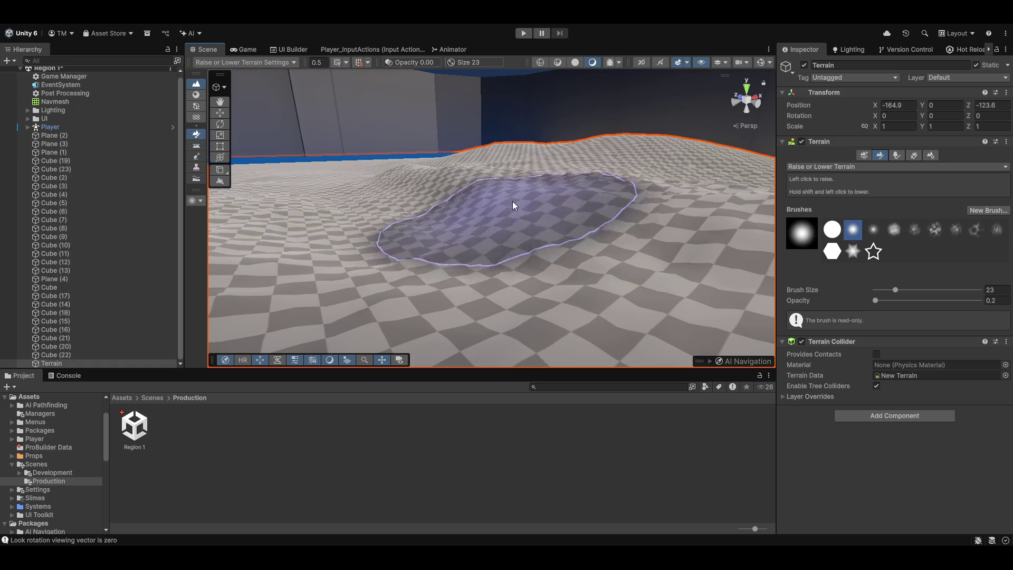
mouse_move(419, 172)
left_mouse_down()
mouse_move(597, 222)
mouse_move(682, 201)
left_mouse_up()
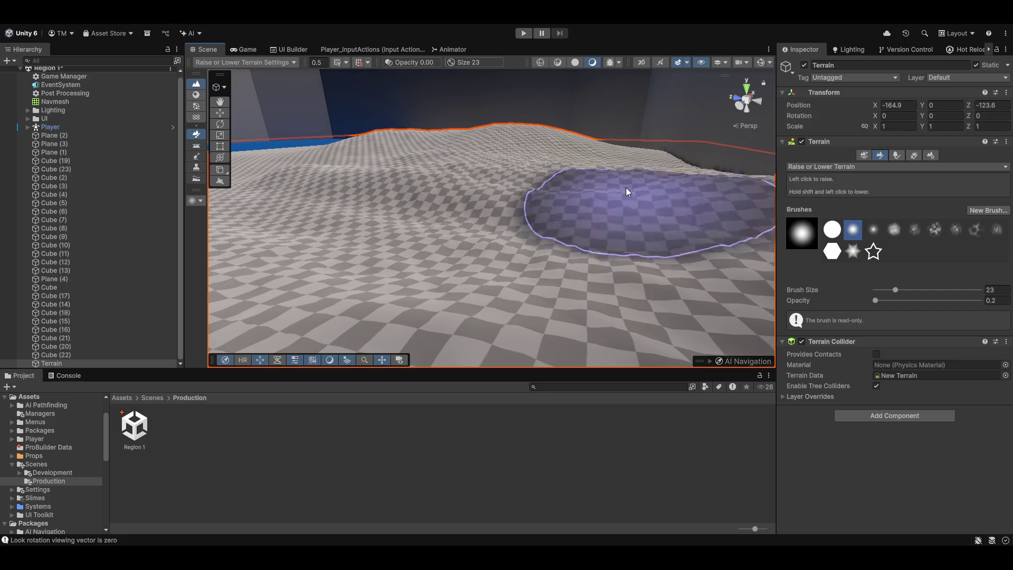
- Recheck the rolling hills from the game camera after viewing them from new angles
left_click(248, 50)
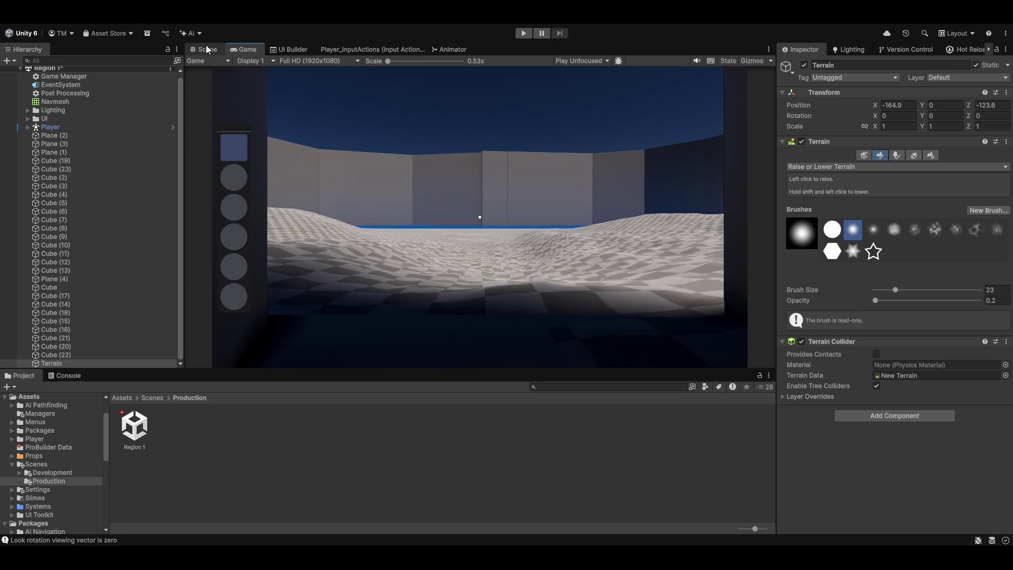
left_click(206, 49)
mouse_move(536, 208)
left_mouse_down()
mouse_move(364, 242)
mouse_move(328, 236)
left_mouse_up()
mouse_move(574, 183)
left_mouse_down()
mouse_move(459, 185)
mouse_move(448, 202)
left_mouse_up()
mouse_move(574, 198)
left_mouse_down()
mouse_move(576, 187)
mouse_move(543, 204)
mouse_move(574, 197)
left_mouse_up()
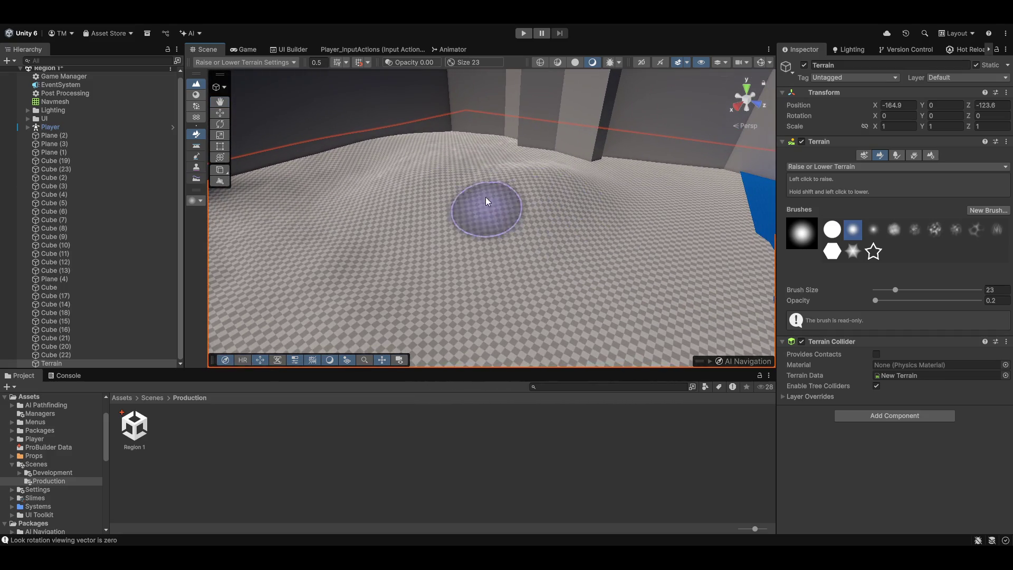
left_click(245, 50)
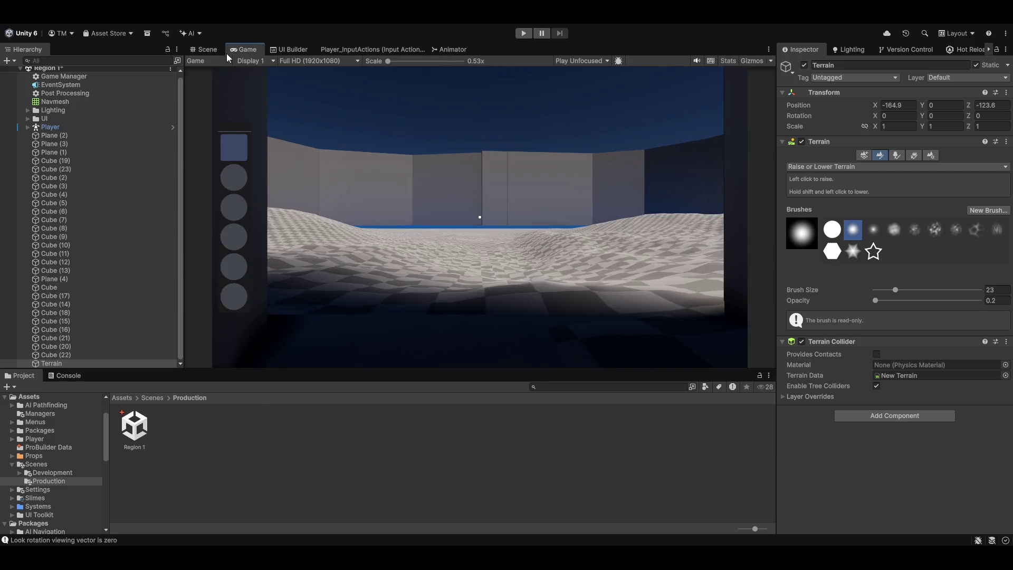
left_click(211, 49)
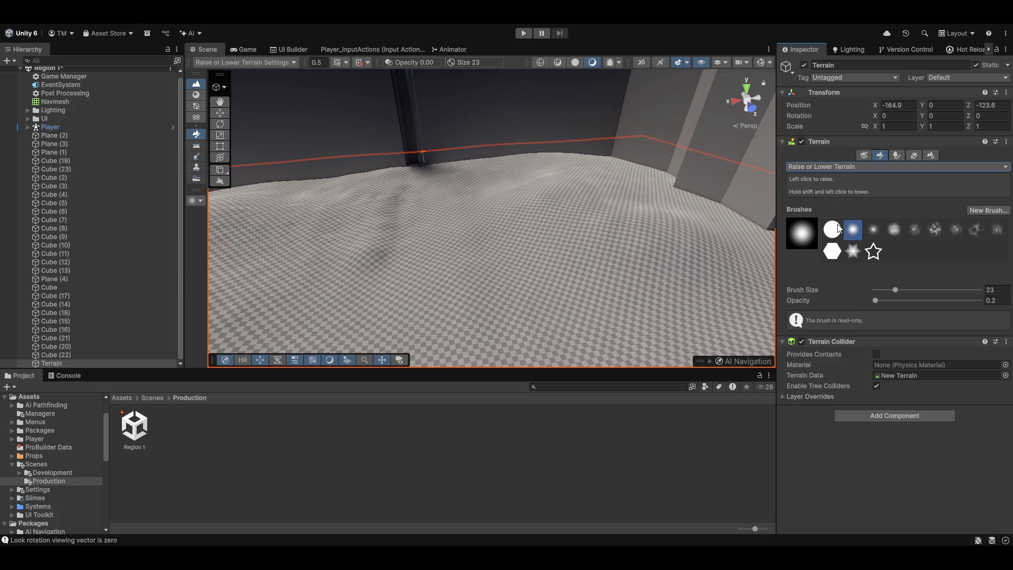
- Switch to Smooth Height with brush size 410 and opacity 29.1
key("F5")
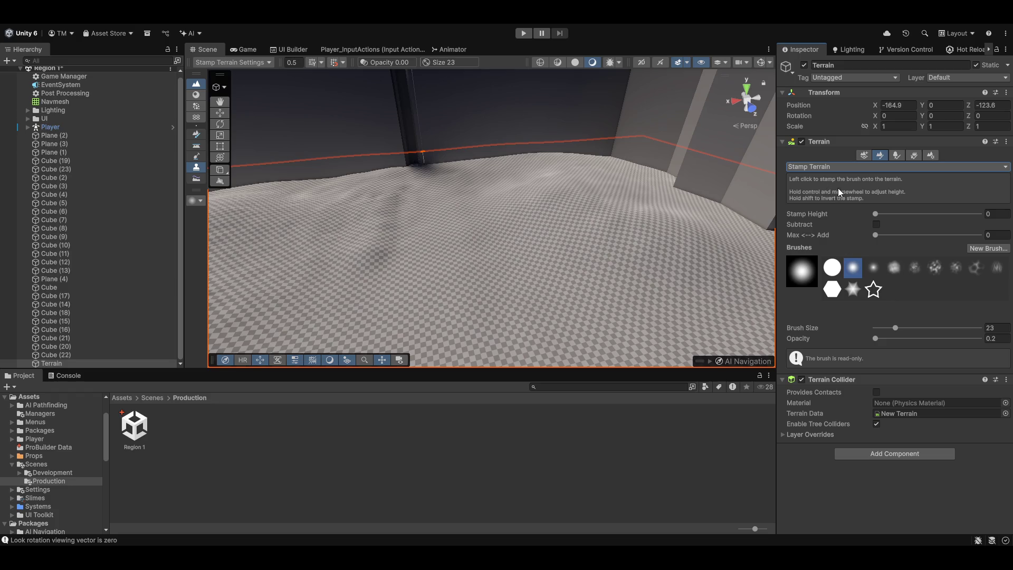
key("F2")
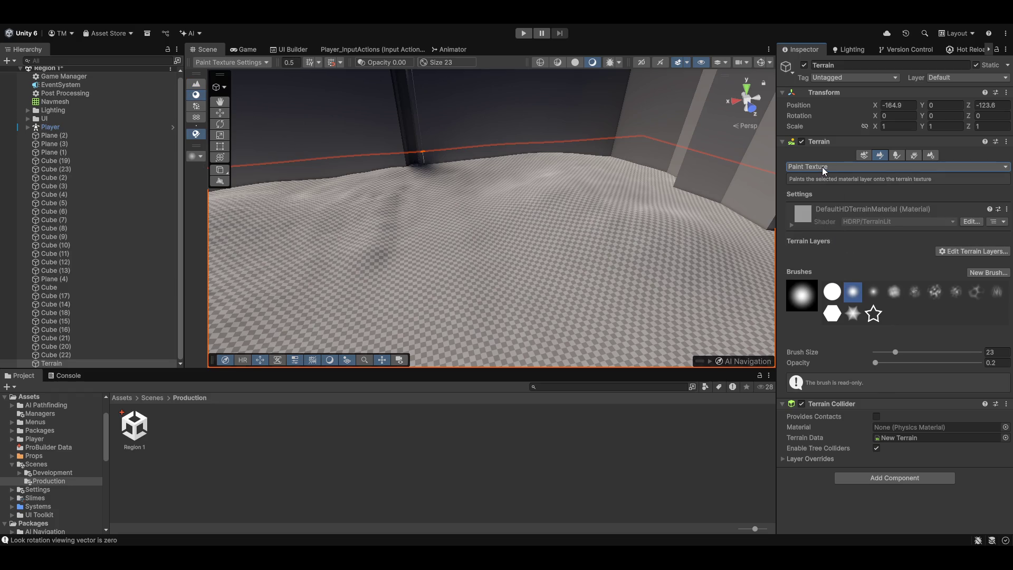
key("F4")
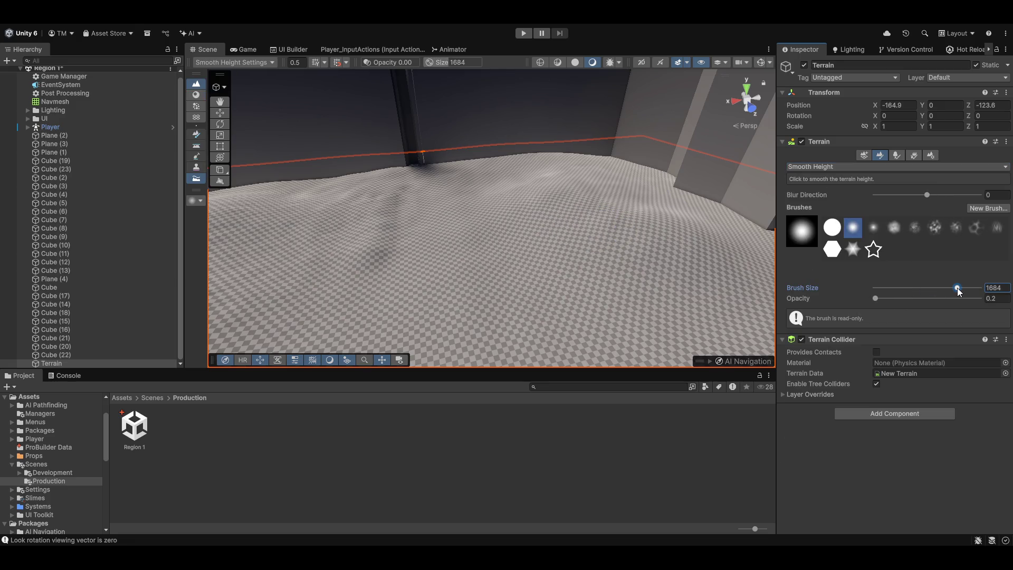
left_click_drag(875, 298, 930, 288)
- Smooth the bumps and dark blotches, raise opacity to 44.3, and view the Game tab
mouse_move(290, 267)
left_mouse_down()
mouse_move(520, 197)
mouse_move(414, 196)
mouse_move(403, 185)
left_mouse_up()
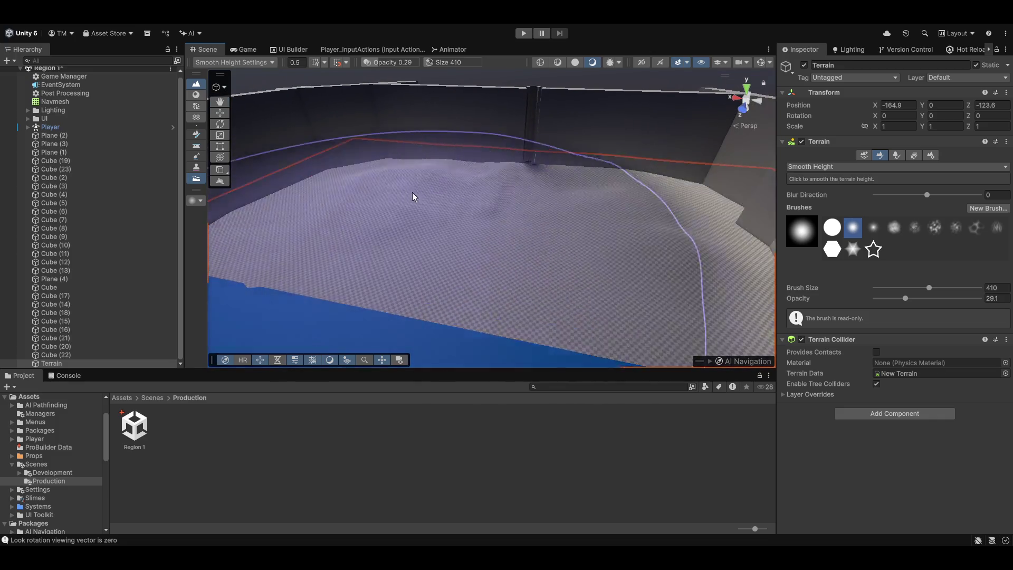
mouse_move(457, 212)
left_mouse_down()
mouse_move(328, 204)
mouse_move(487, 199)
mouse_move(562, 176)
mouse_move(491, 202)
left_mouse_up()
left_click_drag(914, 297, 903, 289)
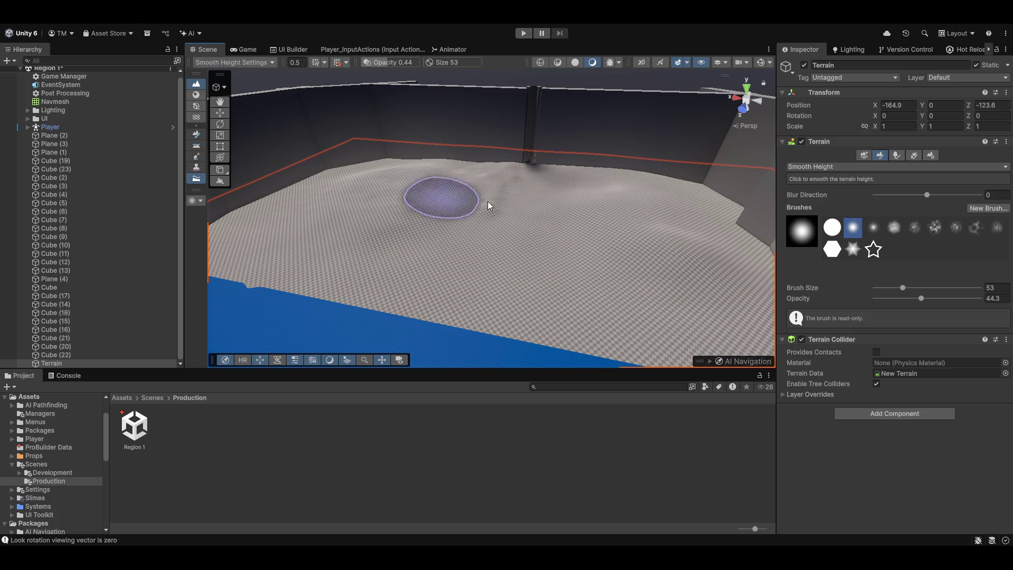
left_click(243, 50)
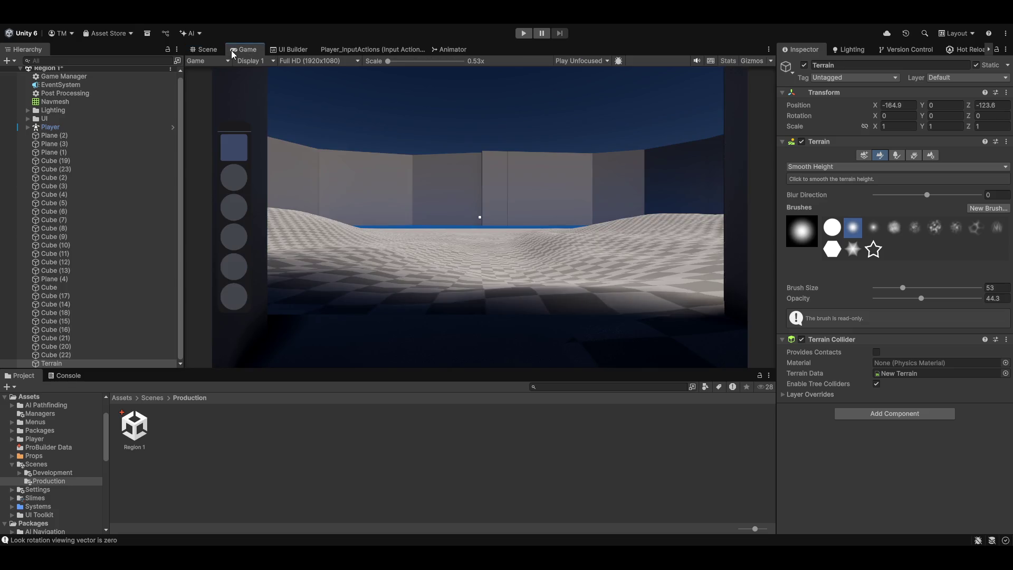
- Play the scene, walk over the rolling hills and capture the green slime
left_click(523, 34)
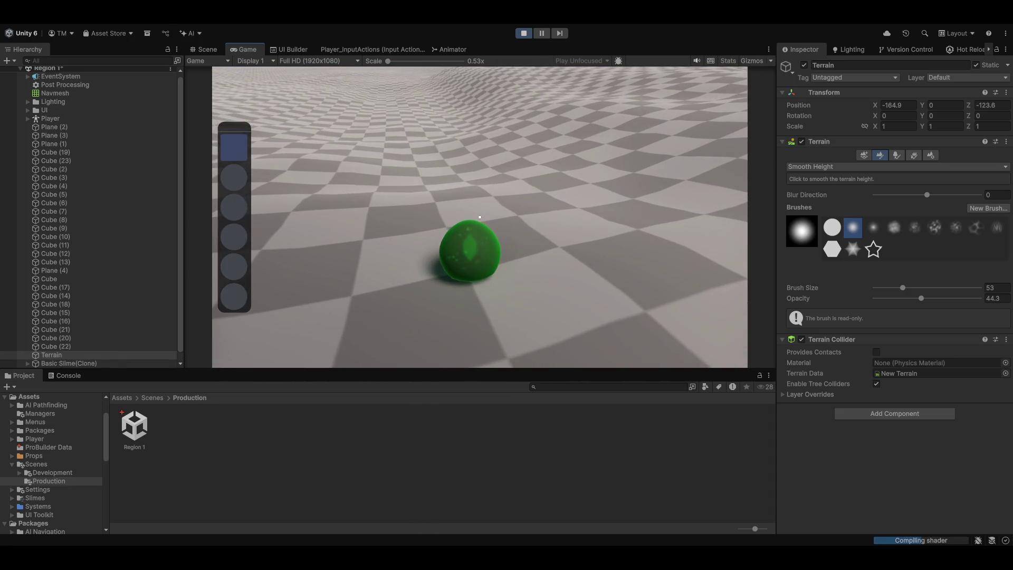
left_click(480, 217)
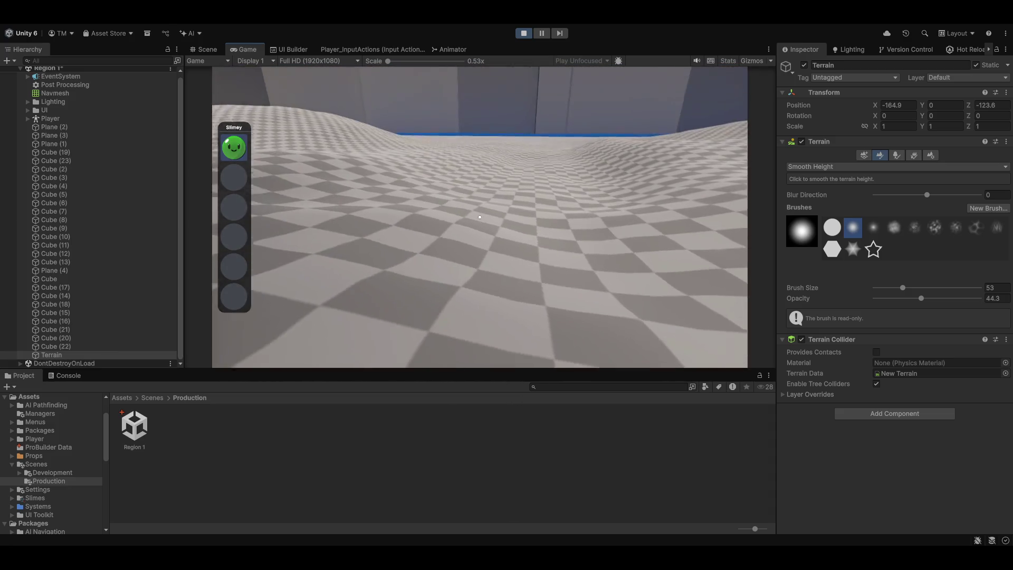
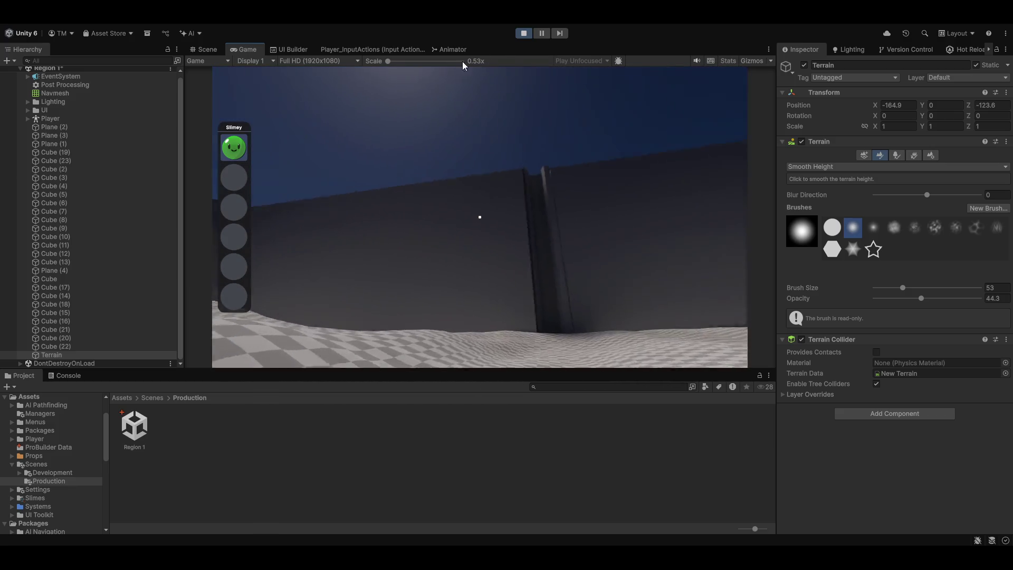
- Exit Play mode and switch the terrain brush to Set Height (height 0, World space)
left_click(528, 33)
mouse_move(538, 218)
left_mouse_down()
mouse_move(529, 204)
mouse_move(436, 235)
mouse_move(285, 250)
mouse_move(327, 243)
left_mouse_up()
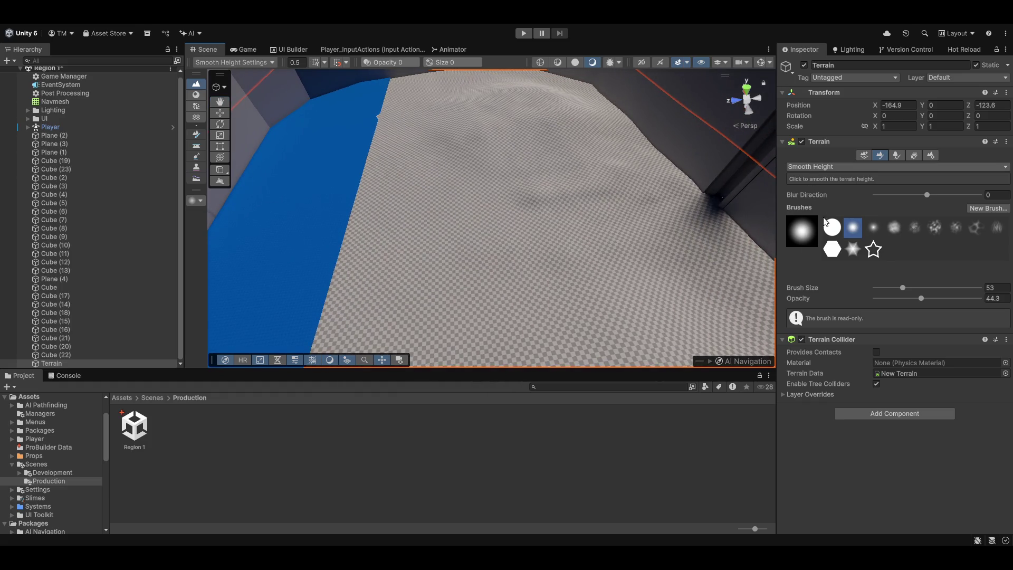
left_click(822, 178)
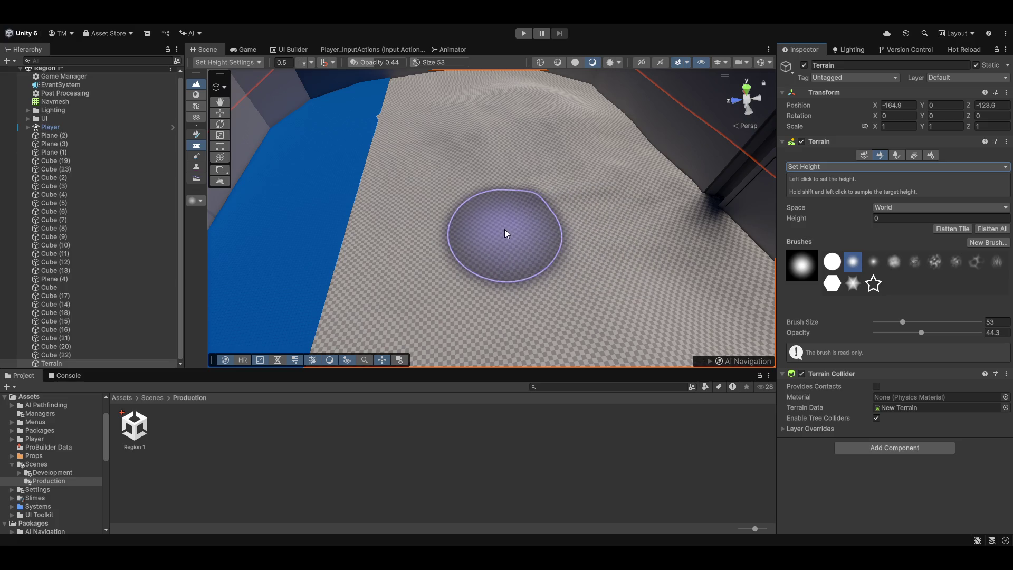
- Sample terrain heights from several raised spots for the Set Height brush
left_click(569, 224, "shift")
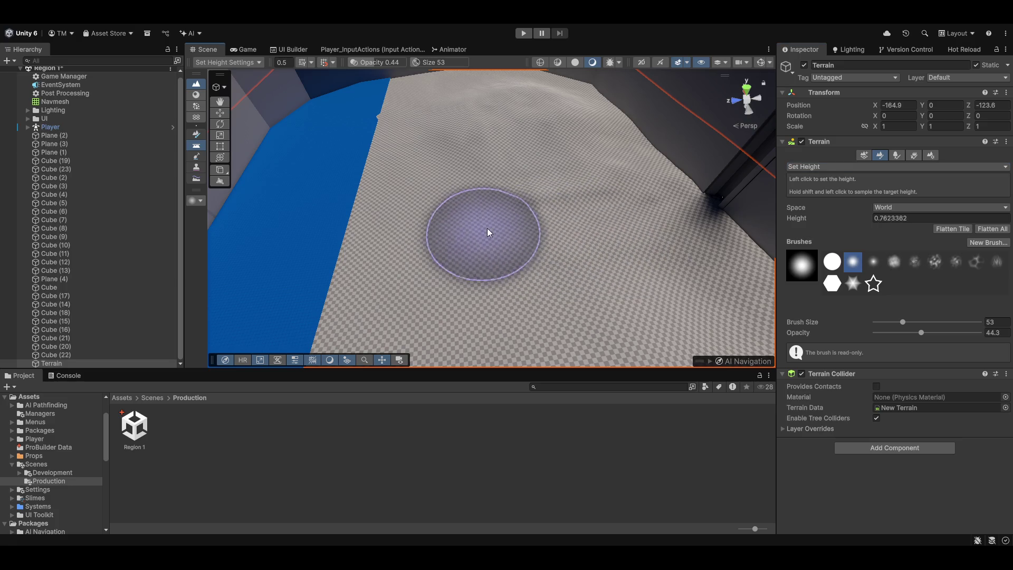
mouse_move(598, 220)
left_mouse_down("shift")
mouse_move(426, 238)
mouse_move(615, 217)
left_mouse_up("shift")
scroll(516, 278, "up", 3)
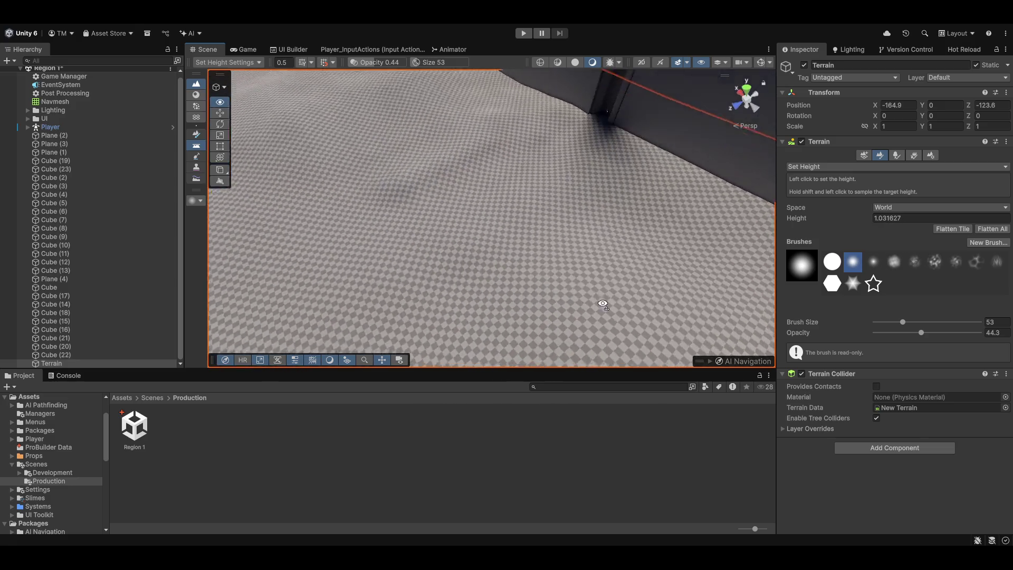
left_click(475, 184, "shift")
left_click(474, 183, "shift")
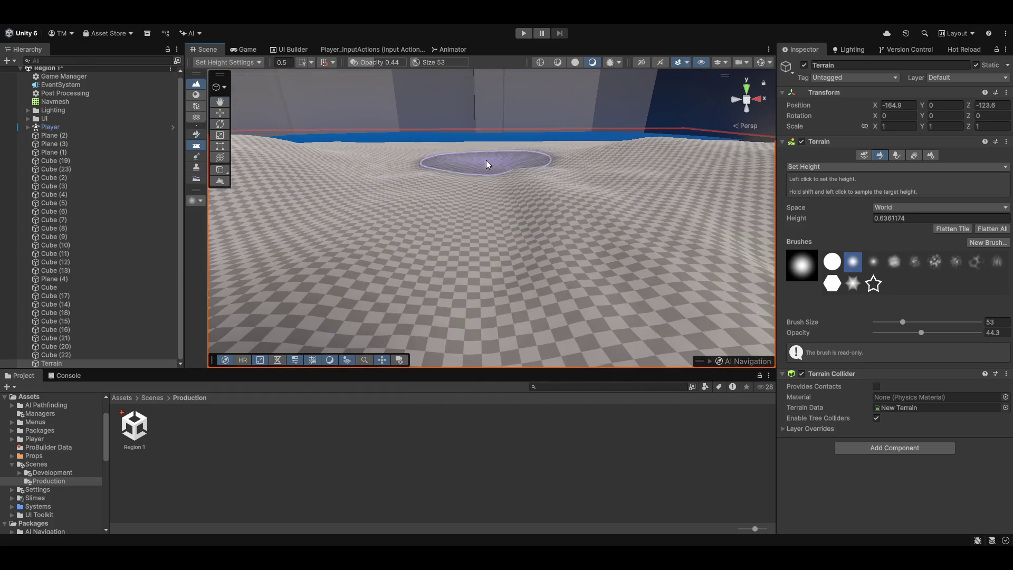
left_click_drag(532, 179, 538, 183, "shift")
left_click(538, 183, "shift")
- Set brush opacity to 100, resample height 0.8526514, and switch to Smooth Height
left_click_drag(921, 333, 980, 333)
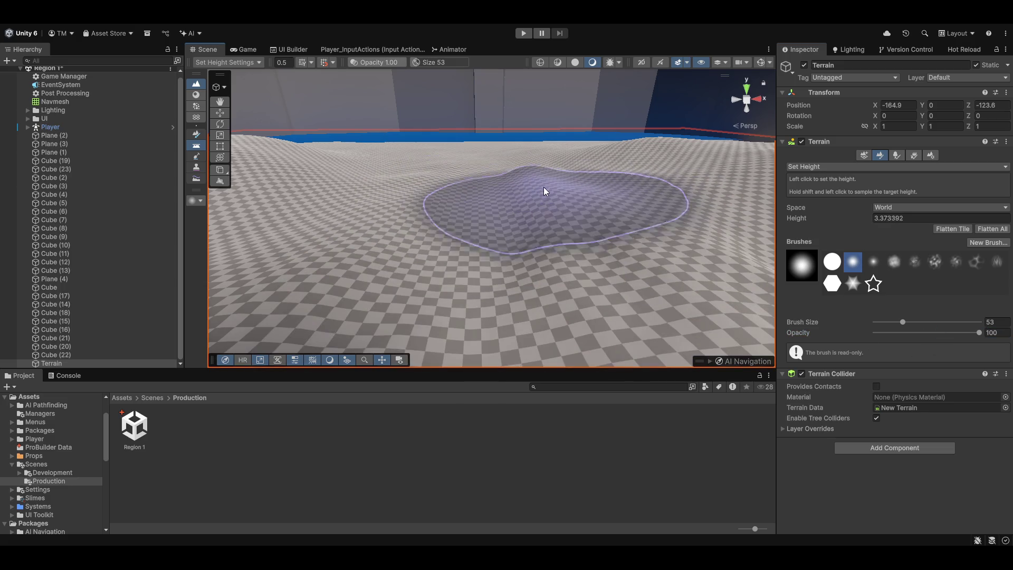
left_click(477, 166, "shift")
left_click(473, 170, "shift")
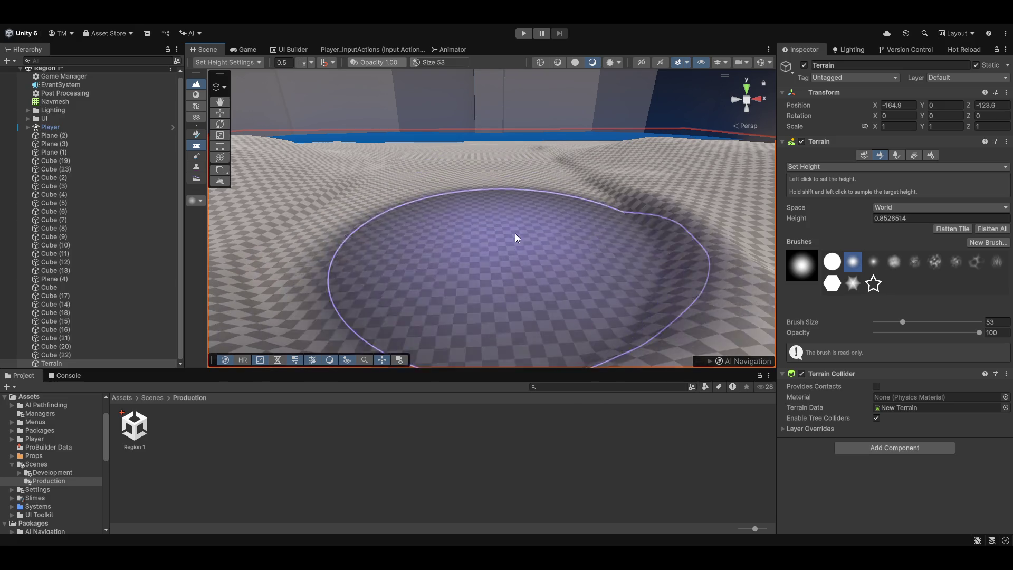
mouse_move(454, 162)
left_mouse_down()
mouse_move(474, 210)
mouse_move(497, 181)
mouse_move(718, 235)
mouse_move(536, 217)
left_mouse_up()
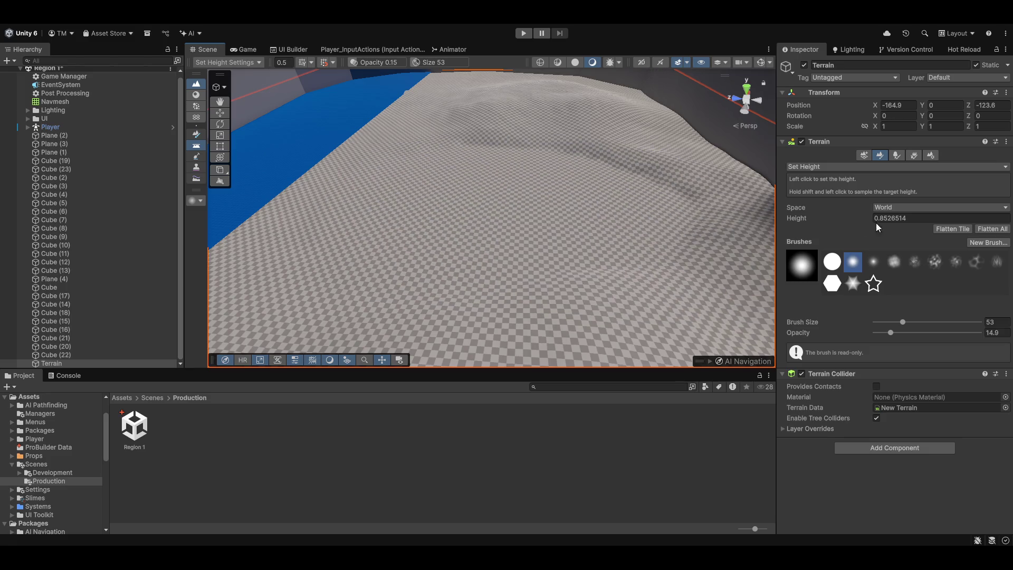
left_click(849, 169)
left_click(828, 229)
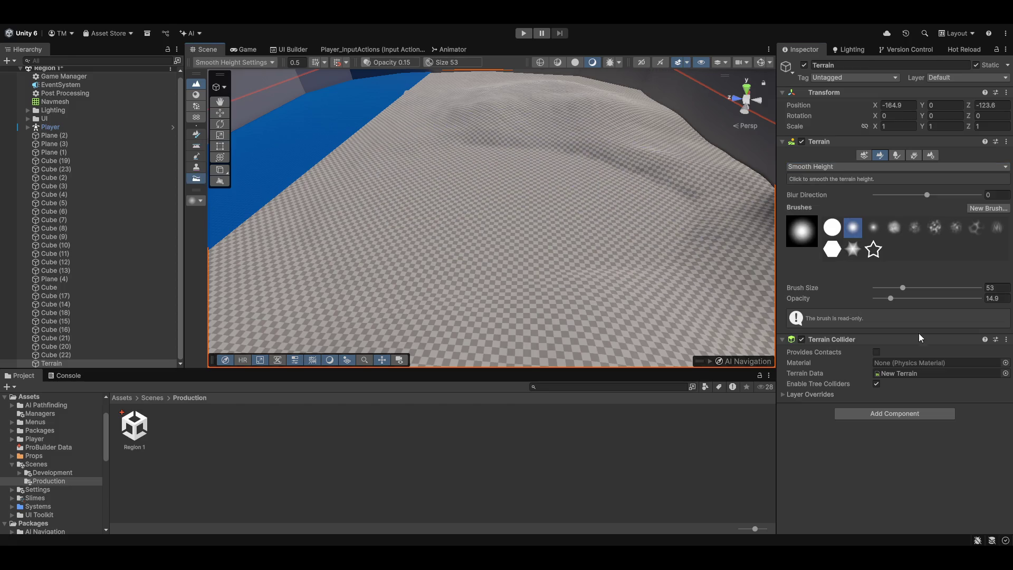
- Raise Smooth Height opacity to 100, smooth the bumpy terrain, and return to Set Height
left_click_drag(919, 302, 919, 301)
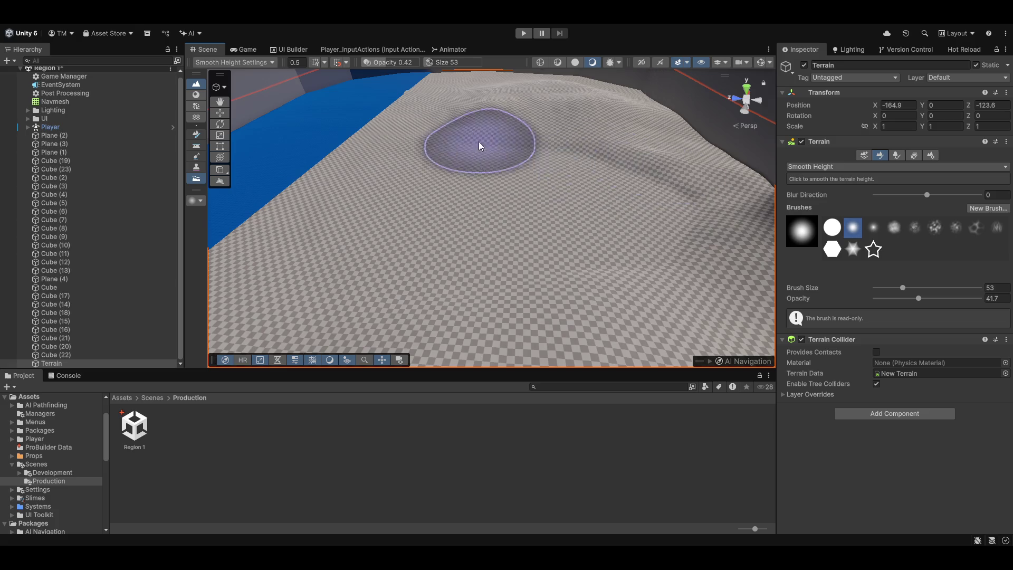
left_click_drag(945, 302, 992, 300)
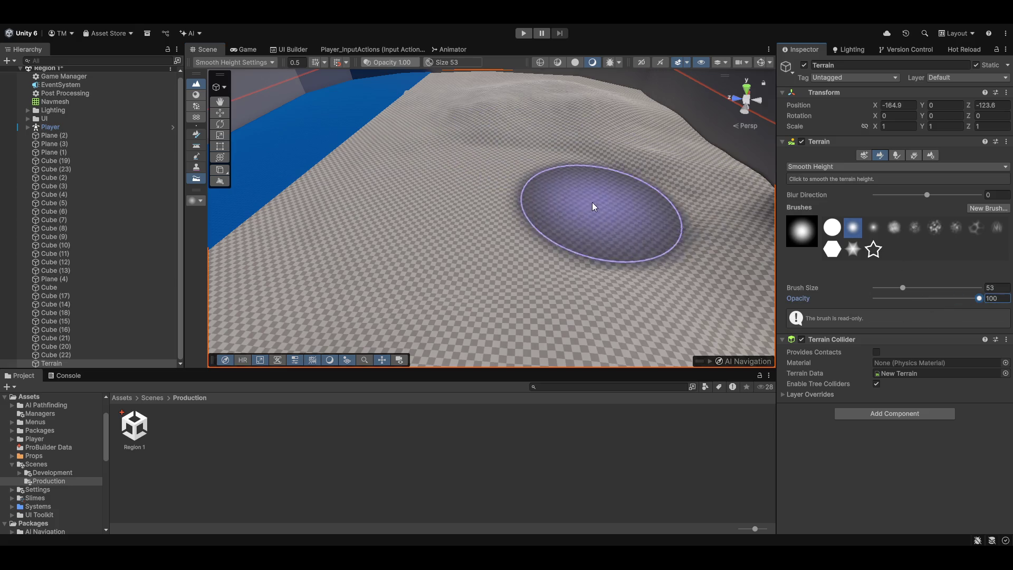
mouse_move(595, 163)
left_mouse_down()
mouse_move(556, 196)
mouse_move(600, 207)
left_mouse_up()
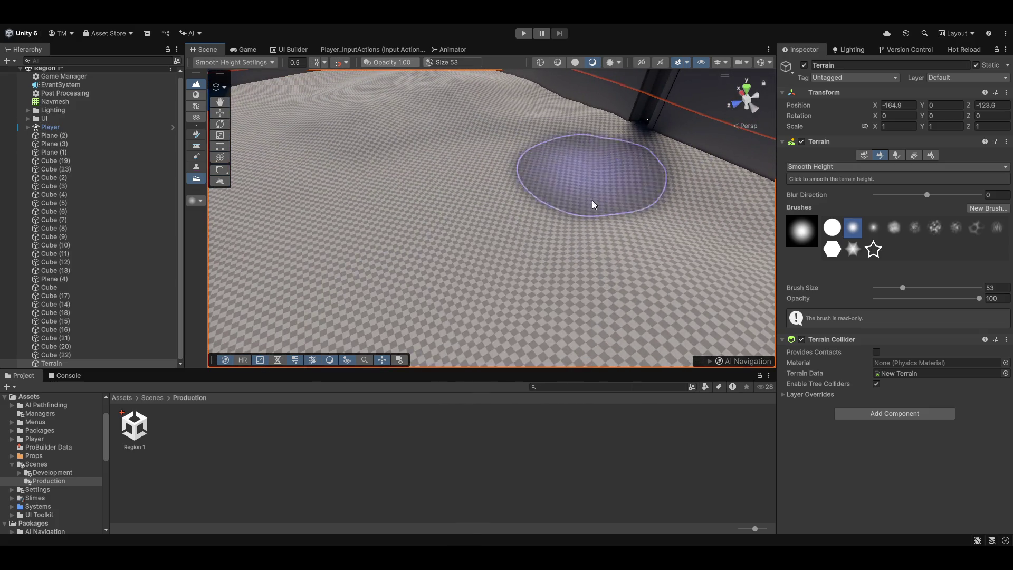
mouse_move(509, 264)
left_mouse_down()
mouse_move(694, 208)
mouse_move(567, 148)
mouse_move(337, 163)
mouse_move(280, 153)
mouse_move(300, 207)
mouse_move(276, 204)
mouse_move(420, 302)
mouse_move(398, 343)
mouse_move(447, 215)
mouse_move(430, 185)
mouse_move(441, 192)
left_mouse_up()
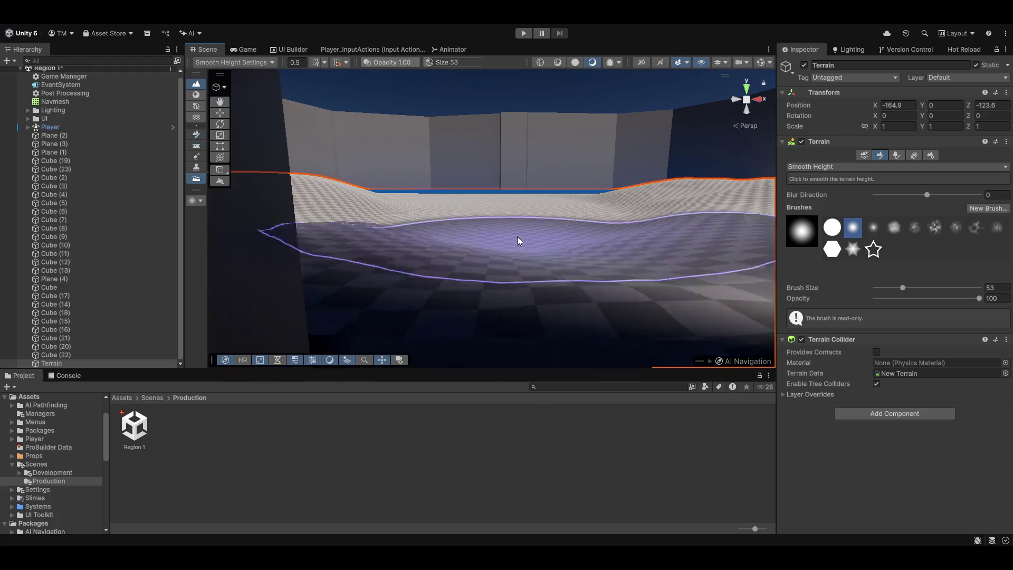
left_click_drag(524, 237, 550, 218)
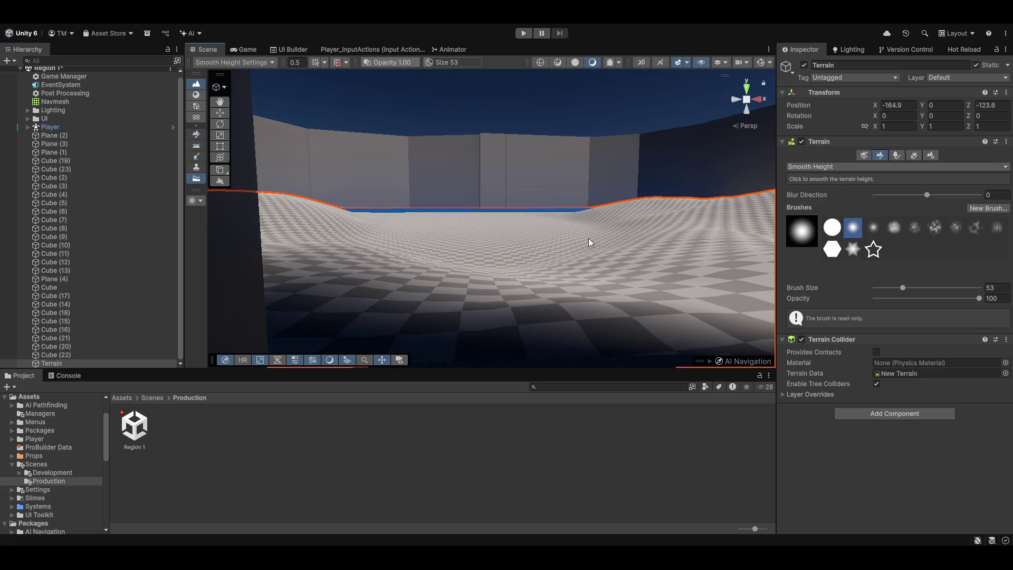
left_click(831, 177)
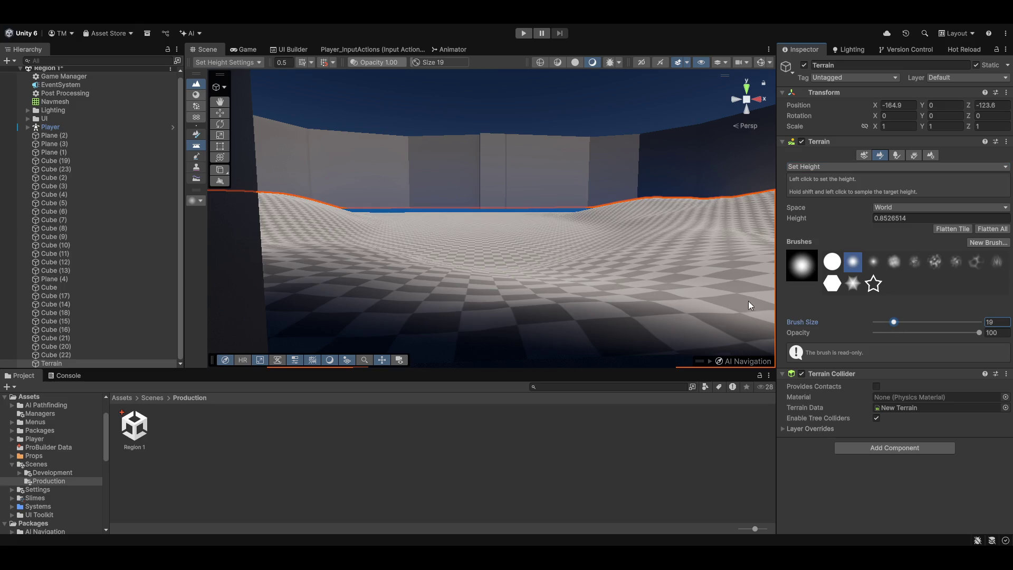
- Flatten a middle spot, then raise gentle bumps and a ridge using Raise or Lower at about 0.2 opacity
left_click(520, 268)
key("F1")
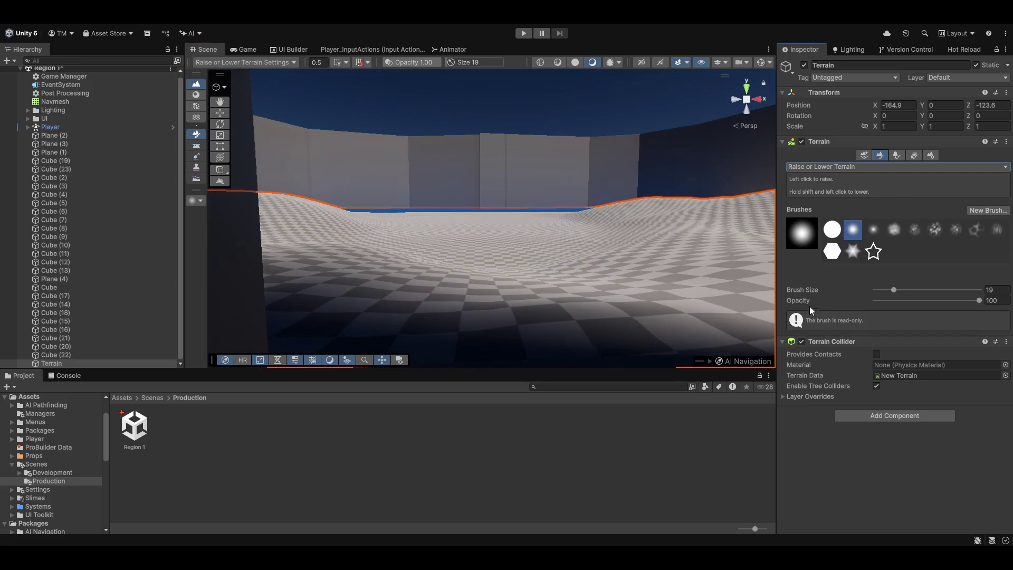
left_click_drag(903, 300, 884, 300)
left_click(502, 270)
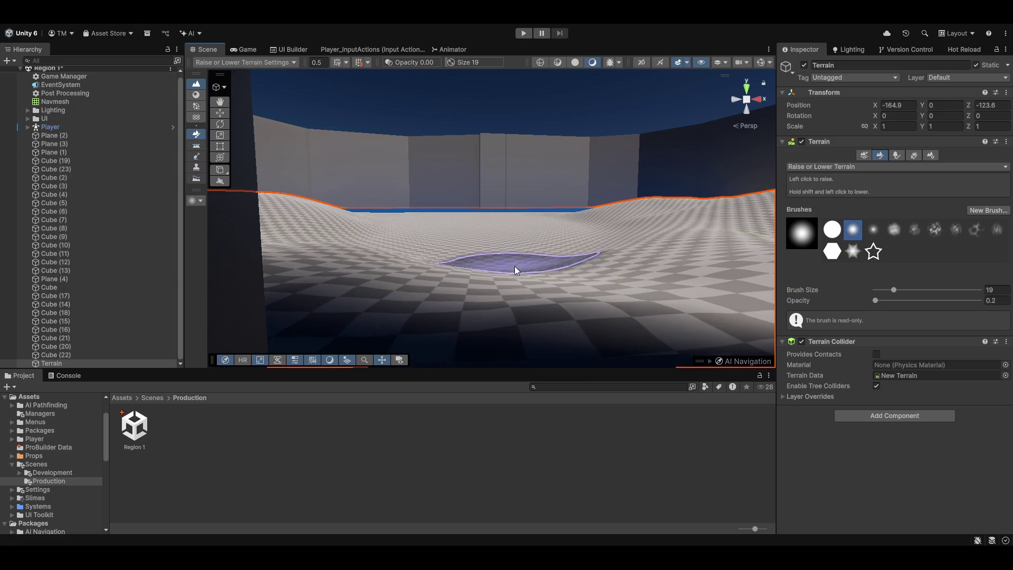
mouse_move(499, 261)
left_mouse_down()
mouse_move(513, 272)
mouse_move(491, 245)
mouse_move(495, 255)
mouse_move(526, 248)
mouse_move(501, 249)
left_mouse_up()
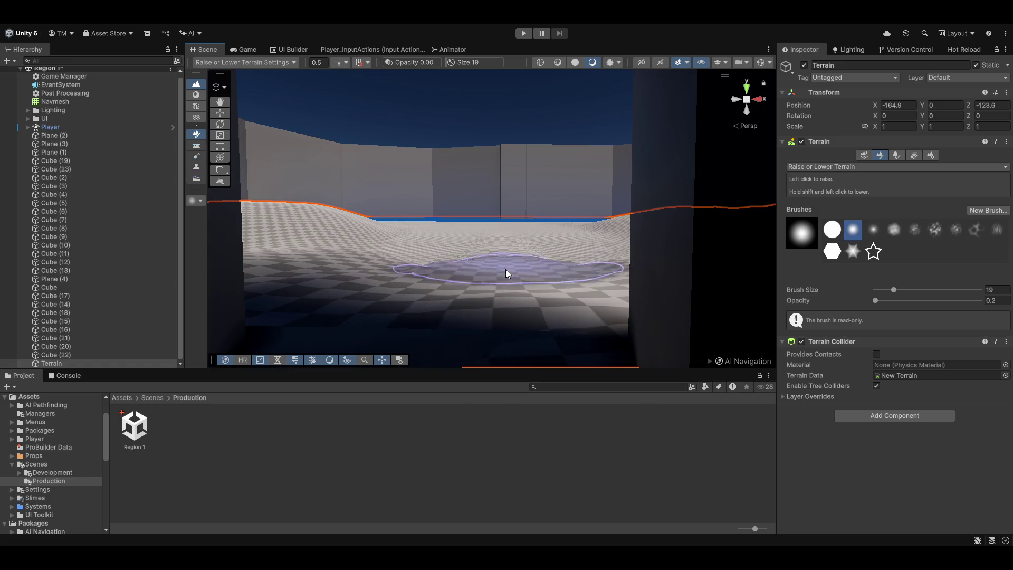
scroll(511, 263, "up", 5)
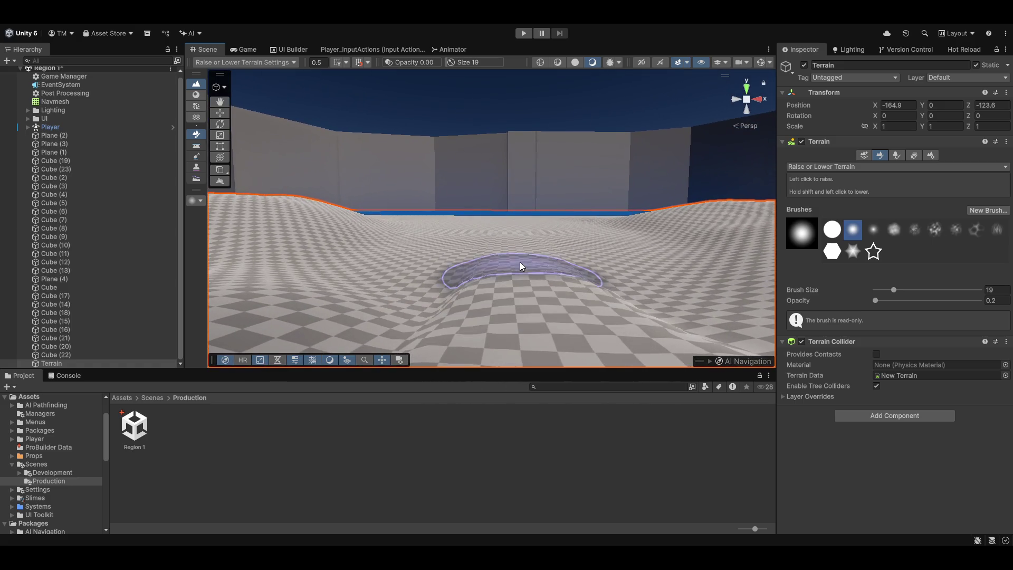
mouse_move(520, 239)
left_mouse_down()
mouse_move(518, 257)
mouse_move(516, 237)
mouse_move(565, 243)
mouse_move(557, 253)
mouse_move(618, 249)
mouse_move(649, 224)
mouse_move(682, 235)
mouse_move(682, 257)
mouse_move(642, 269)
mouse_move(654, 277)
left_mouse_up()
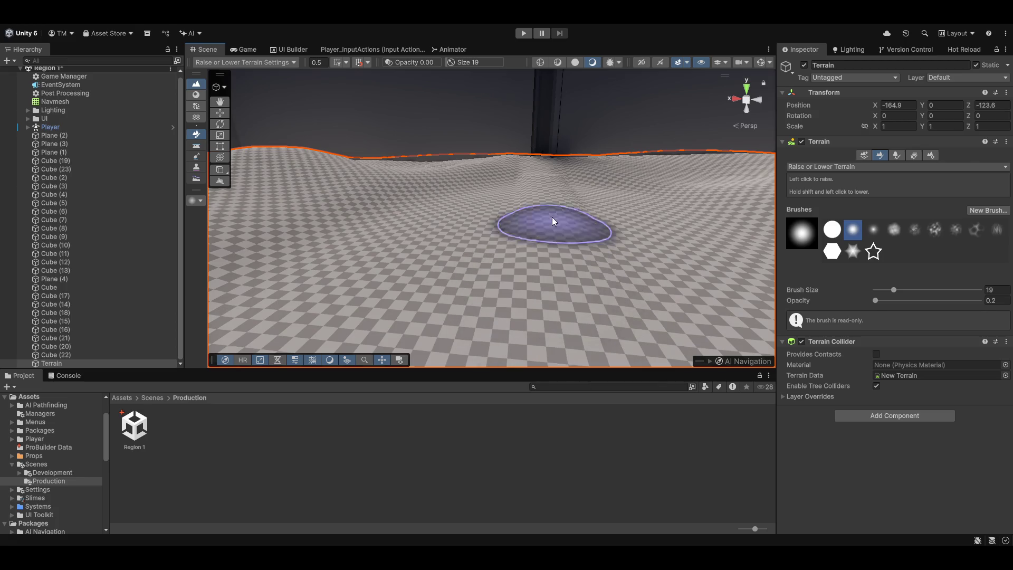
- Switch the terrain brush to Smooth Height with opacity 61
left_click_drag(564, 269, 557, 264)
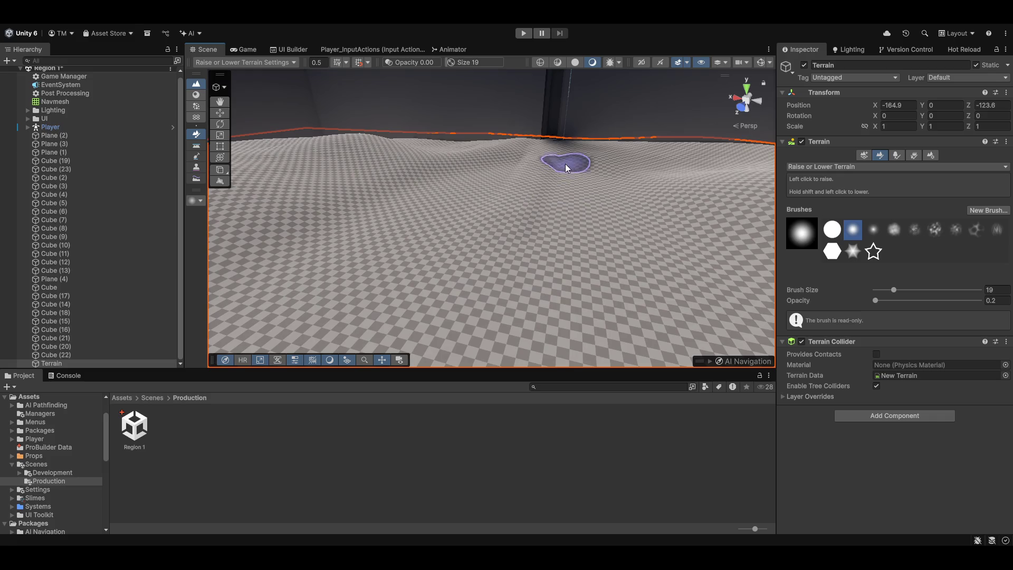
mouse_move(549, 209)
left_mouse_down()
mouse_move(556, 175)
mouse_move(534, 159)
left_mouse_up()
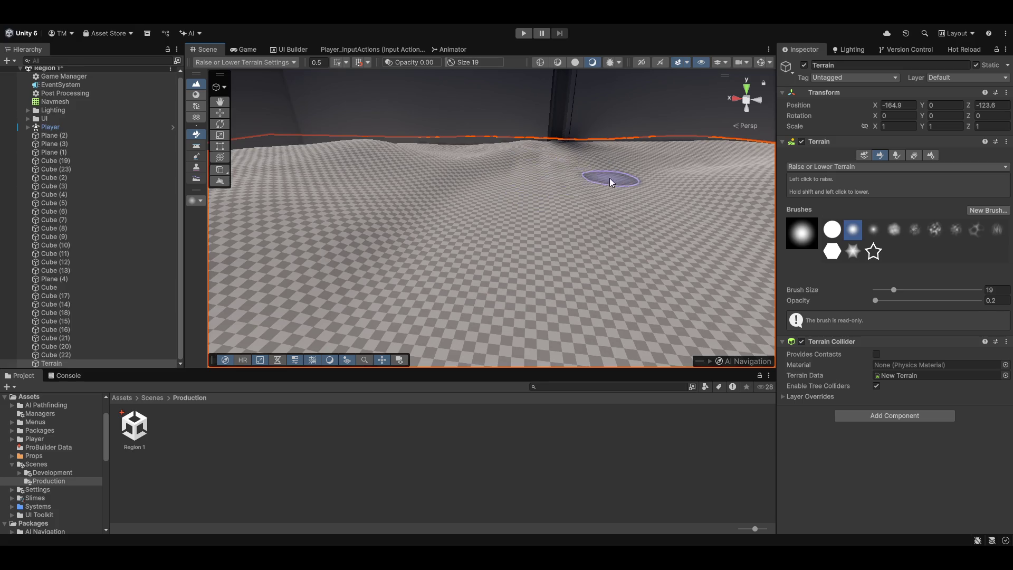
mouse_move(603, 170)
left_mouse_down()
mouse_move(635, 196)
mouse_move(611, 211)
mouse_move(622, 217)
mouse_move(553, 204)
mouse_move(643, 174)
mouse_move(739, 242)
left_mouse_up()
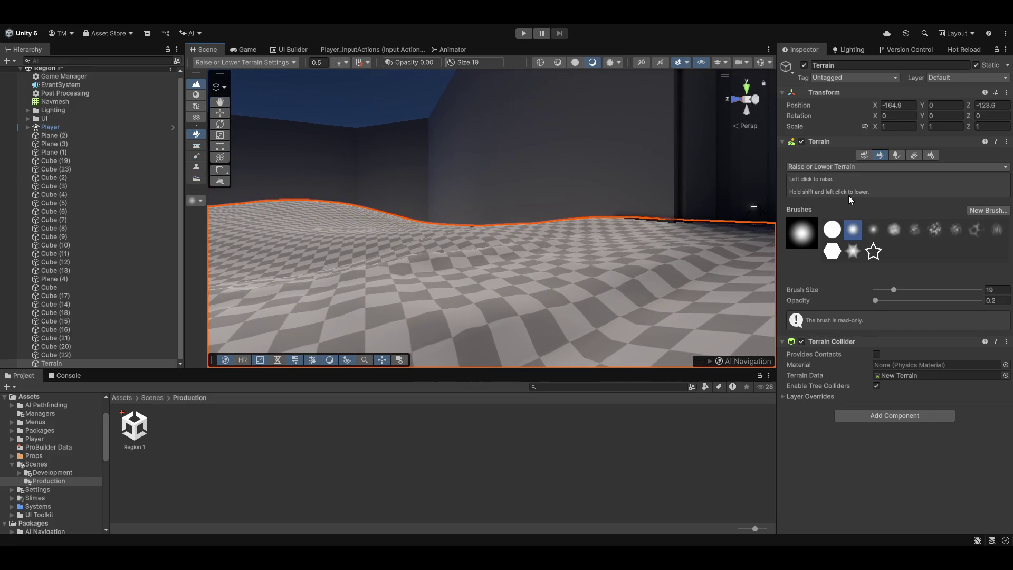
key("F4")
left_click_drag(875, 298, 938, 298)
mouse_move(597, 271)
left_mouse_down()
mouse_move(337, 282)
mouse_move(427, 170)
left_mouse_up()
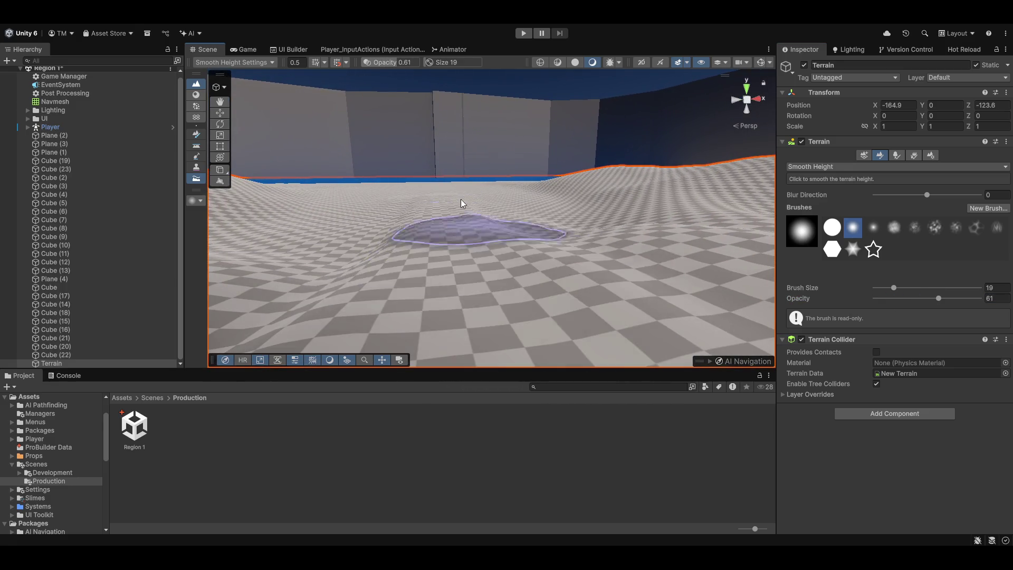
- Preview the rolling terrain in the Game view, return to Scene, and switch to the Move tool
mouse_move(525, 353)
left_mouse_down()
mouse_move(480, 261)
mouse_move(496, 287)
mouse_move(493, 317)
mouse_move(498, 153)
mouse_move(494, 277)
left_mouse_up()
left_click(246, 49)
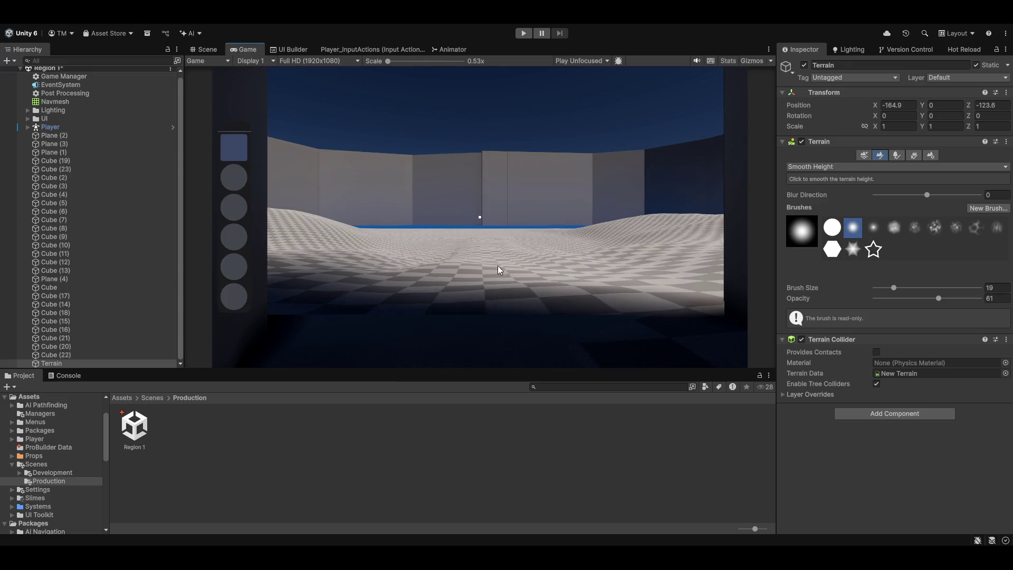
left_click(207, 49)
mouse_move(475, 254)
left_mouse_down()
mouse_move(483, 221)
mouse_move(266, 229)
left_mouse_up()
key("w")
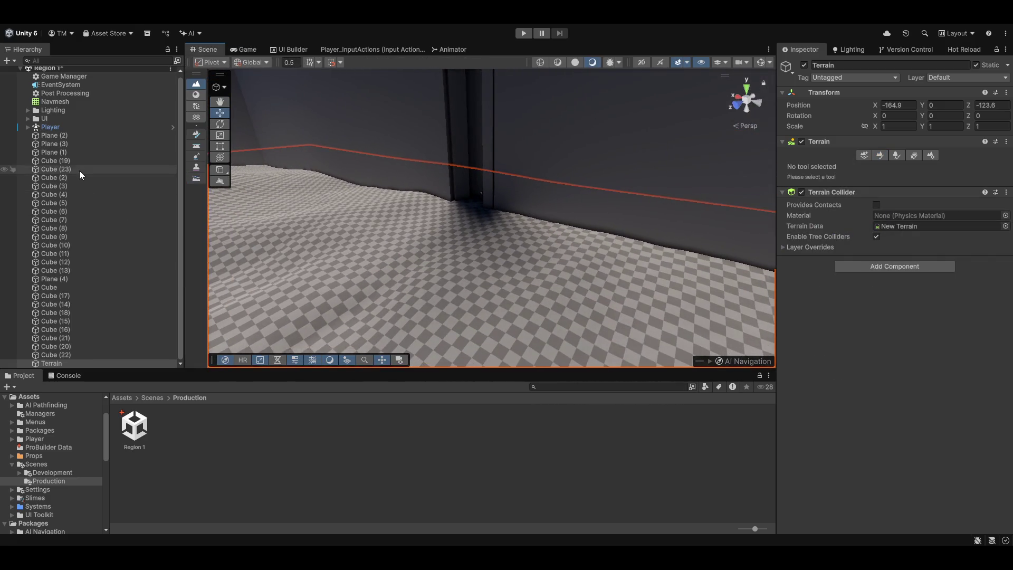
left_click(95, 355)
left_click(89, 289, "shift")
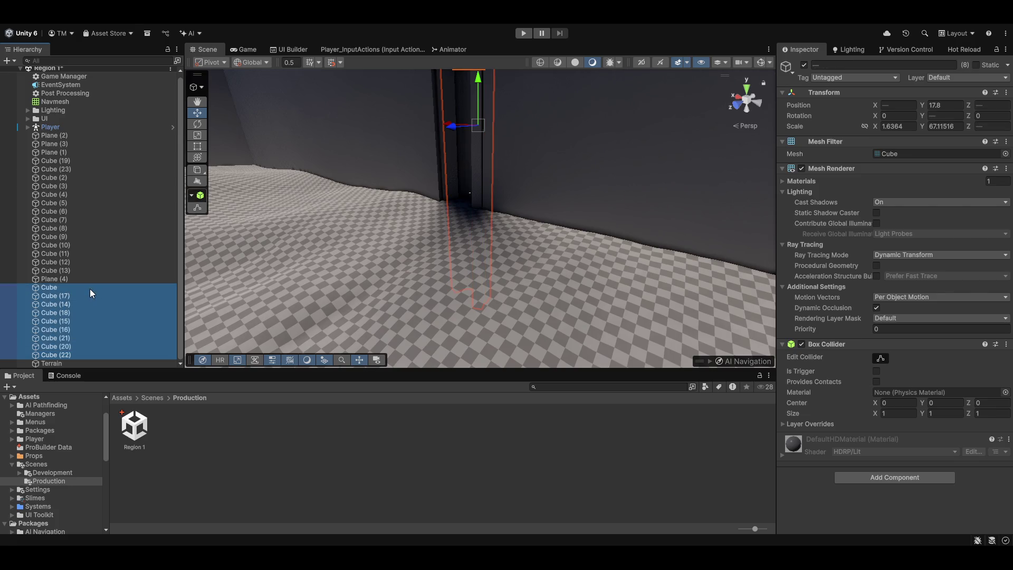
left_click(51, 128, "ctrl")
mouse_move(338, 221)
left_mouse_down()
mouse_move(432, 206)
mouse_move(475, 211)
mouse_move(441, 197)
mouse_move(516, 188)
left_mouse_up()
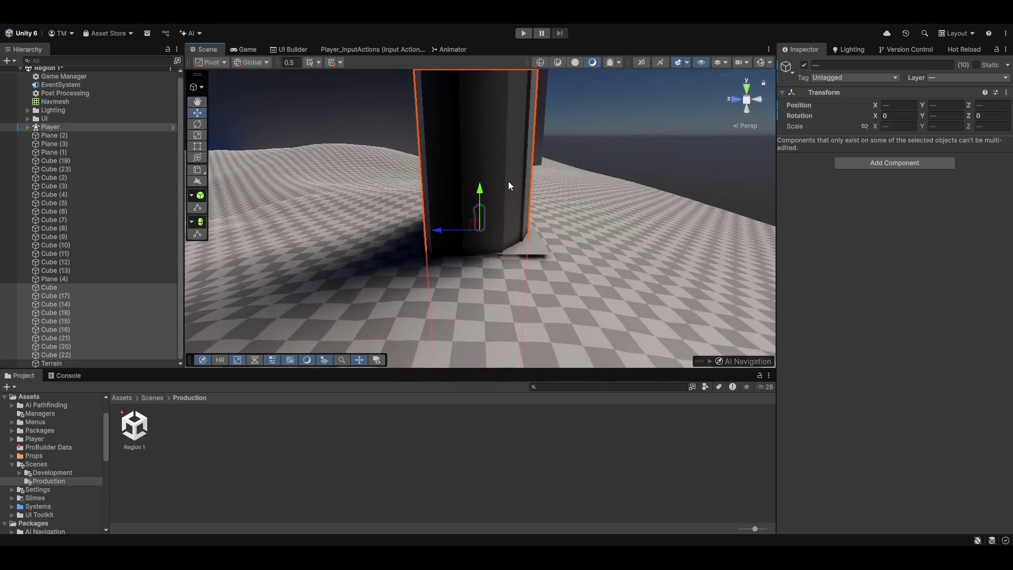
left_click(538, 248, "shift")
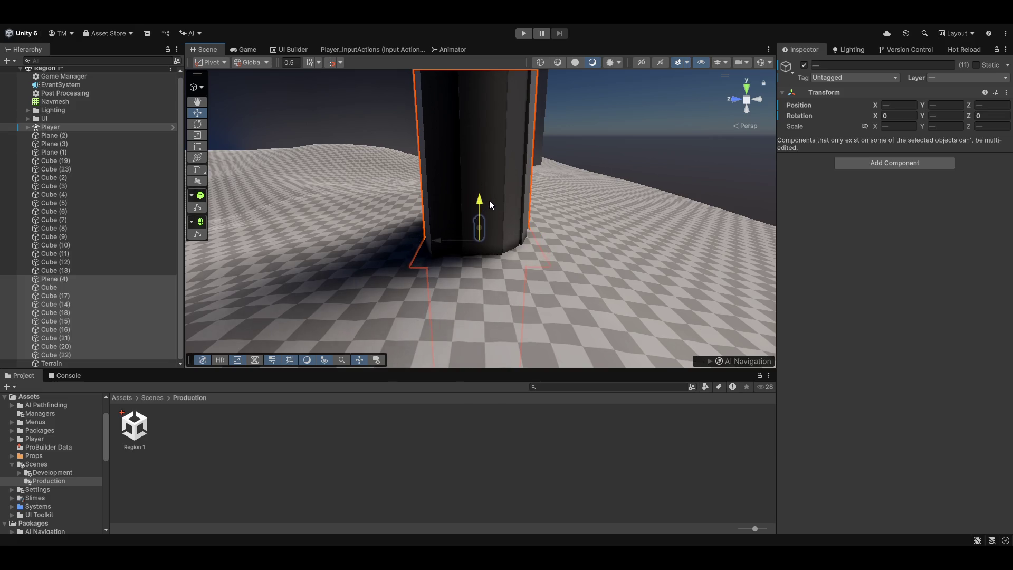
mouse_move(498, 212)
left_mouse_down()
mouse_move(417, 282)
mouse_move(377, 276)
mouse_move(401, 242)
mouse_move(339, 194)
mouse_move(485, 240)
mouse_move(611, 247)
mouse_move(739, 219)
mouse_move(581, 230)
mouse_move(728, 203)
mouse_move(515, 188)
mouse_move(534, 176)
mouse_move(543, 204)
mouse_move(430, 161)
left_mouse_up()
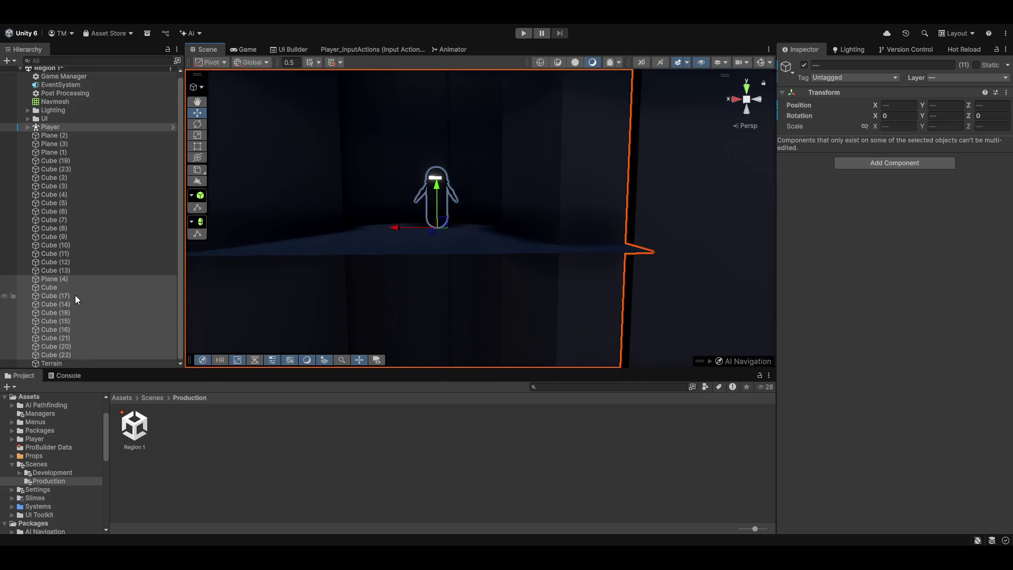
left_click(78, 129)
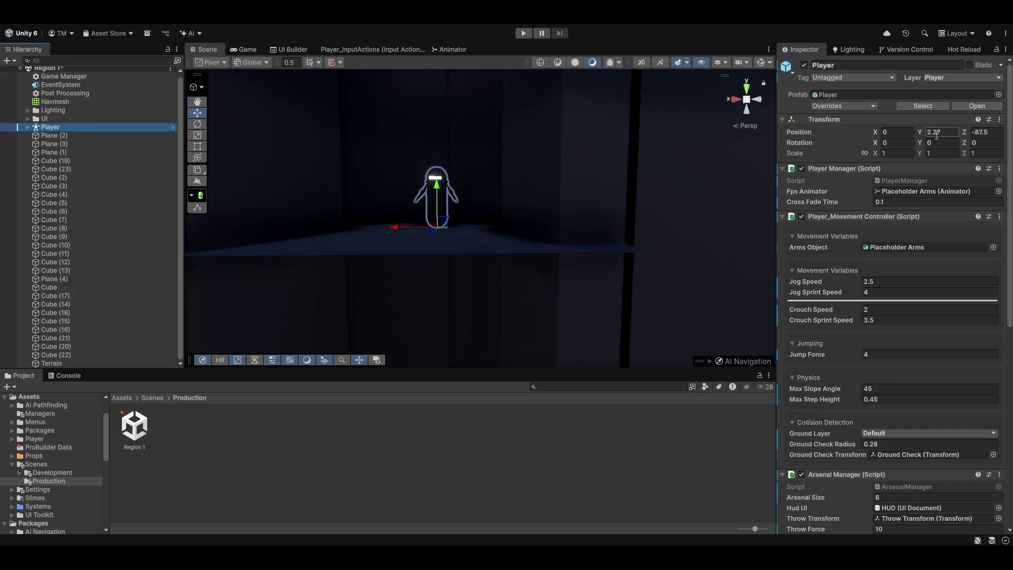
left_click_drag(544, 264, 83, 309)
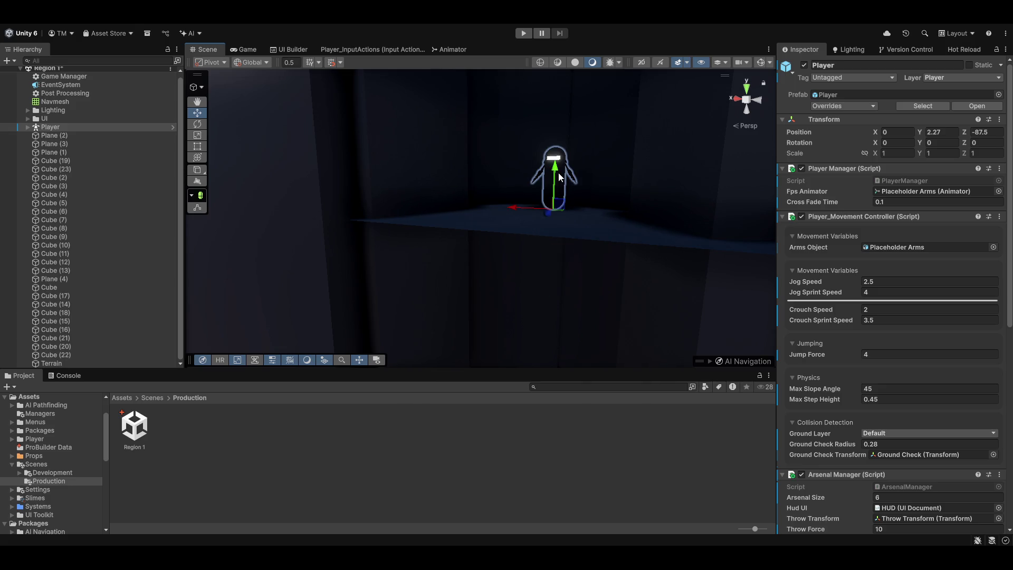
mouse_move(250, 190)
left_mouse_down()
mouse_move(294, 181)
mouse_move(346, 211)
mouse_move(295, 195)
left_mouse_up()
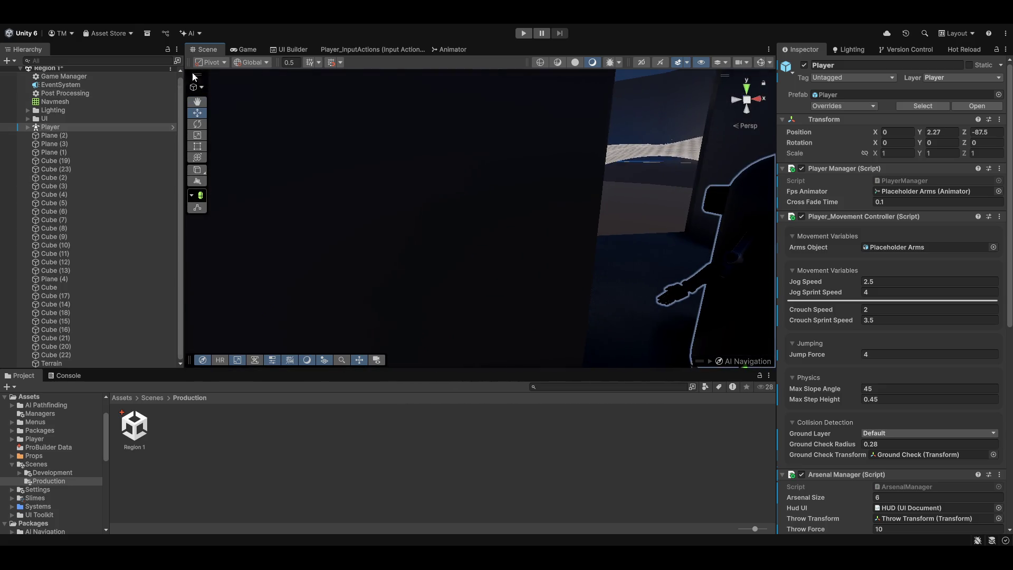
left_click(246, 50)
left_click(207, 50)
- Select the Terrain, choose Raise or Lower Terrain, and set brush opacity to 0.7
left_click(638, 242)
mouse_move(642, 224)
left_mouse_down()
mouse_move(656, 174)
mouse_move(876, 156)
left_mouse_up()
mouse_move(663, 172)
left_mouse_down()
mouse_move(554, 186)
mouse_move(807, 176)
left_mouse_up()
key("F1")
left_click_drag(549, 210, 655, 229)
left_click_drag(923, 290, 919, 290)
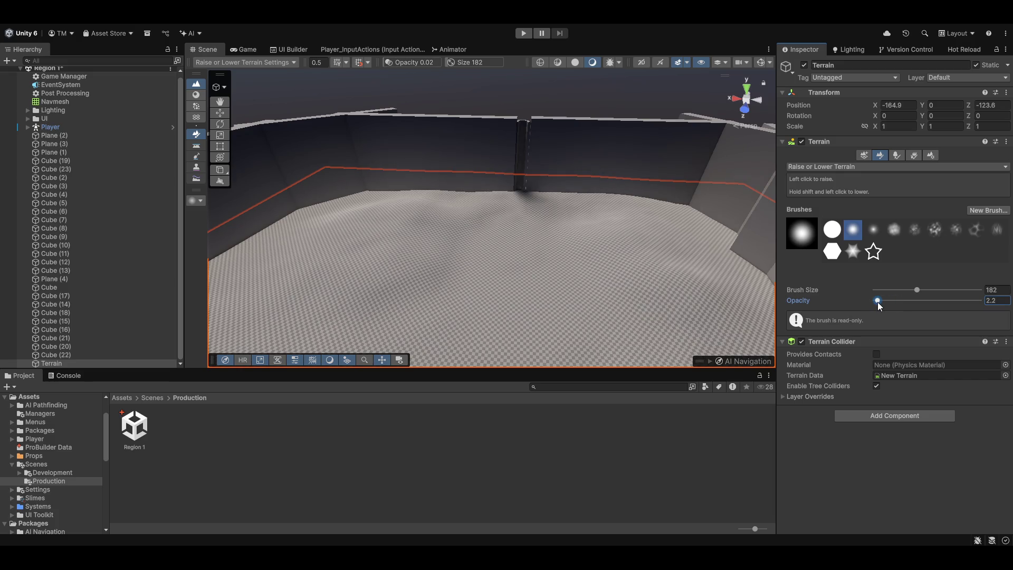
left_click_drag(878, 302, 876, 301)
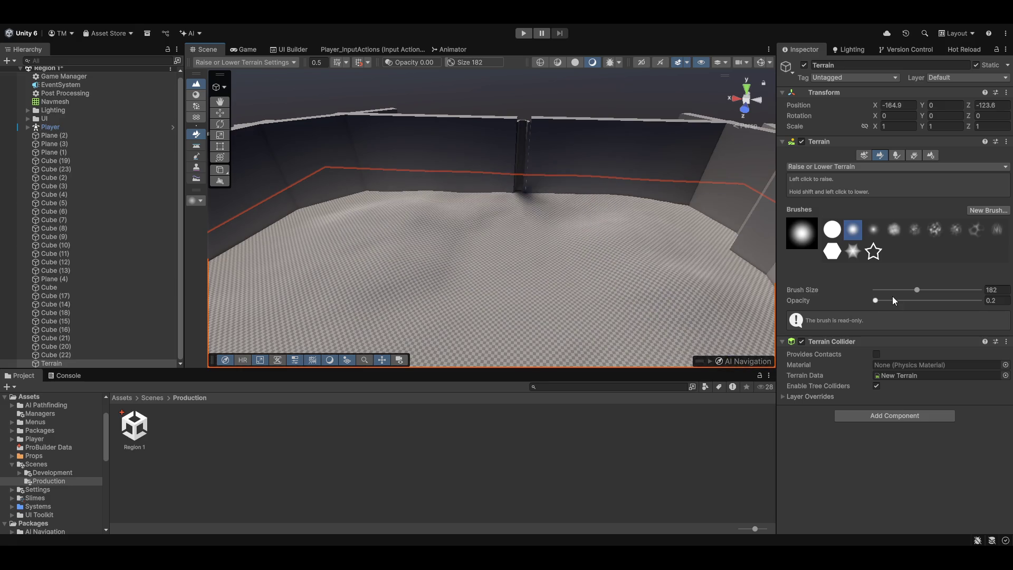
left_click(877, 300)
left_click_drag(876, 300, 878, 300)
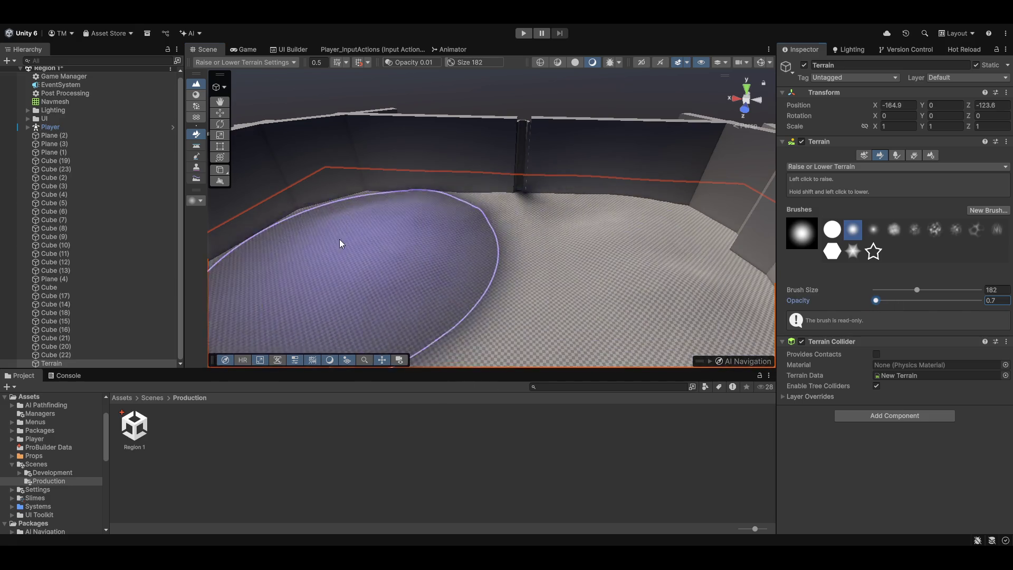
- Check the level through the game camera, then shrink the brush size from 182 to 53
mouse_move(554, 211)
left_mouse_down()
mouse_move(550, 181)
mouse_move(552, 199)
mouse_move(497, 248)
left_mouse_up()
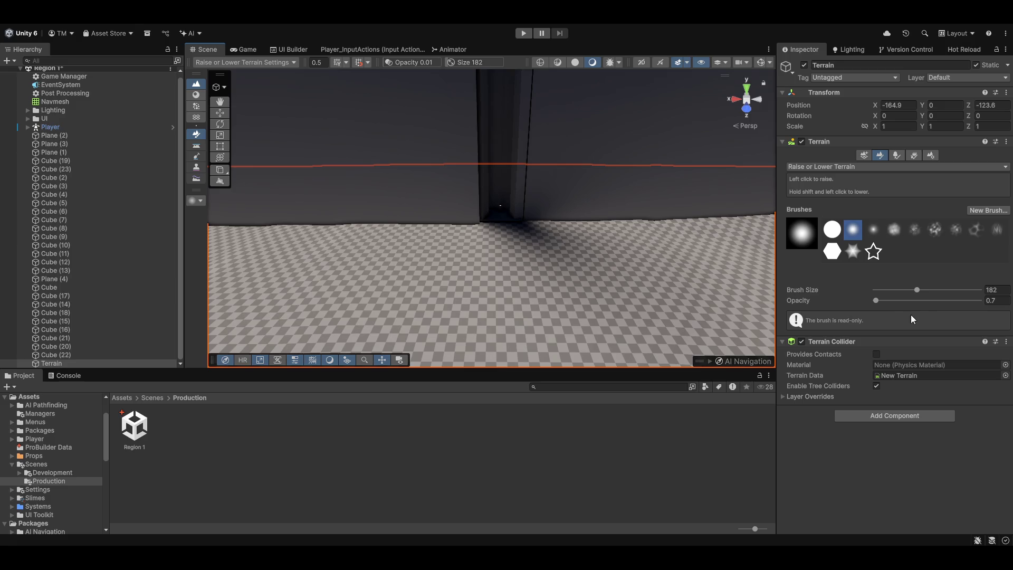
left_click(865, 155)
left_click(880, 155)
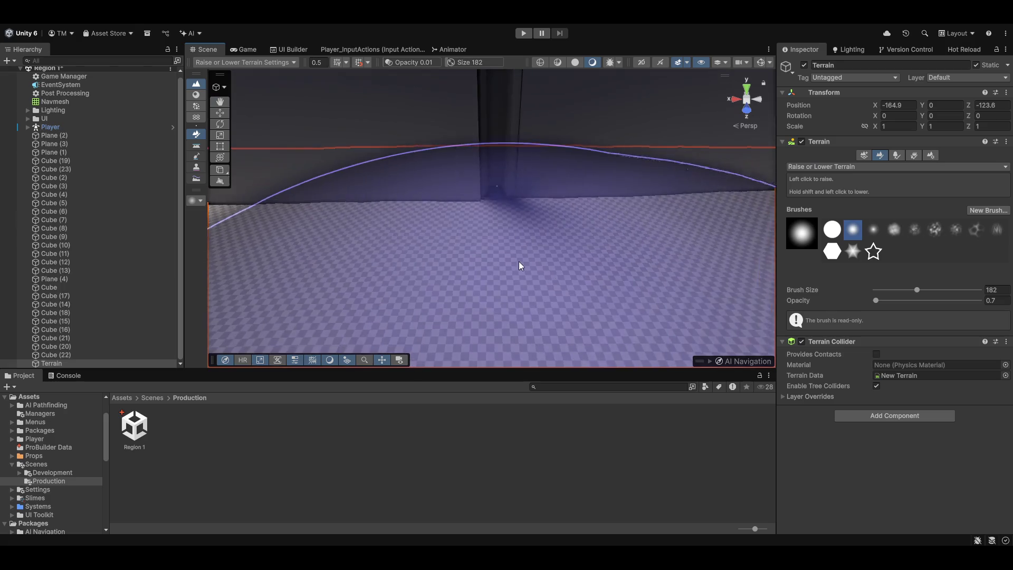
scroll(625, 218, "up", 3)
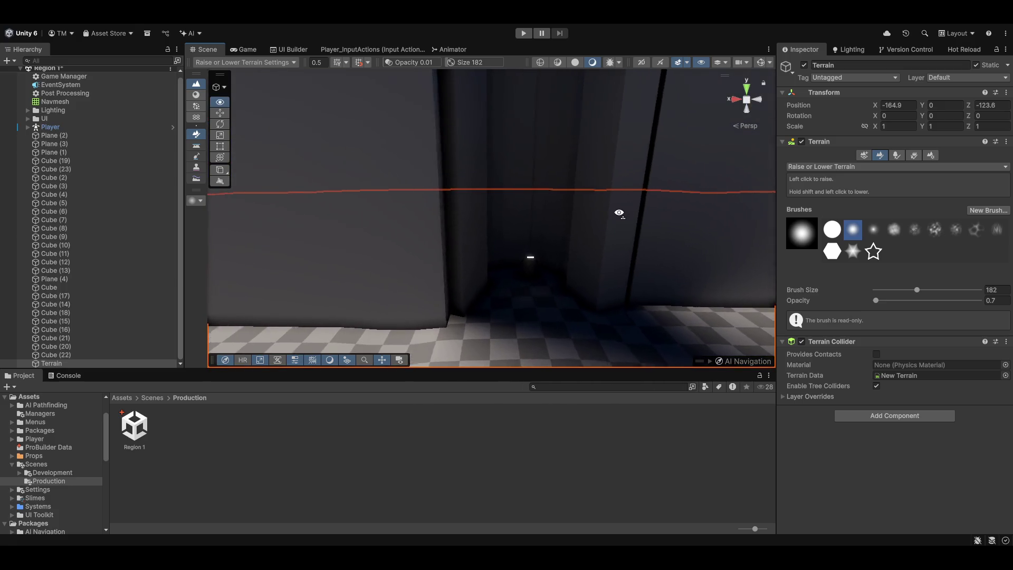
scroll(596, 242, "down", 5)
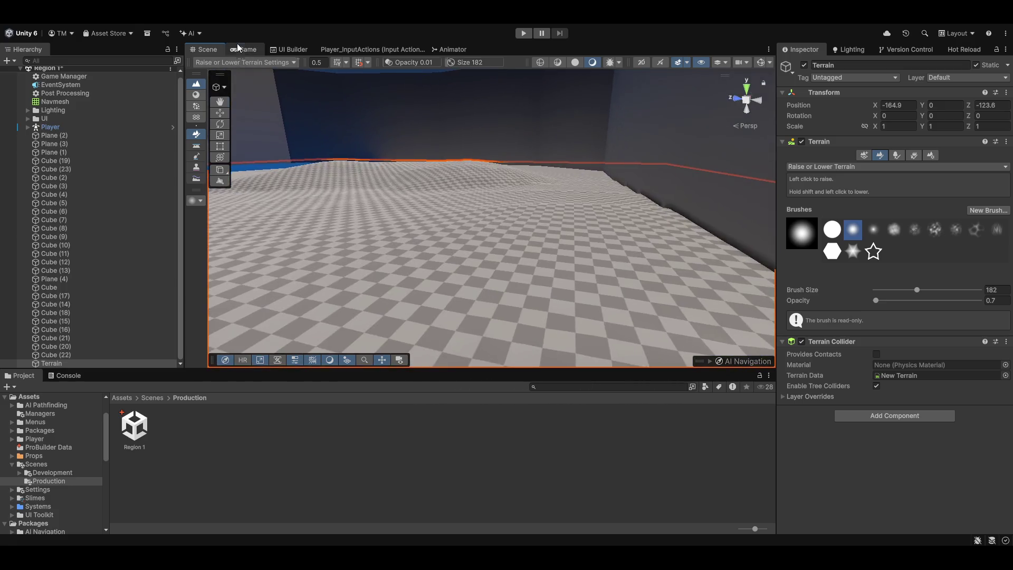
left_click(229, 51)
left_click(207, 53)
mouse_move(447, 154)
left_mouse_down()
mouse_move(497, 225)
mouse_move(355, 165)
mouse_move(366, 126)
left_mouse_up()
mouse_move(400, 158)
left_mouse_down()
mouse_move(362, 163)
mouse_move(477, 208)
mouse_move(558, 212)
mouse_move(397, 121)
mouse_move(413, 109)
mouse_move(598, 165)
mouse_move(429, 118)
mouse_move(455, 150)
mouse_move(609, 170)
left_mouse_up()
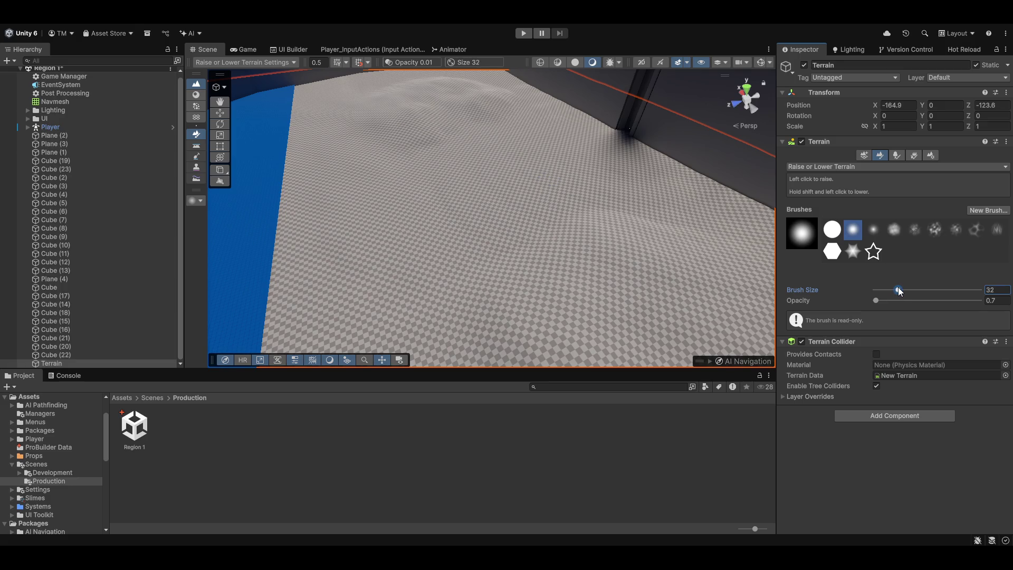
left_click_drag(900, 288, 902, 288)
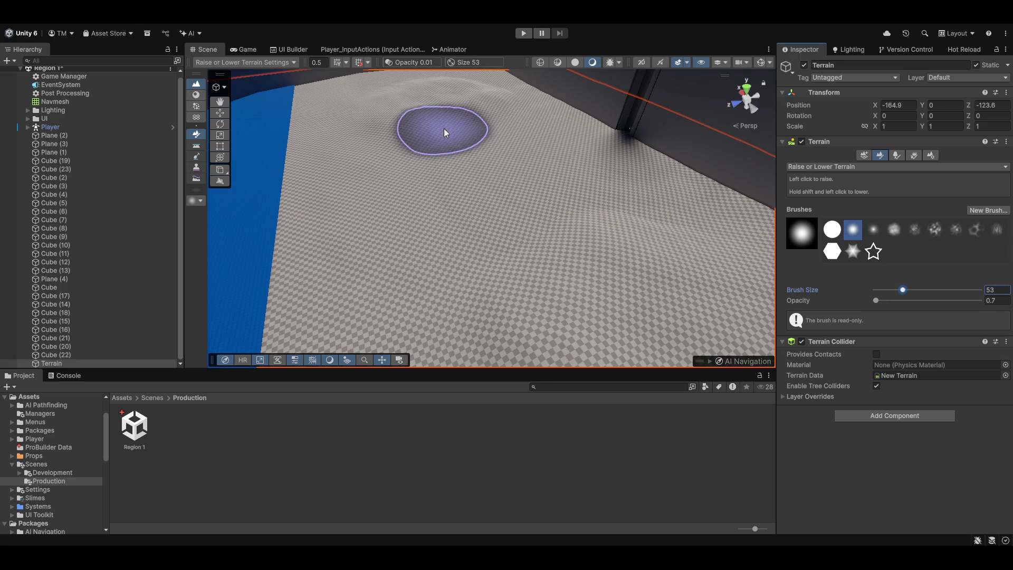
- Raise a mound on the terrain and check it through the game camera
mouse_move(464, 125)
left_mouse_down()
mouse_move(488, 147)
mouse_move(461, 120)
left_mouse_up()
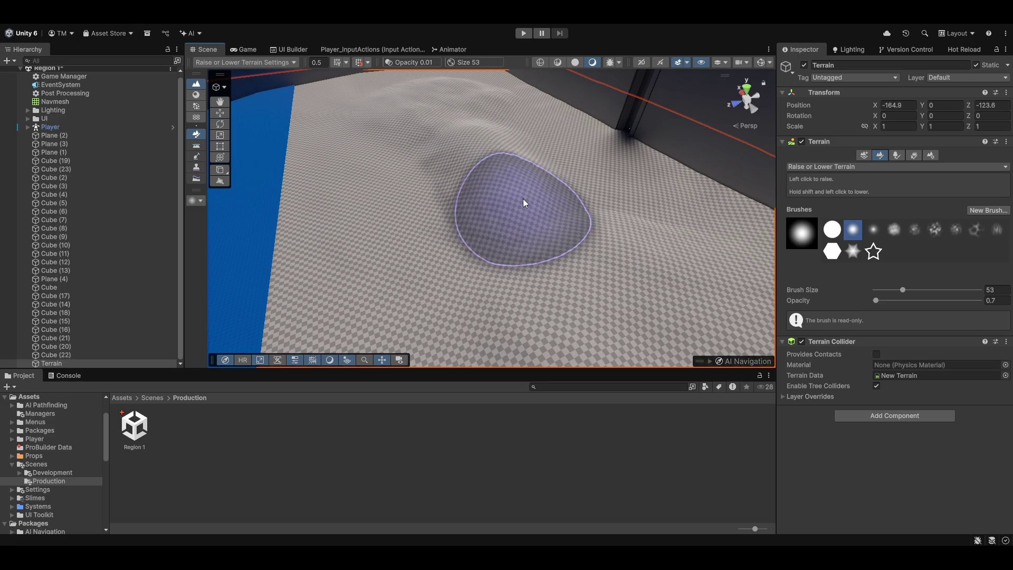
left_click(254, 52)
left_click(214, 52)
mouse_move(502, 158)
left_mouse_down()
mouse_move(409, 151)
mouse_move(382, 170)
mouse_move(448, 155)
mouse_move(362, 214)
mouse_move(433, 122)
mouse_move(357, 208)
mouse_move(518, 195)
mouse_move(511, 138)
left_mouse_up()
mouse_move(494, 221)
left_mouse_down()
mouse_move(695, 252)
mouse_move(618, 249)
left_mouse_up()
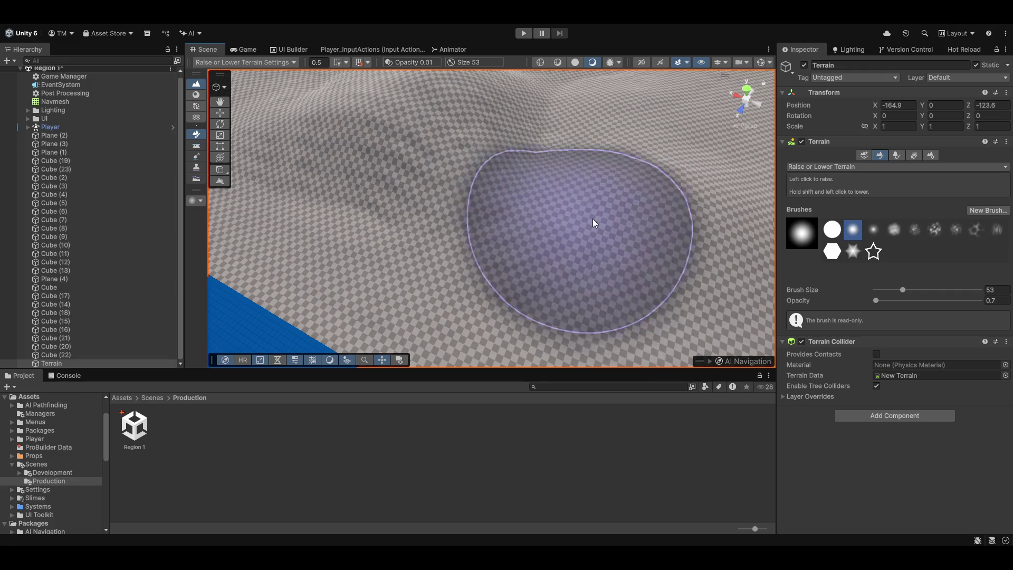
left_click_drag(647, 211, 489, 178)
mouse_move(423, 165)
left_mouse_down()
mouse_move(547, 124)
mouse_move(457, 181)
mouse_move(495, 187)
left_mouse_up()
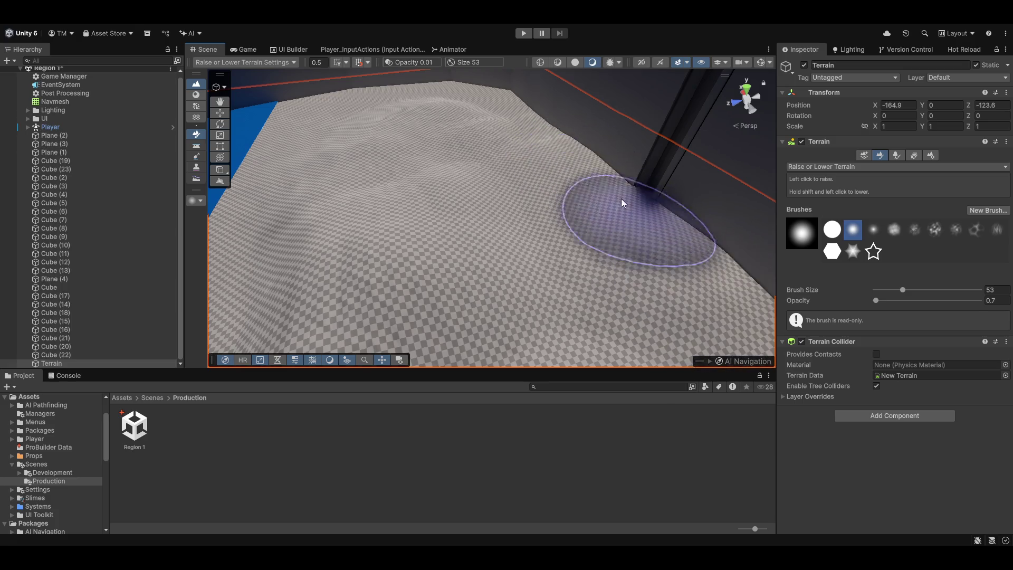
mouse_move(610, 305)
left_mouse_down()
mouse_move(677, 255)
mouse_move(581, 219)
mouse_move(452, 196)
mouse_move(624, 242)
mouse_move(456, 187)
left_mouse_up()
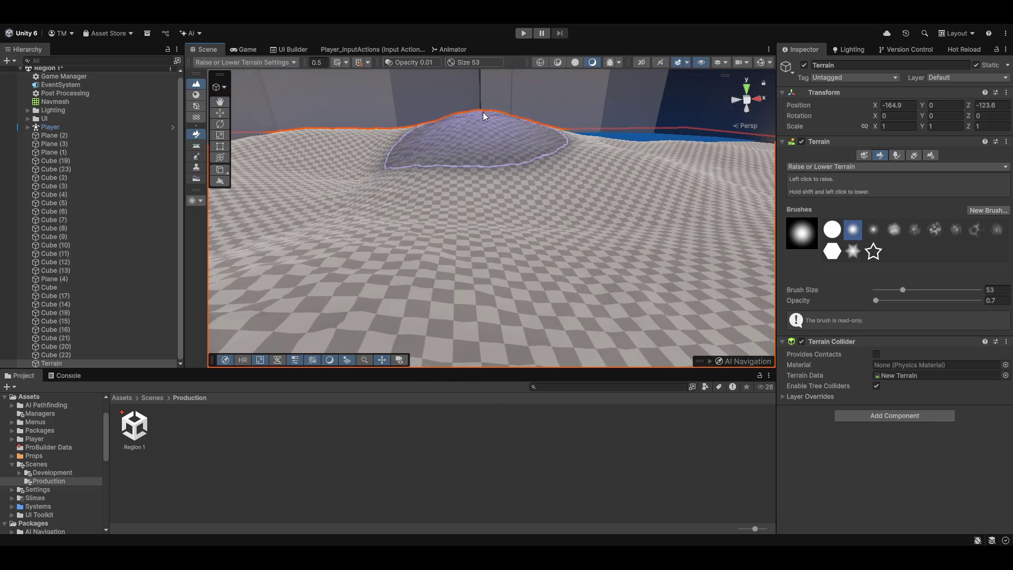
mouse_move(415, 182)
left_mouse_down()
mouse_move(572, 299)
mouse_move(524, 294)
mouse_move(689, 303)
mouse_move(483, 165)
left_mouse_up()
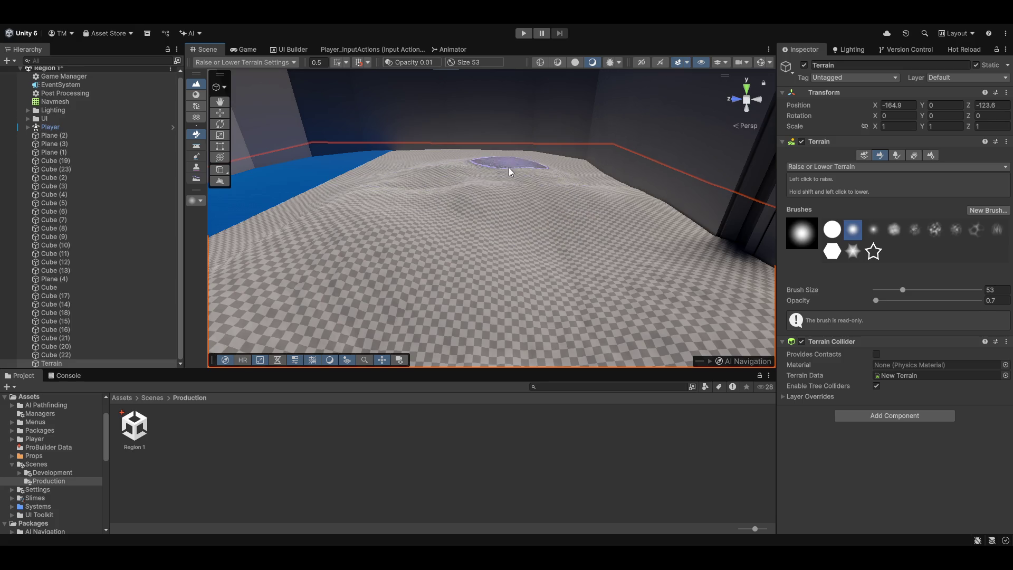
mouse_move(500, 156)
left_mouse_down()
mouse_move(628, 200)
mouse_move(696, 208)
mouse_move(674, 216)
left_mouse_up()
- Raise a gentle dome and extra ripples, frame the terrain, and preview it in Game view
mouse_move(479, 190)
left_mouse_down()
mouse_move(391, 198)
mouse_move(550, 192)
mouse_move(370, 211)
mouse_move(335, 192)
mouse_move(383, 207)
left_mouse_up()
mouse_move(329, 183)
left_mouse_down()
mouse_move(362, 208)
mouse_move(404, 215)
left_mouse_up()
mouse_move(355, 272)
left_mouse_down()
mouse_move(341, 276)
mouse_move(412, 217)
mouse_move(317, 291)
mouse_move(466, 227)
mouse_move(560, 302)
mouse_move(492, 230)
mouse_move(533, 168)
left_mouse_up()
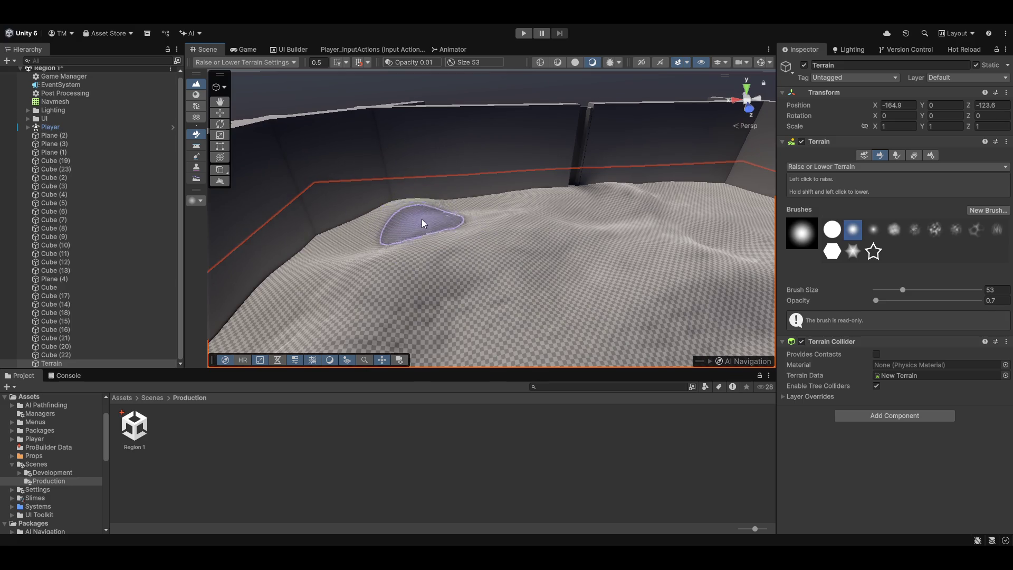
mouse_move(418, 211)
left_mouse_down()
mouse_move(559, 201)
mouse_move(517, 197)
mouse_move(503, 218)
left_mouse_up()
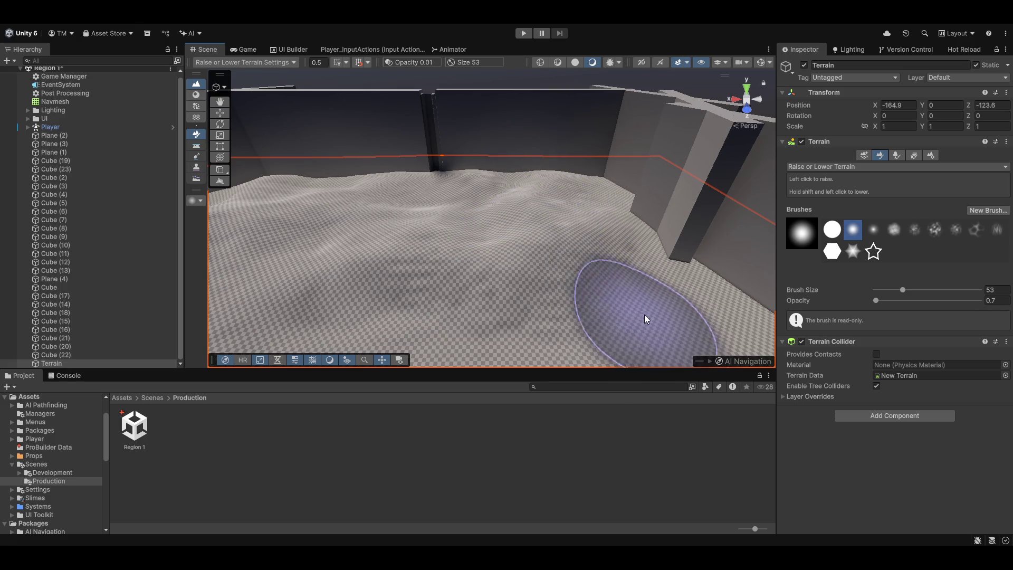
key("f")
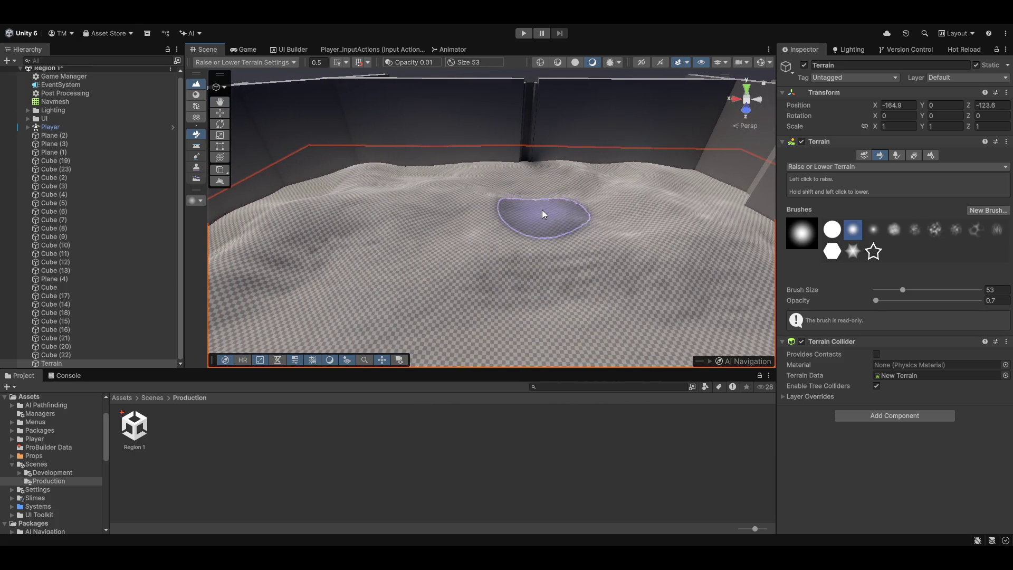
left_click(252, 50)
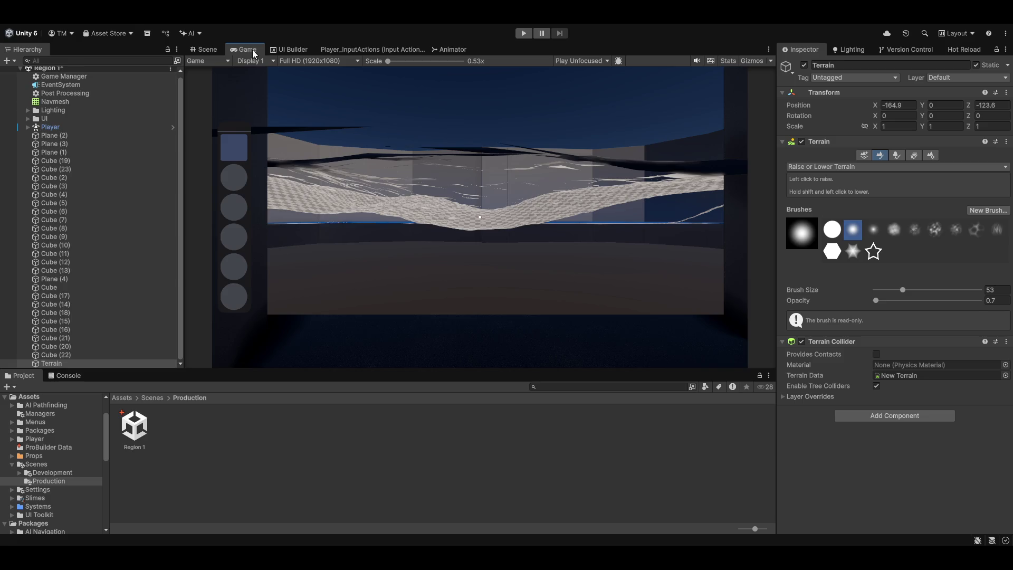
- Select the Player plus Cube, Cube (14)–(18), (20)–(22) and Plane (4) in the Hierarchy
left_click(203, 49)
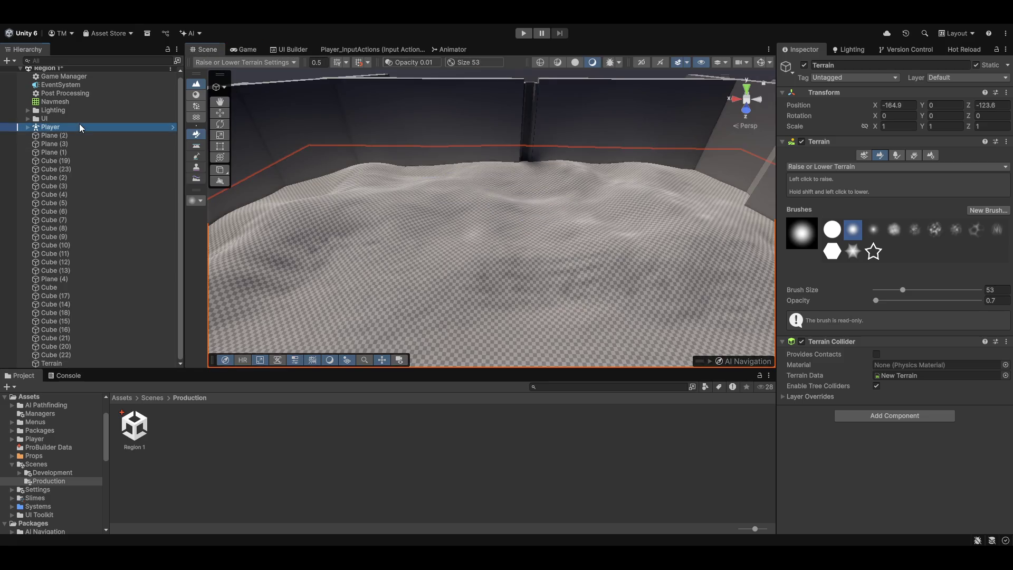
double_click(79, 127)
left_click(87, 348, "ctrl")
left_click(89, 353, "ctrl")
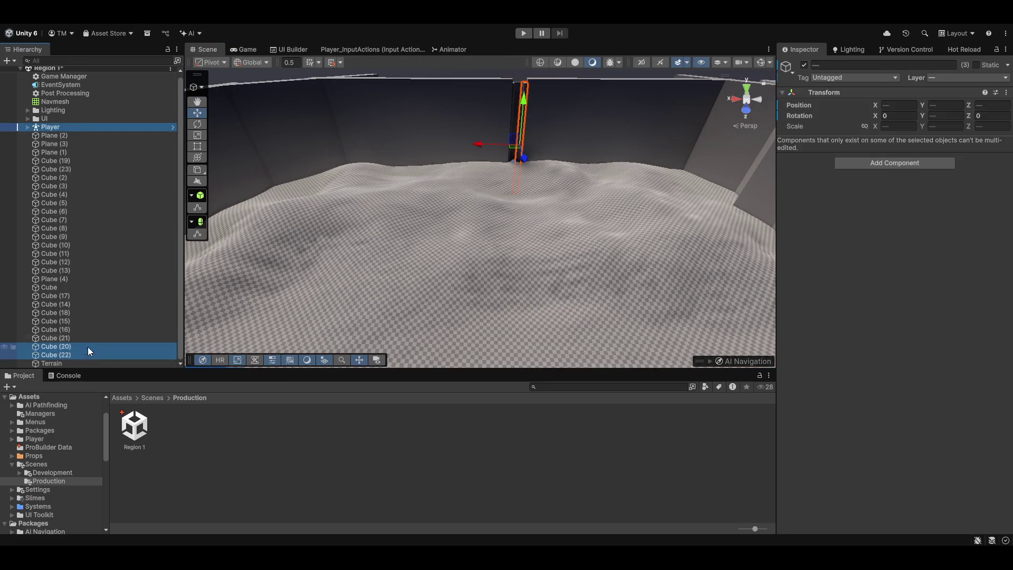
left_click(86, 338, "ctrl")
left_click(83, 321, "ctrl")
left_click(82, 329, "ctrl")
left_click(80, 313, "ctrl")
left_click(81, 304, "ctrl")
left_click(81, 288, "ctrl")
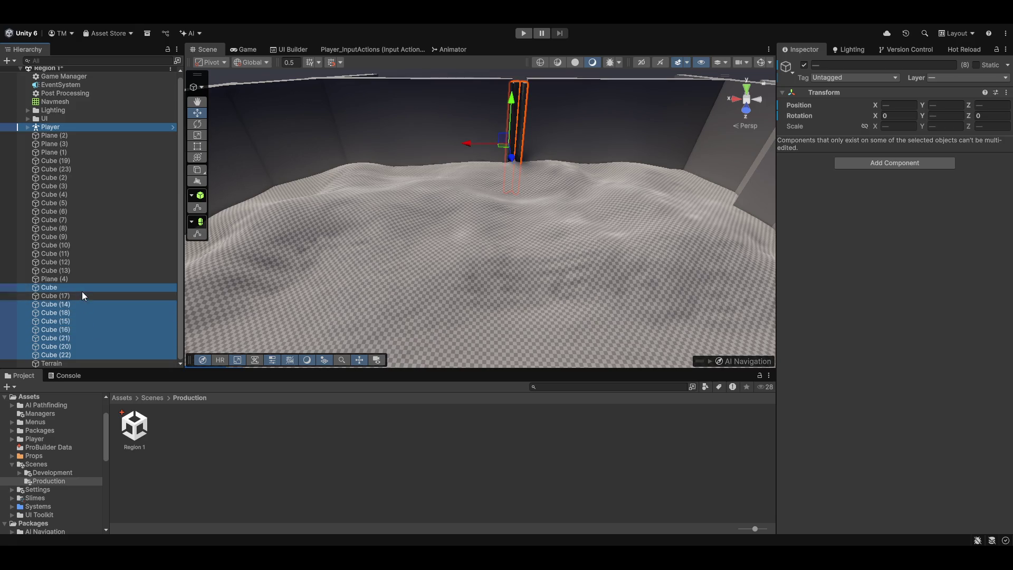
left_click(81, 296, "ctrl")
left_click(116, 279, "ctrl")
- Nudge the selected objects' height, dock the Game view beside Scene, and select the Terrain
left_click_drag(527, 124, 526, 119)
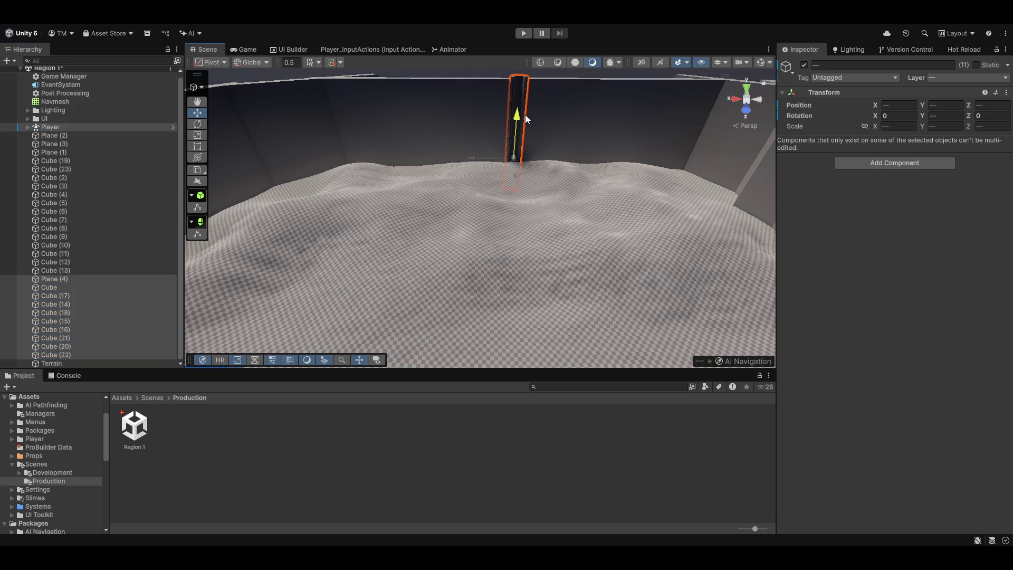
key("w")
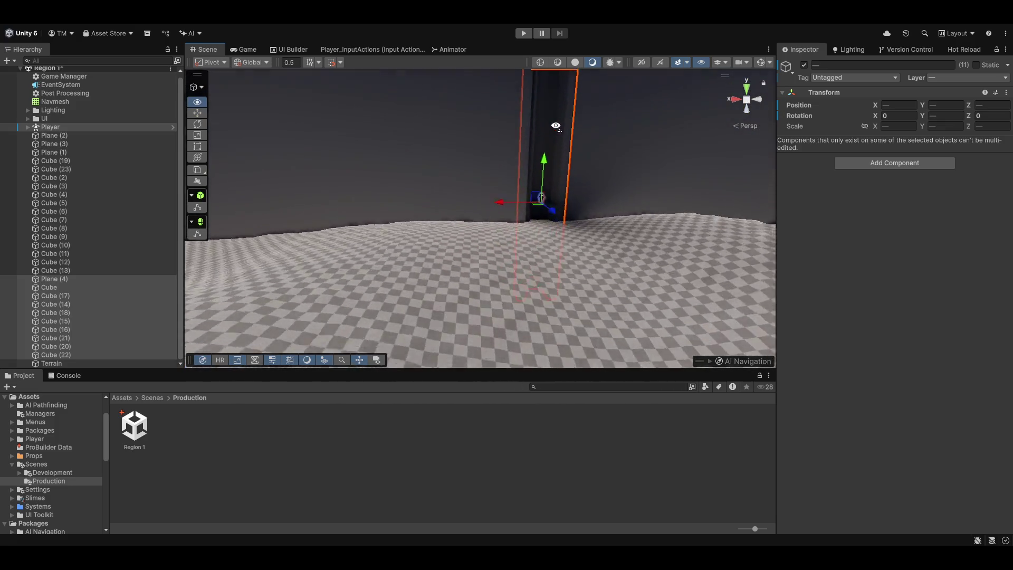
left_click_drag(563, 156, 570, 167)
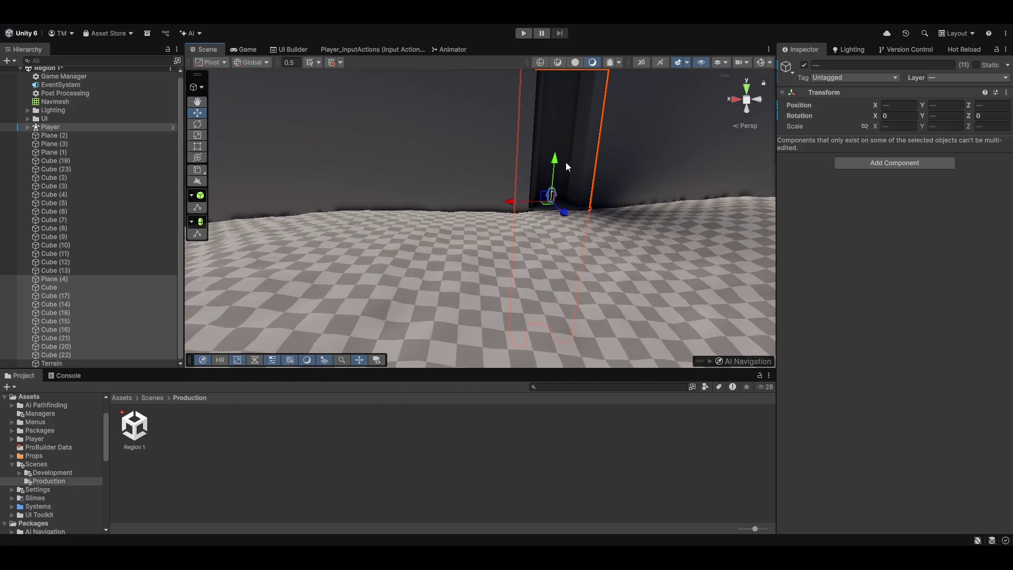
left_click_drag(248, 53, 679, 182)
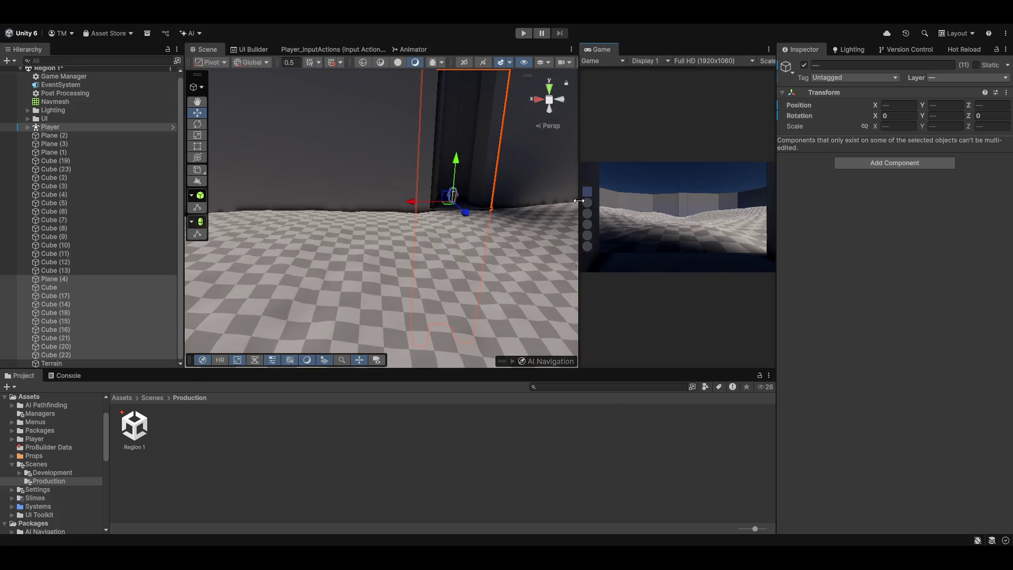
mouse_move(433, 211)
left_mouse_down()
mouse_move(267, 206)
mouse_move(374, 213)
mouse_move(458, 235)
mouse_move(460, 250)
mouse_move(505, 116)
mouse_move(515, 117)
mouse_move(504, 233)
left_mouse_up()
scroll(473, 243, "up", 3)
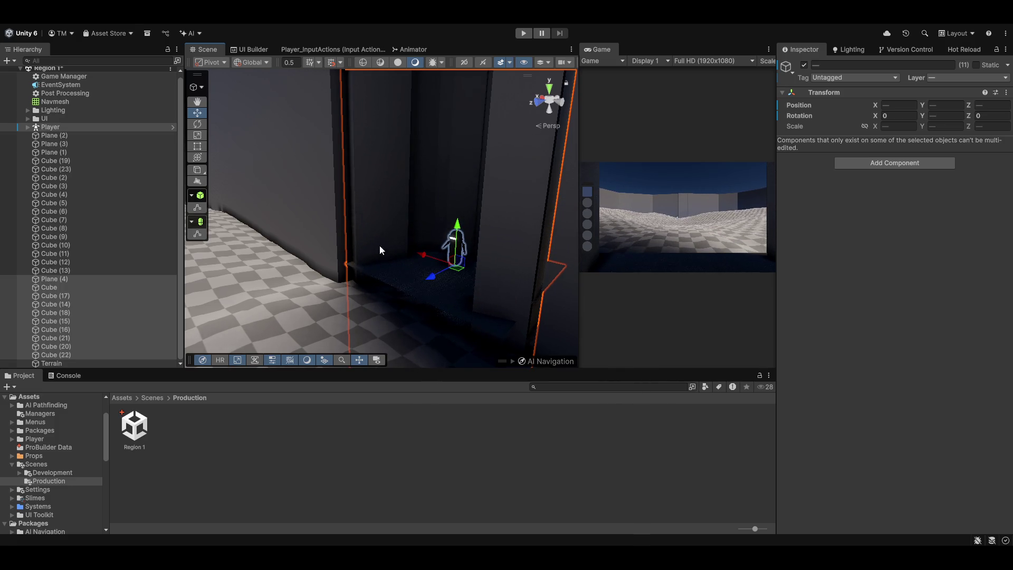
left_click(315, 270)
mouse_move(315, 270)
left_mouse_down()
mouse_move(414, 287)
mouse_move(223, 274)
mouse_move(385, 249)
mouse_move(369, 260)
mouse_move(598, 59)
left_mouse_up()
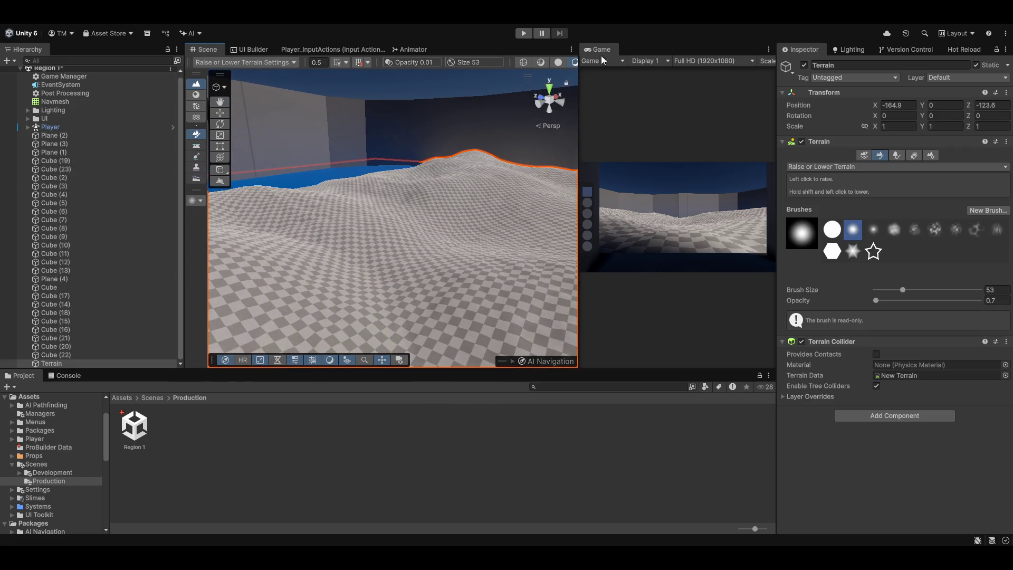
- Dock the Game view beside Scene and set Smooth Height to brush size 110, opacity 63.5
left_click_drag(237, 56, 235, 51)
left_click(204, 49)
mouse_move(475, 222)
left_mouse_down()
mouse_move(565, 206)
mouse_move(513, 317)
mouse_move(812, 208)
left_mouse_up()
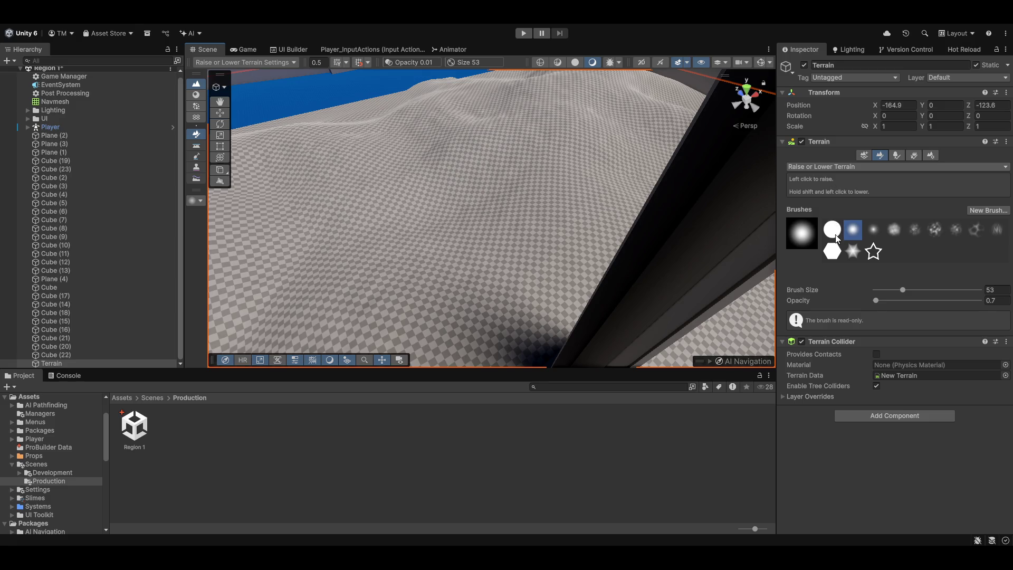
key("F4")
left_click(915, 289)
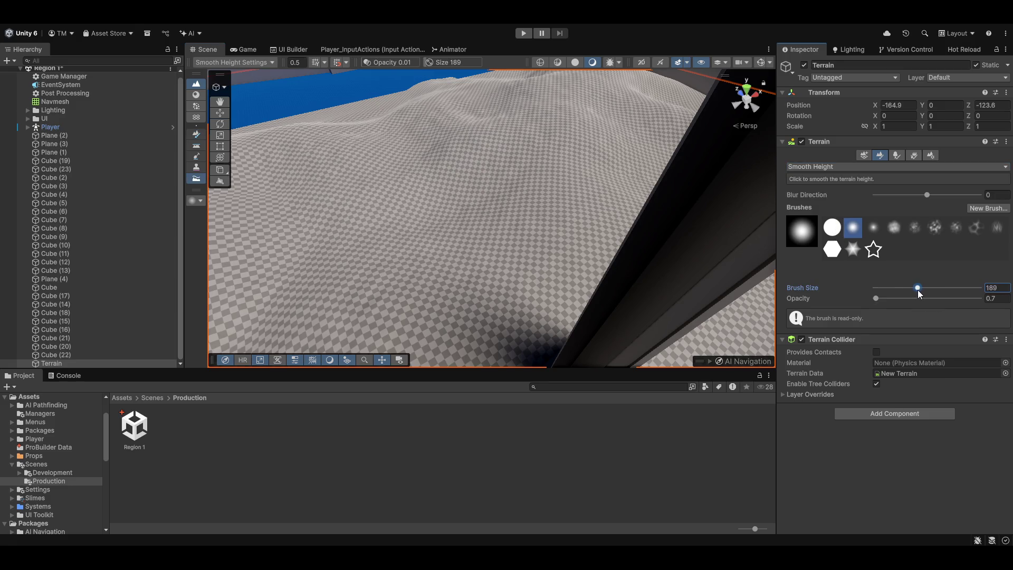
left_click_drag(887, 302, 942, 300)
mouse_move(522, 174)
left_mouse_down()
mouse_move(579, 231)
mouse_move(441, 181)
mouse_move(475, 200)
left_mouse_up()
left_click(910, 289)
- Preview the wavy terrain in the Game view, then switch the brush to Raise or Lower Terrain
mouse_move(625, 244)
left_mouse_down()
mouse_move(525, 265)
mouse_move(534, 265)
mouse_move(581, 100)
mouse_move(565, 181)
mouse_move(545, 197)
mouse_move(554, 140)
mouse_move(641, 140)
mouse_move(316, 163)
mouse_move(238, 211)
mouse_move(518, 147)
left_mouse_up()
left_click_drag(610, 147, 719, 204)
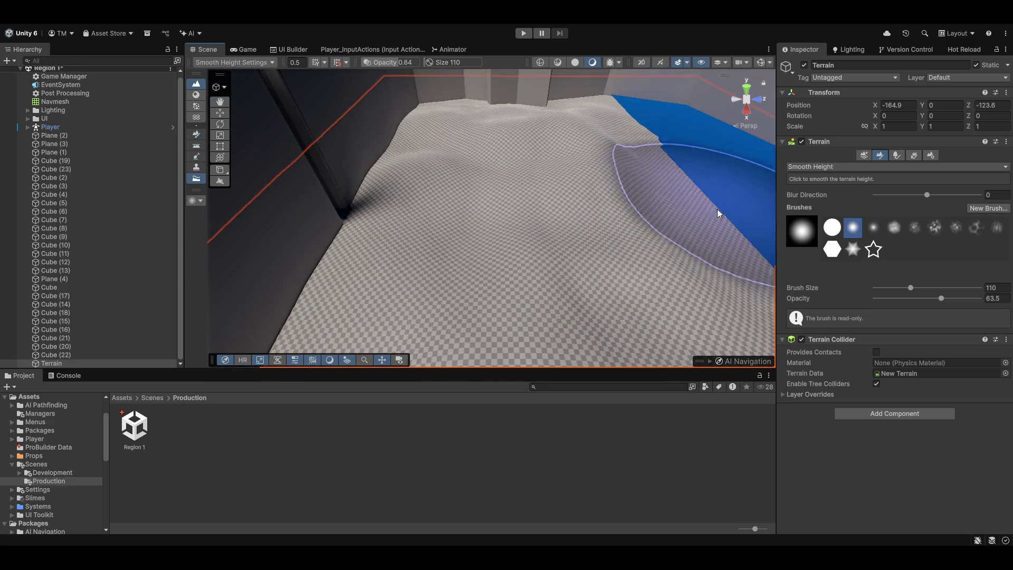
mouse_move(633, 150)
left_mouse_down()
mouse_move(696, 243)
mouse_move(464, 242)
mouse_move(425, 191)
left_mouse_up()
key("w")
mouse_move(417, 242)
left_mouse_down()
mouse_move(453, 240)
mouse_move(275, 212)
mouse_move(459, 252)
mouse_move(450, 235)
mouse_move(37, 216)
left_mouse_up()
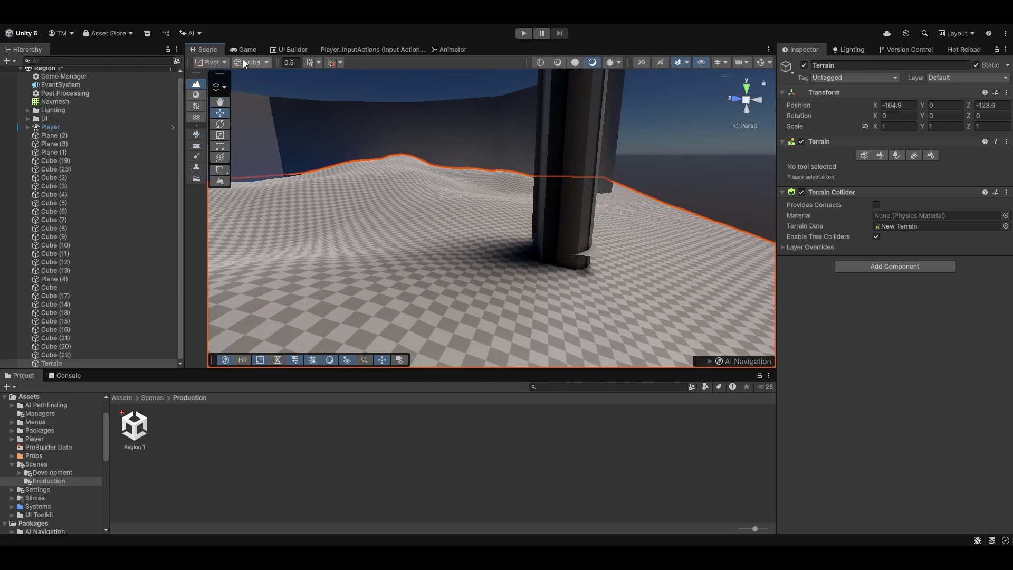
left_click(240, 49)
left_click(217, 55)
mouse_move(477, 195)
left_mouse_down()
mouse_move(442, 205)
mouse_move(353, 150)
left_mouse_up()
left_click(884, 154)
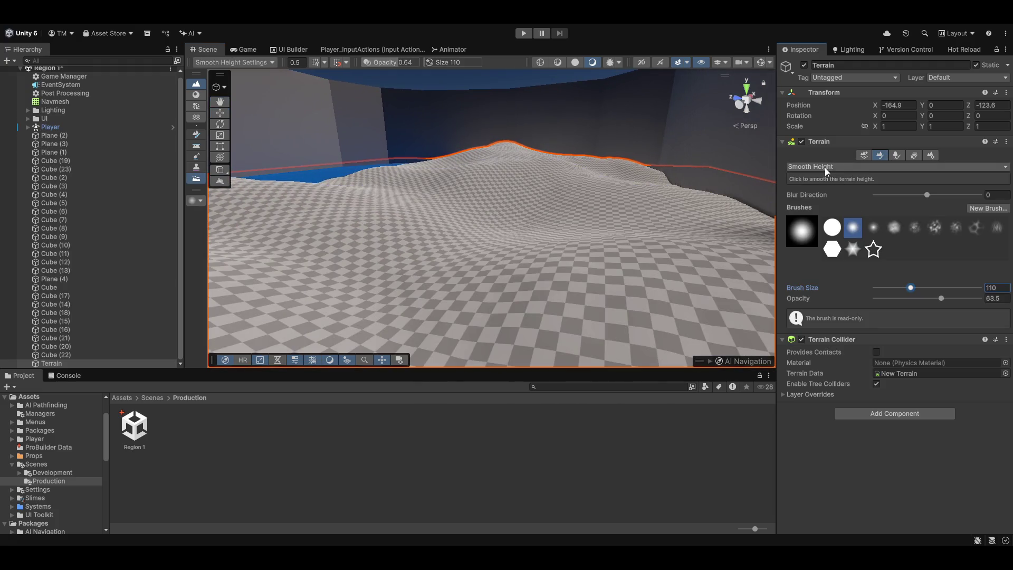
key("F1")
- Lower the Raise or Lower brush opacity, look around the walls, then switch back to Smooth Height
left_click_drag(903, 300, 891, 301)
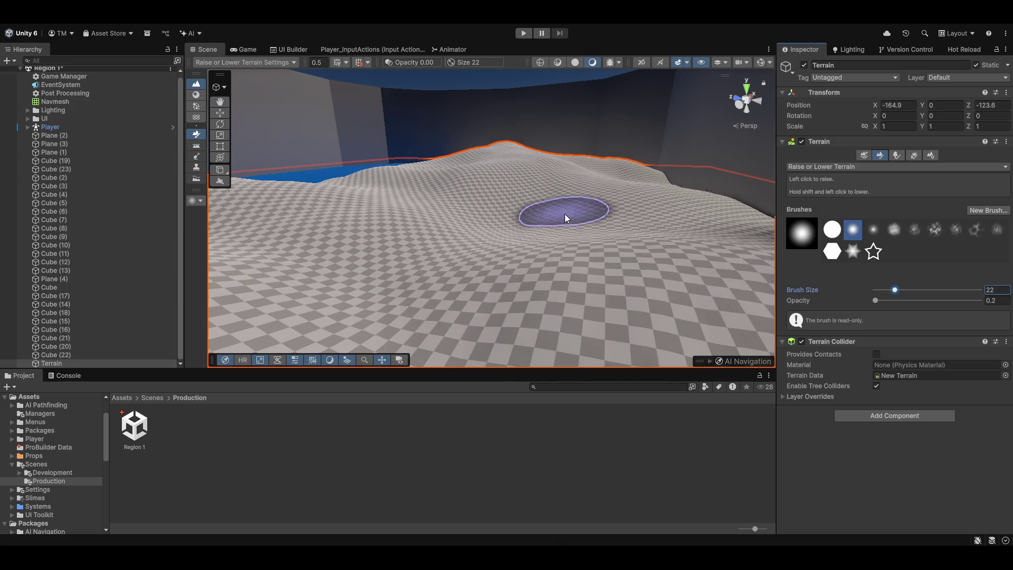
mouse_move(524, 228)
left_mouse_down()
mouse_move(547, 191)
mouse_move(554, 232)
mouse_move(771, 295)
left_mouse_up()
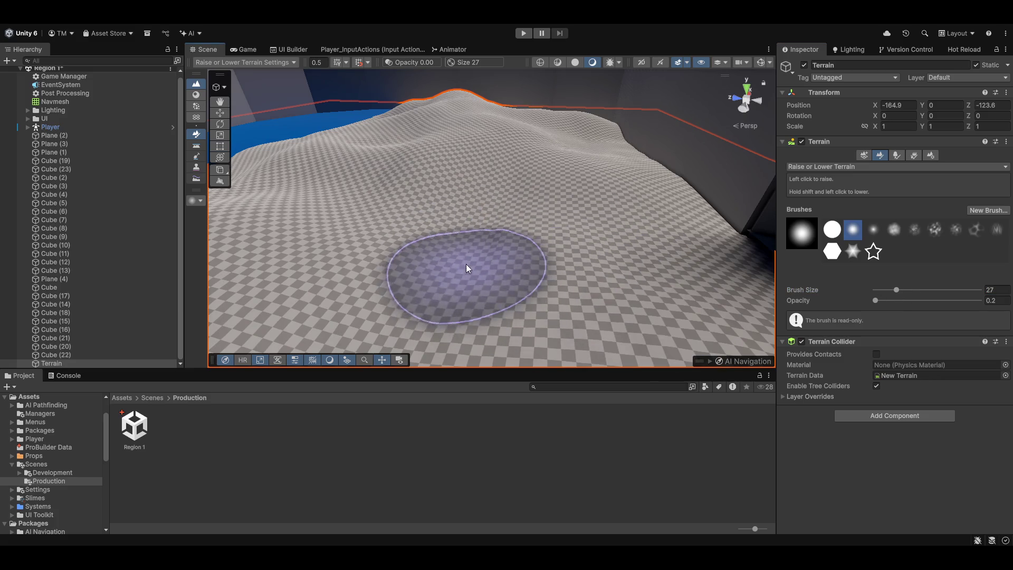
mouse_move(536, 271)
left_mouse_down()
mouse_move(486, 324)
mouse_move(584, 278)
mouse_move(486, 211)
left_mouse_up()
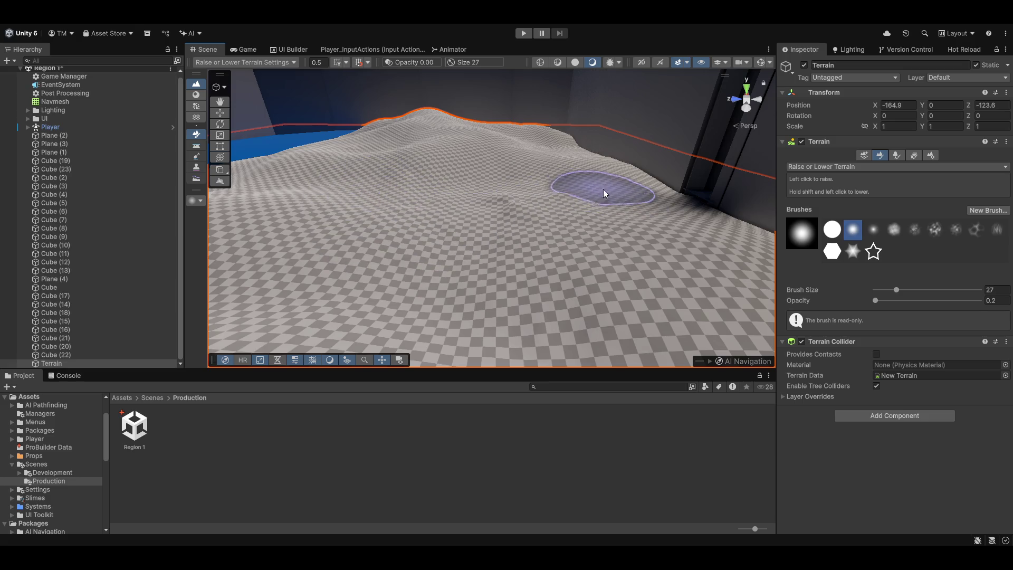
mouse_move(668, 213)
left_mouse_down()
mouse_move(722, 197)
mouse_move(542, 214)
left_mouse_up()
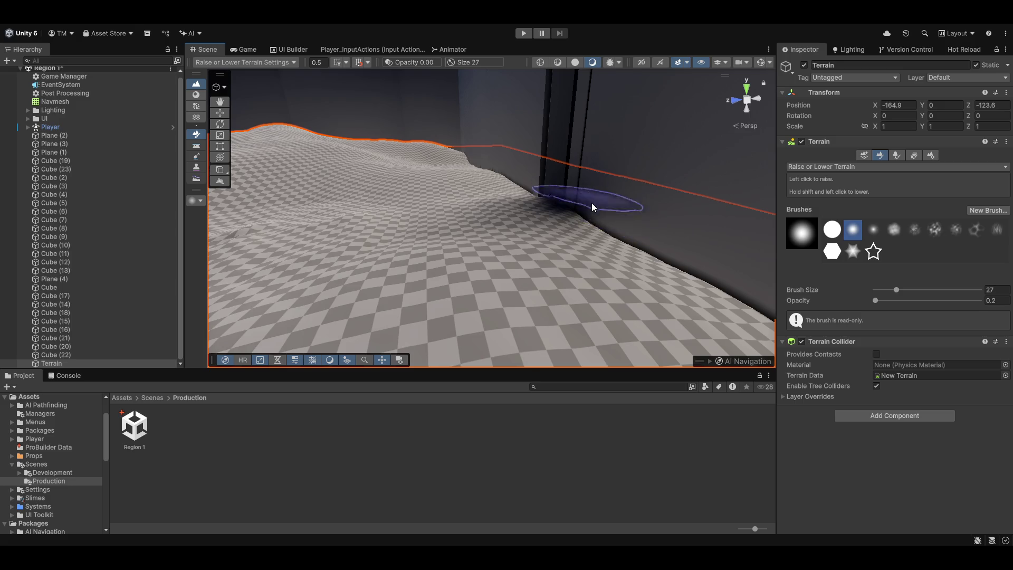
scroll(572, 205, "up", 5)
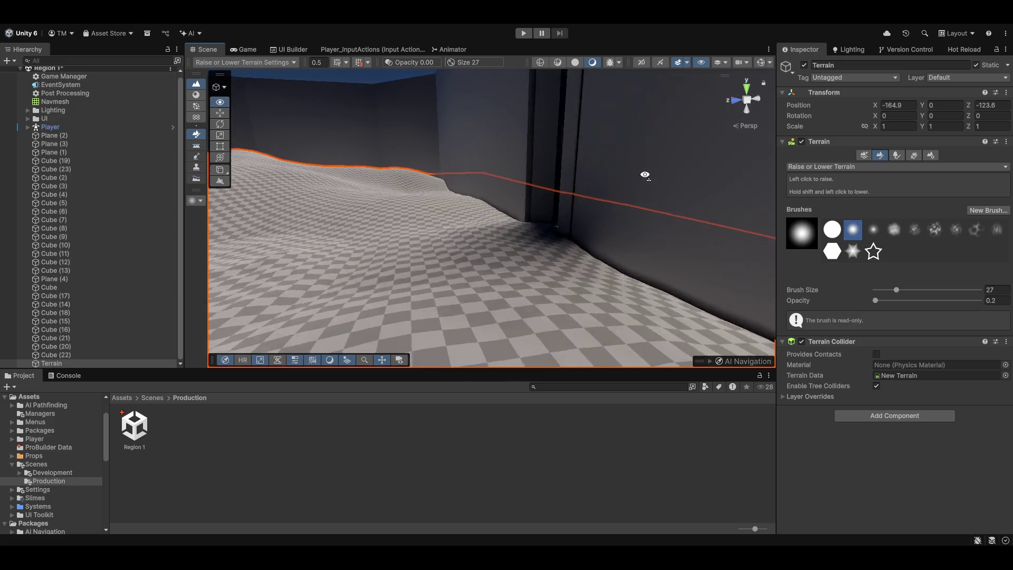
mouse_move(452, 242)
left_mouse_down()
mouse_move(570, 242)
mouse_move(556, 262)
mouse_move(369, 271)
mouse_move(330, 294)
mouse_move(227, 267)
mouse_move(397, 190)
left_mouse_up()
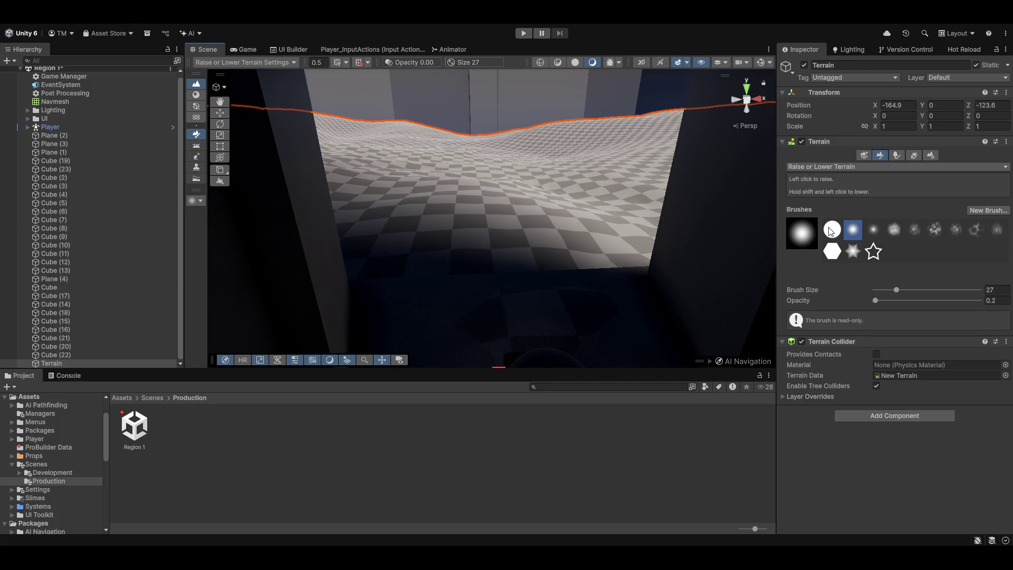
key("F4")
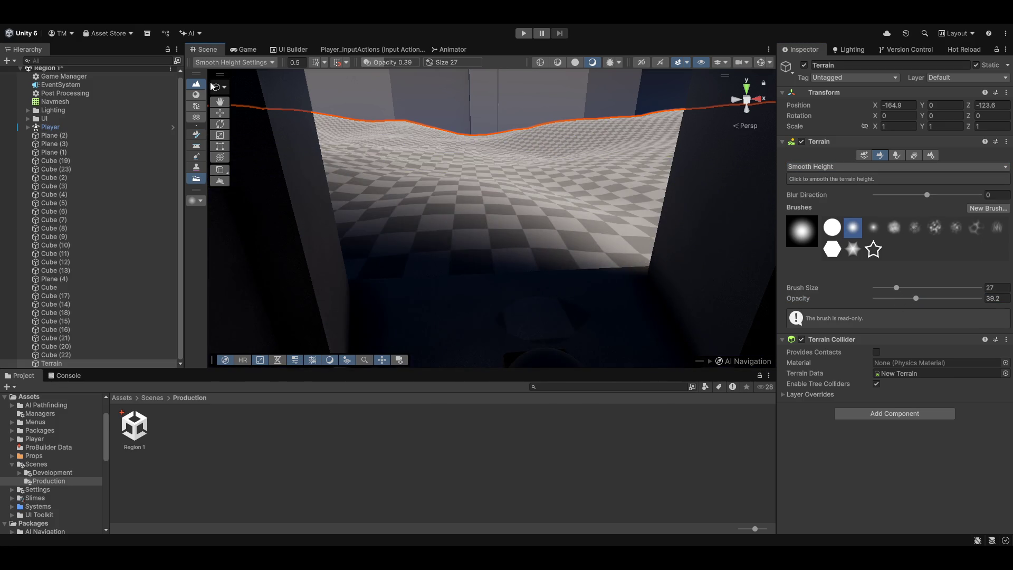
- Play-test the level in the Game view, looking down at the rolling terrain, then stop playing
left_click(243, 50)
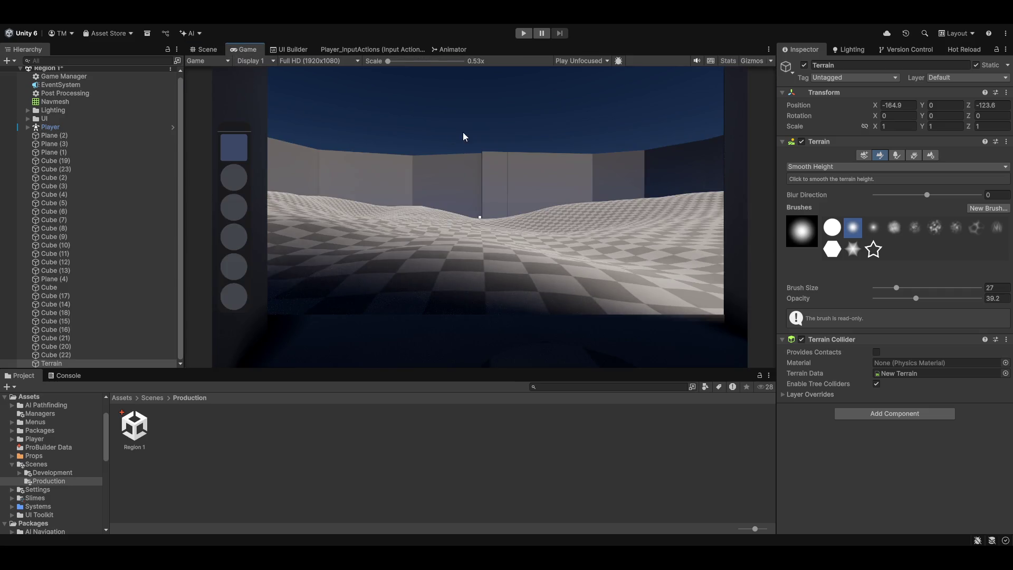
left_click(191, 51)
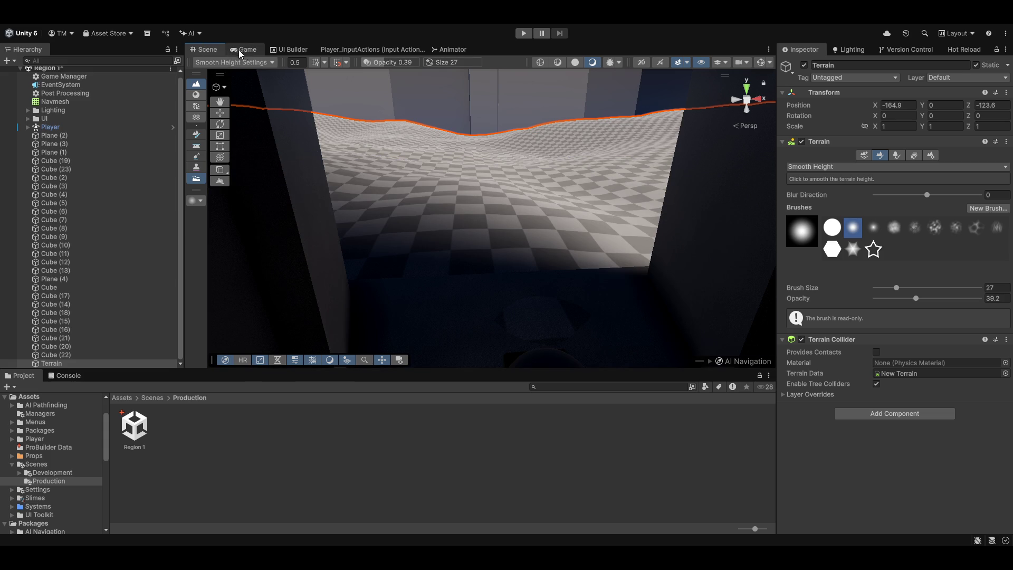
left_click(232, 51)
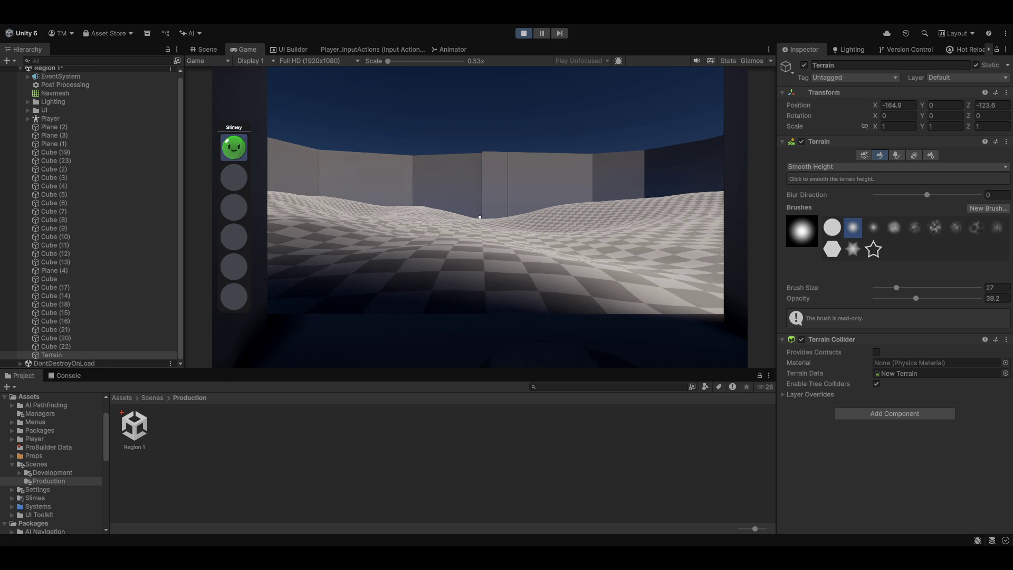
left_click(481, 219)
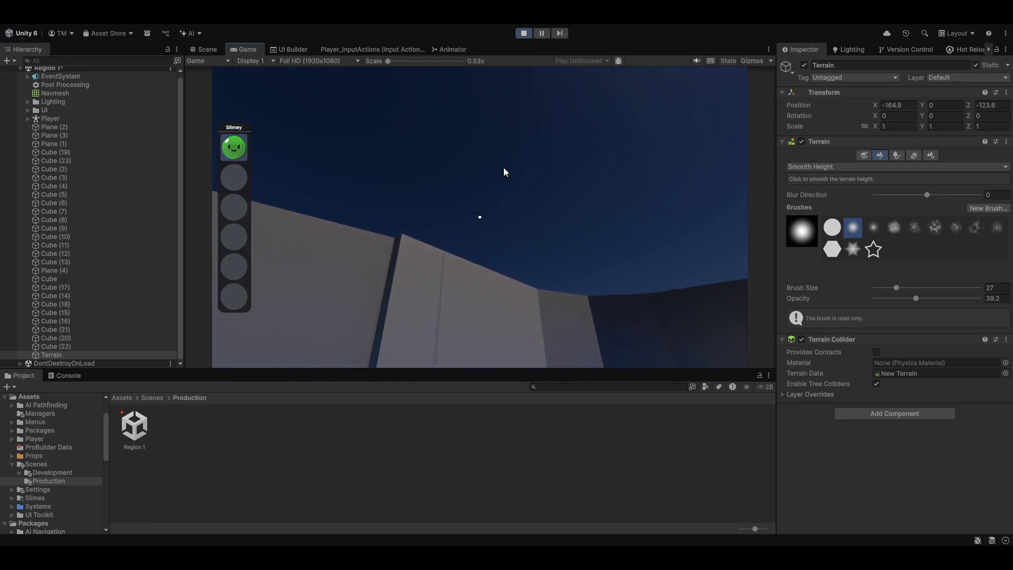
left_click(524, 33)
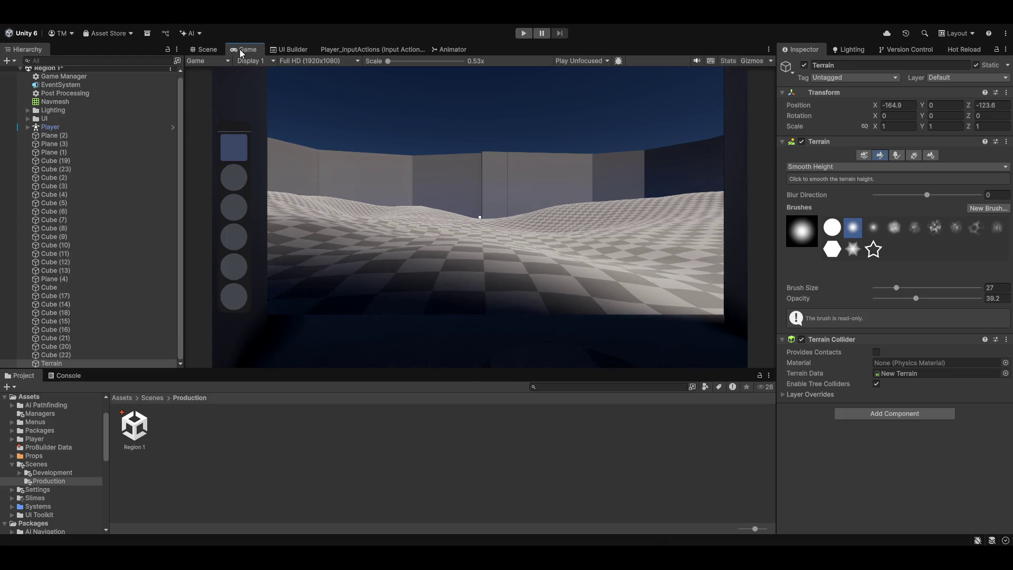
- Back in the Scene view over the river, set the terrain brush to Set Height at opacity 19.9
left_click(206, 49)
mouse_move(291, 285)
left_mouse_down()
mouse_move(543, 296)
mouse_move(524, 290)
mouse_move(656, 202)
left_mouse_up()
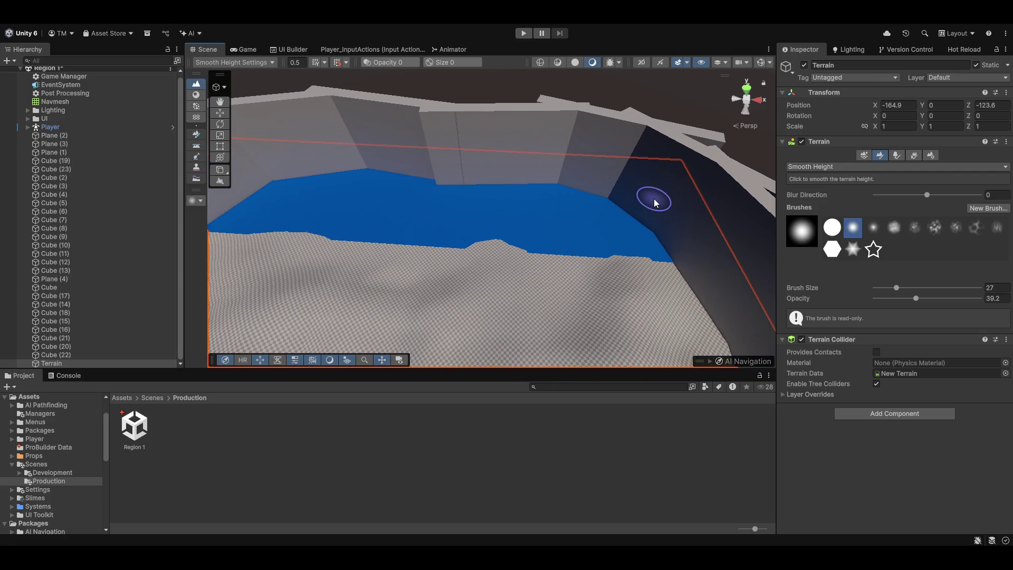
left_click_drag(907, 299, 896, 298)
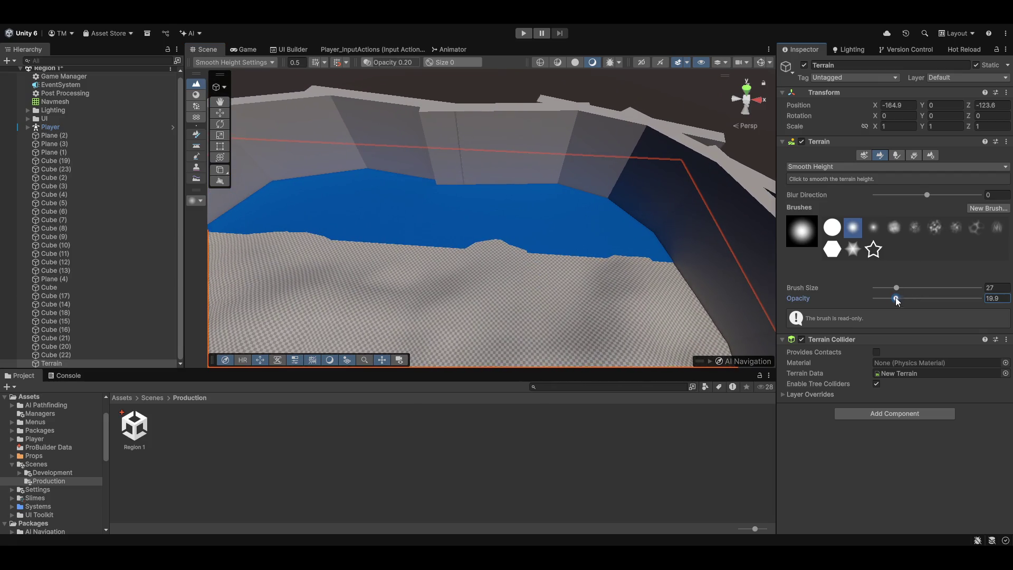
left_click(829, 167)
left_click(827, 186)
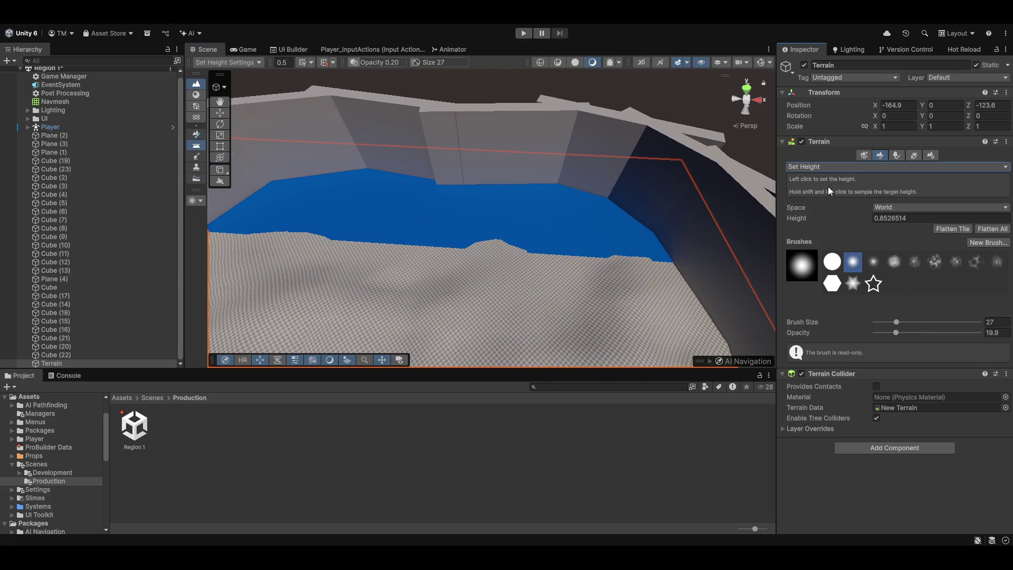
- Sample a terrain height, raise both river edges to it, then return to Raise or Lower Terrain
left_click(593, 261, "shift")
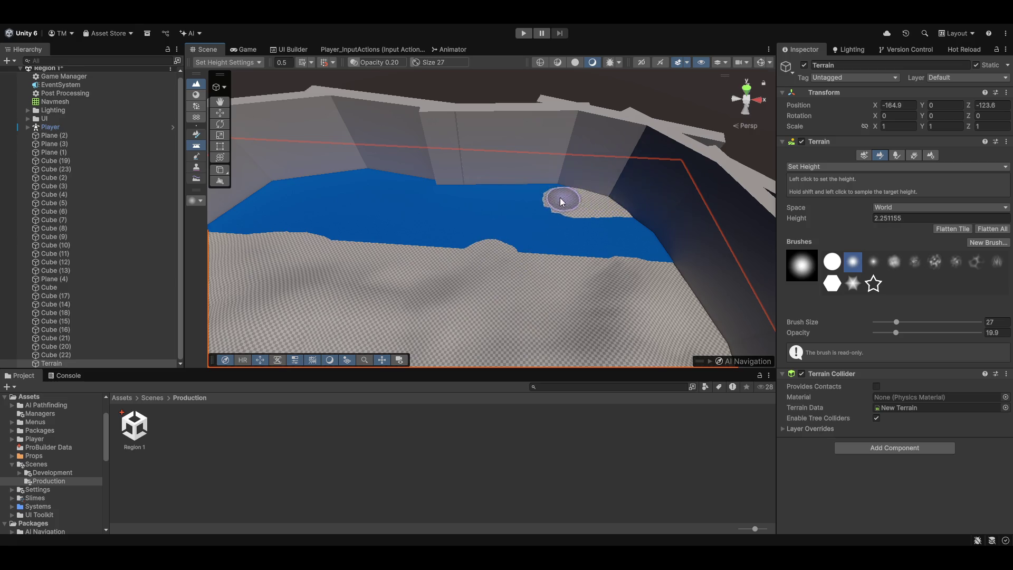
mouse_move(348, 182)
left_mouse_down()
mouse_move(244, 176)
mouse_move(539, 188)
mouse_move(278, 168)
left_mouse_up()
left_click_drag(441, 192, 317, 188)
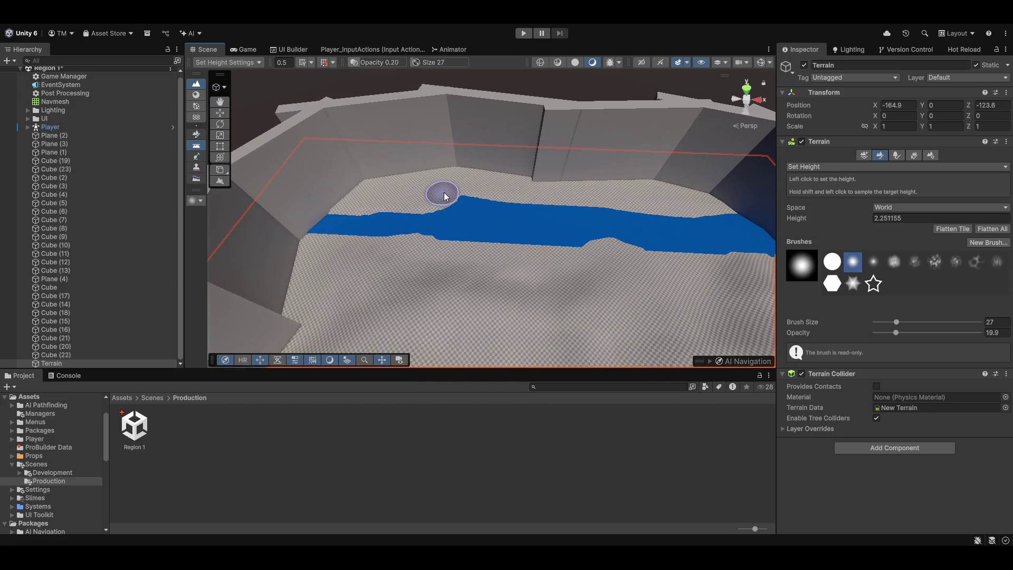
left_click_drag(519, 194, 606, 199)
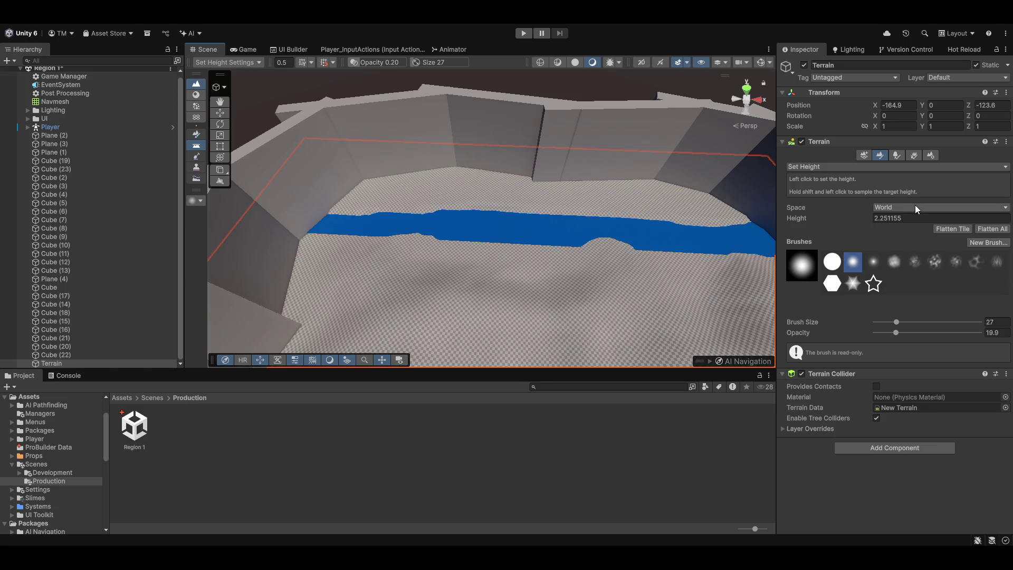
left_click(871, 166)
left_click(852, 191)
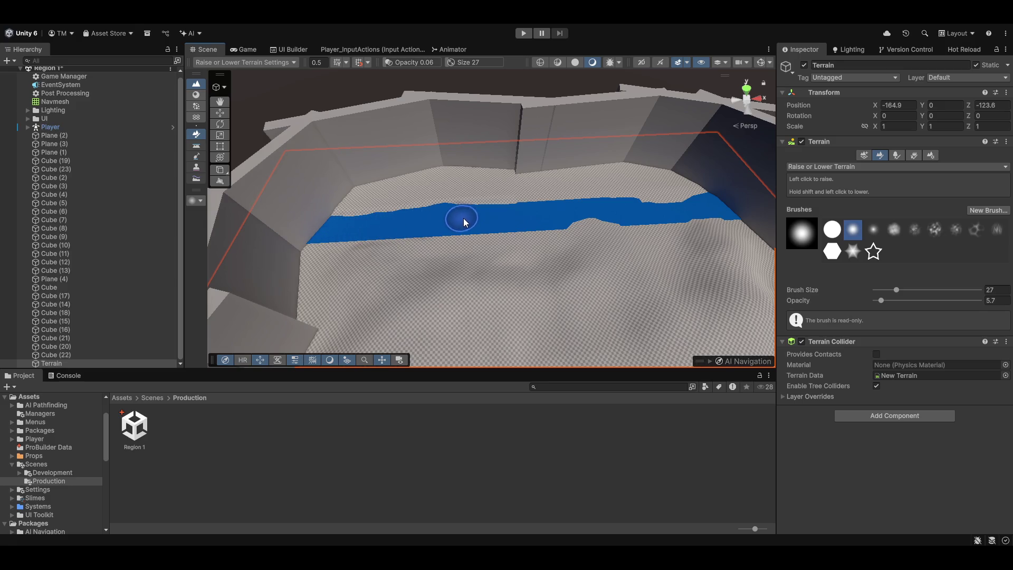
- Fly over the blue river and raise the terrain along its upper and lower banks
key("w")
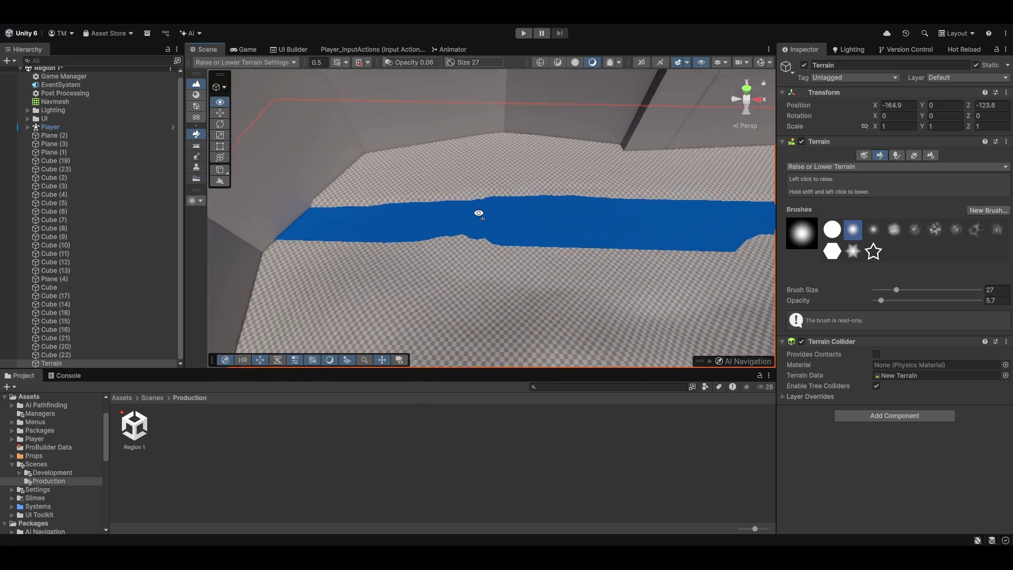
key("w")
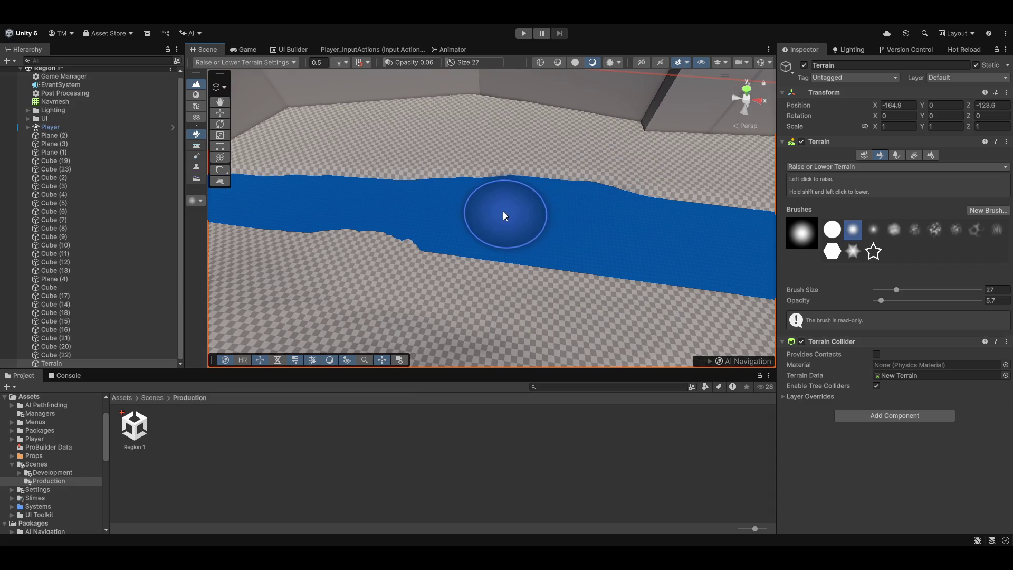
key("f")
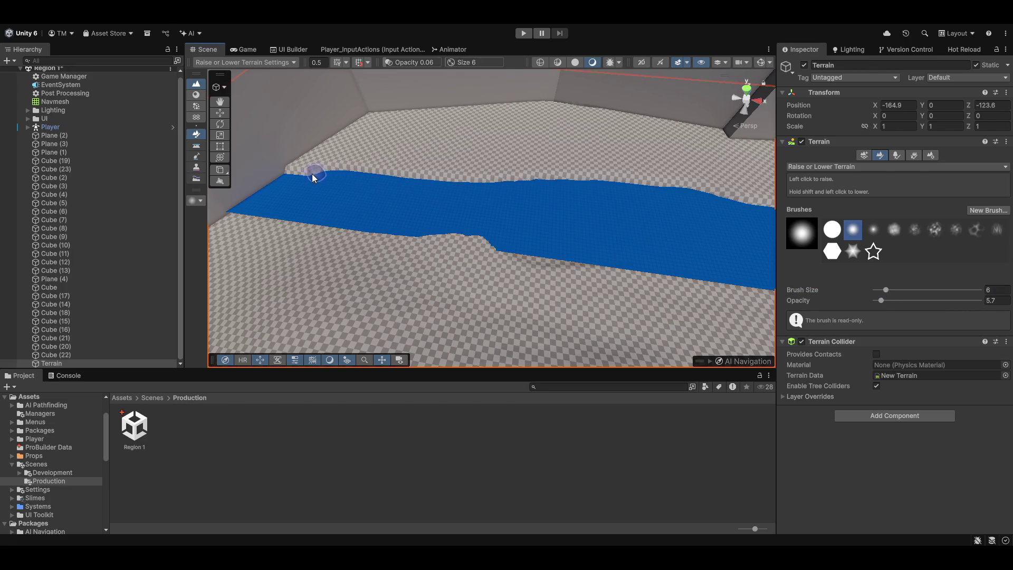
left_click_drag(431, 233, 289, 200)
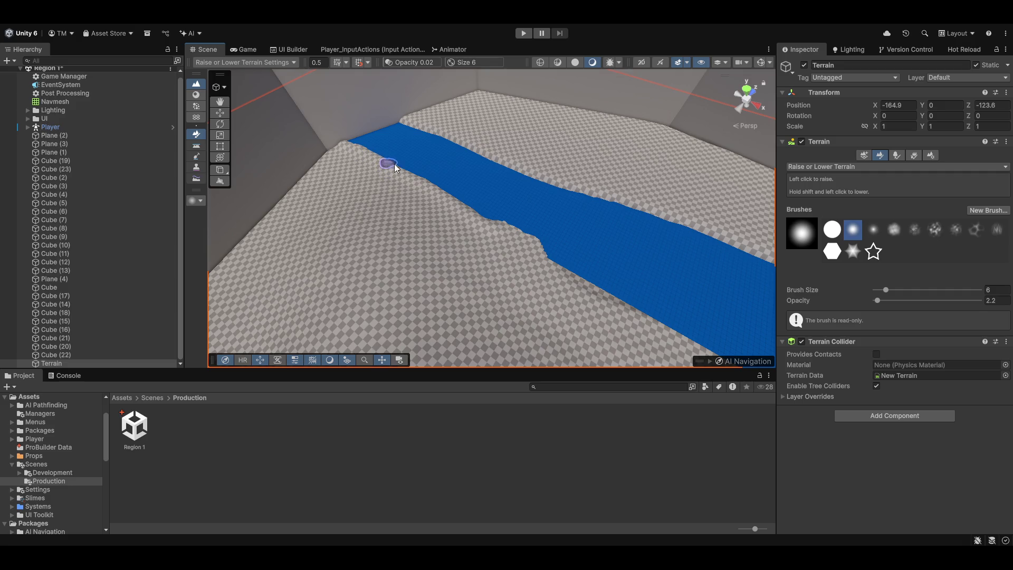
left_click_drag(377, 158, 550, 236)
mouse_move(639, 259)
left_mouse_down()
mouse_move(579, 254)
mouse_move(632, 219)
left_mouse_up()
left_click_drag(691, 160, 648, 180)
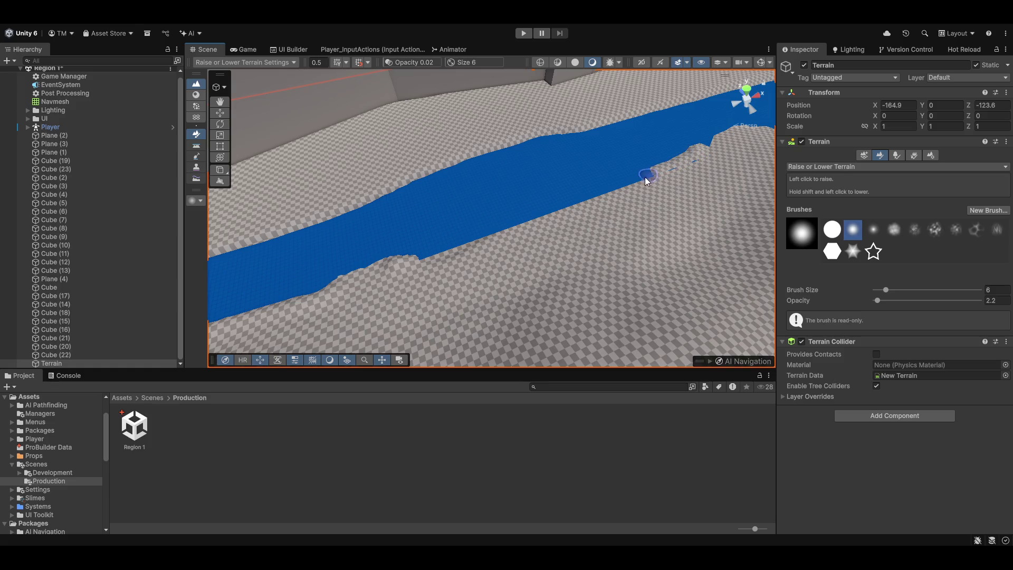
mouse_move(498, 222)
left_mouse_down()
mouse_move(419, 257)
mouse_move(643, 188)
left_mouse_up()
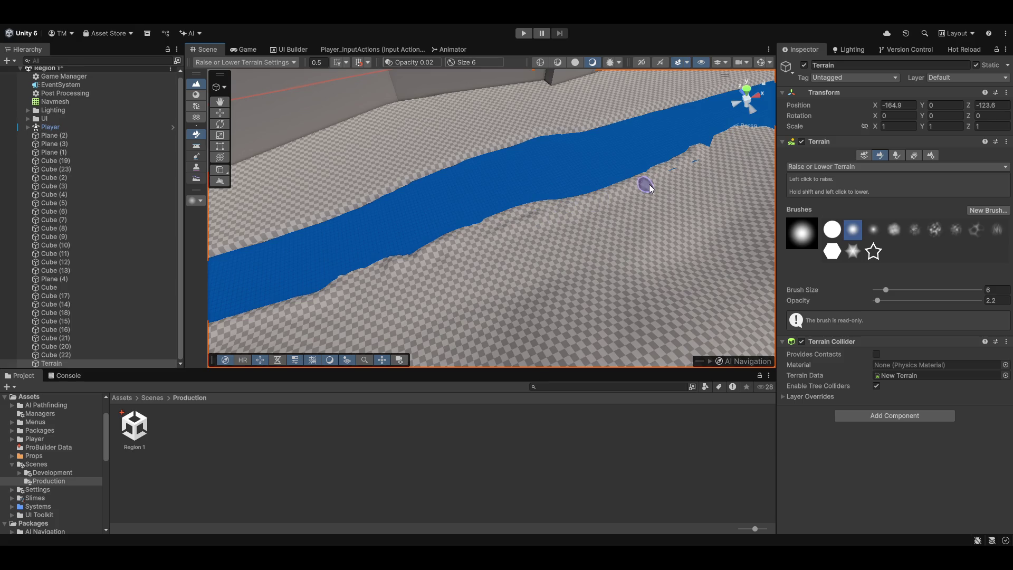
- Orbit along the river to inspect the raised banks, then switch to Paint Texture (F3)
mouse_move(485, 238)
left_mouse_down()
mouse_move(588, 215)
mouse_move(444, 181)
left_mouse_up()
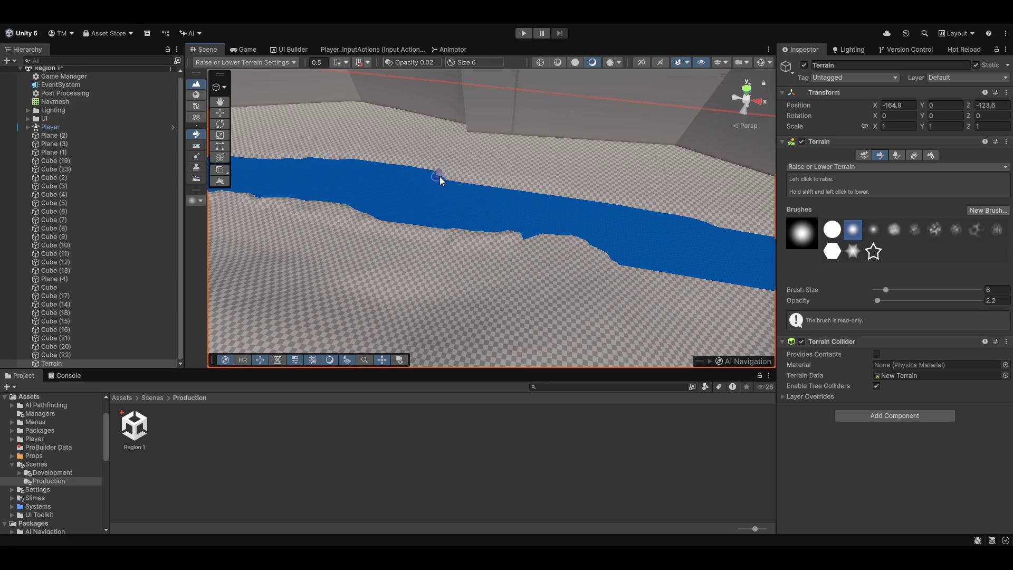
mouse_move(731, 226)
left_mouse_down()
mouse_move(649, 236)
mouse_move(463, 200)
left_mouse_up()
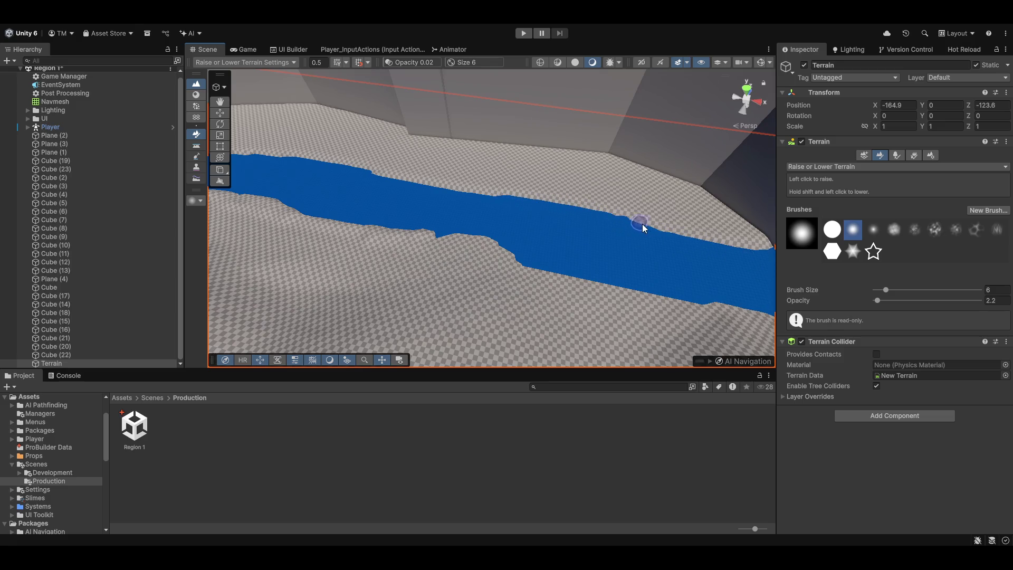
mouse_move(634, 224)
left_mouse_down()
mouse_move(578, 235)
mouse_move(336, 228)
left_mouse_up()
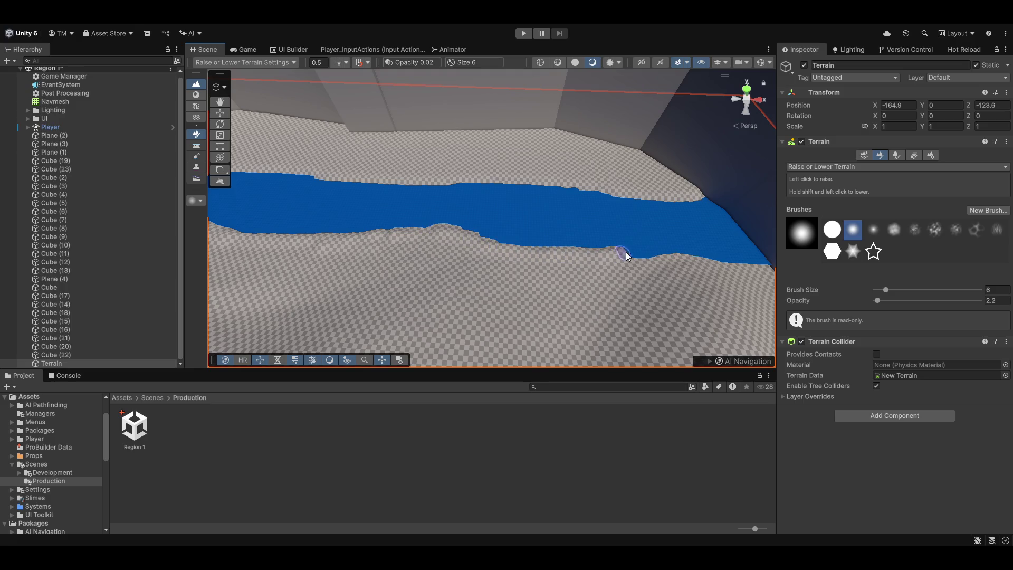
mouse_move(771, 262)
left_mouse_down()
mouse_move(434, 255)
mouse_move(464, 244)
mouse_move(480, 256)
mouse_move(370, 201)
mouse_move(439, 96)
left_mouse_up()
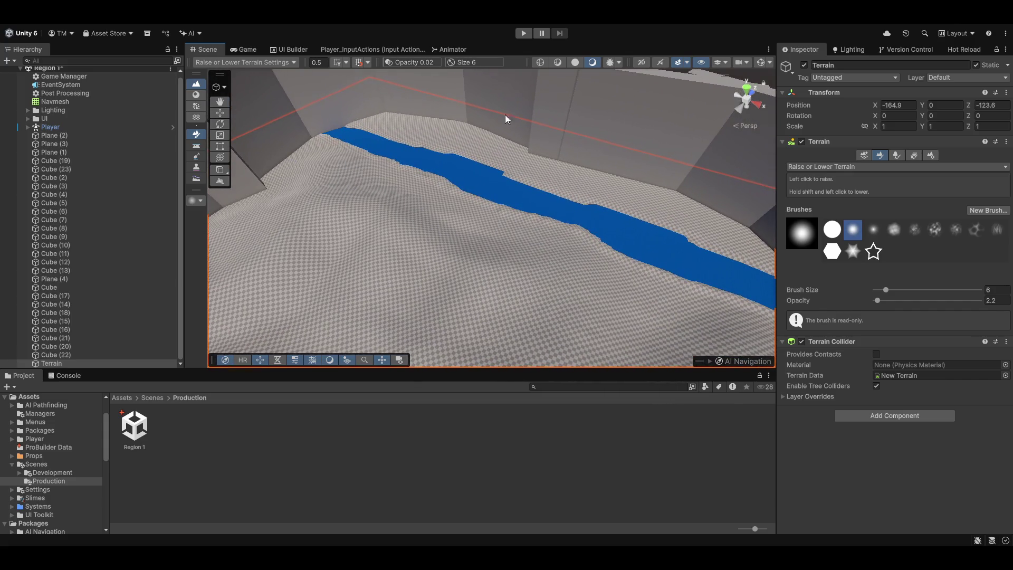
key("F3")
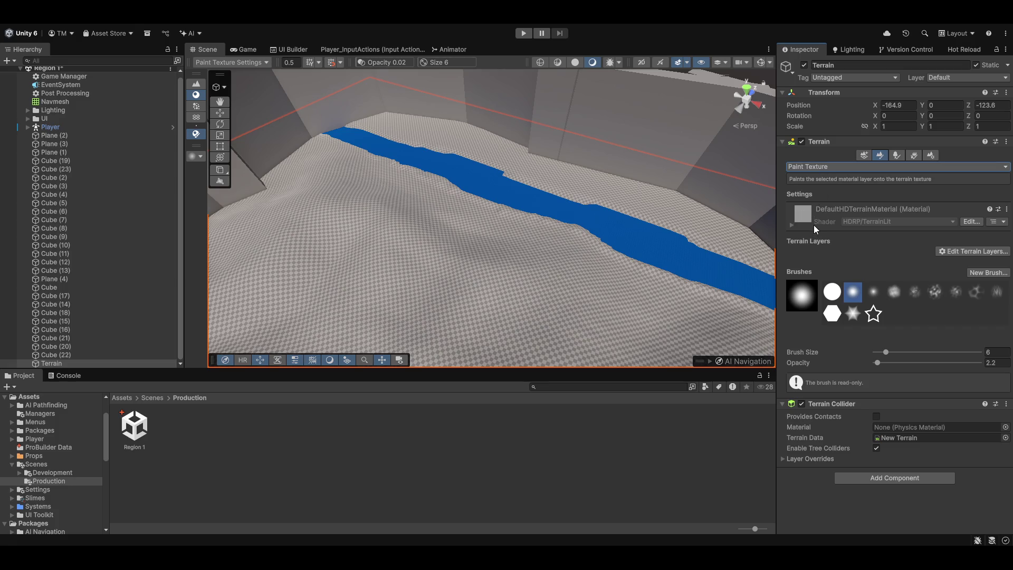
- Smooth the terrain with Smooth Height at brush size 294 and opacity 100
key("F5")
left_click_drag(905, 293, 957, 300)
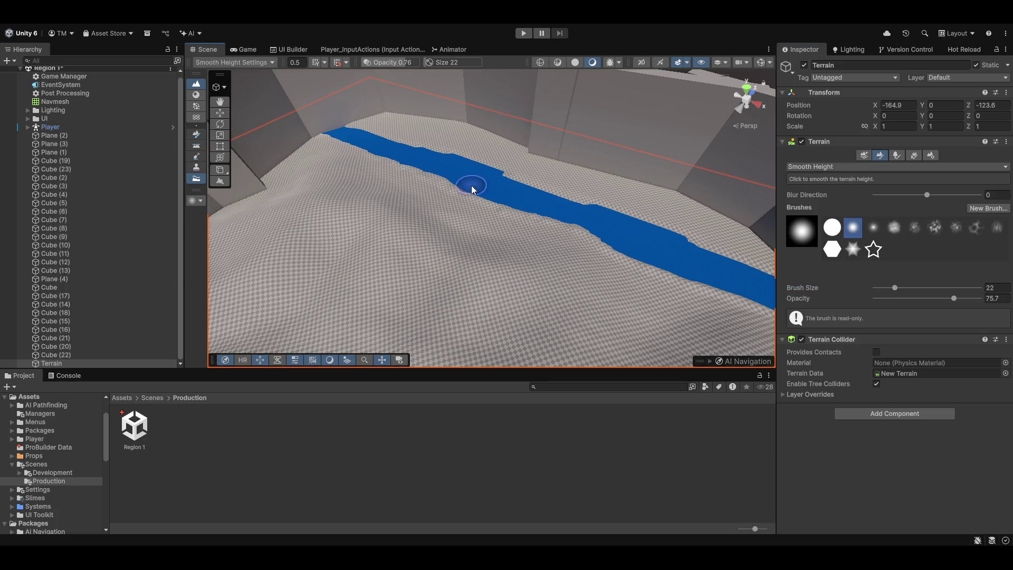
left_click(924, 288)
left_click_drag(954, 299, 982, 298)
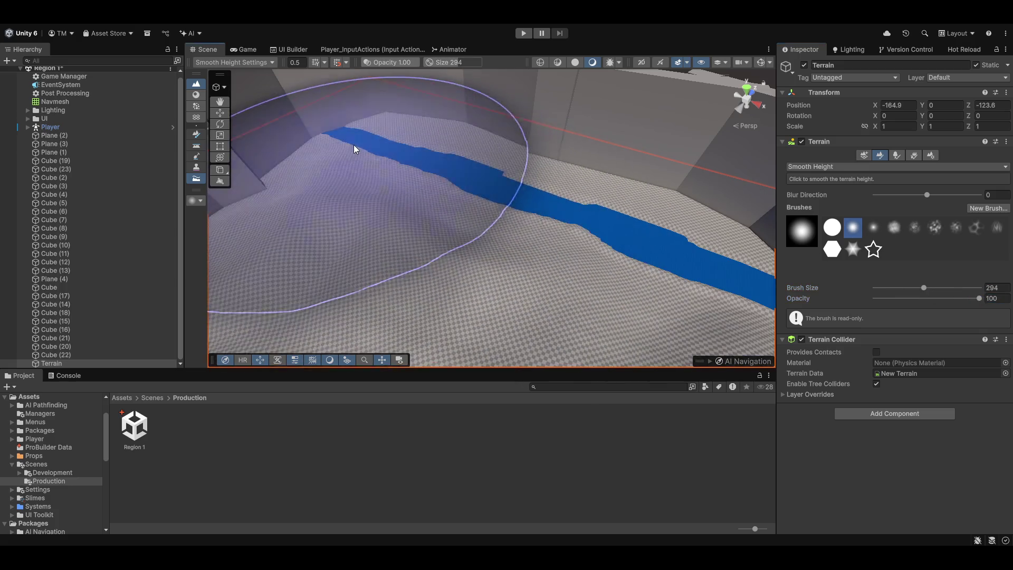
mouse_move(738, 250)
left_mouse_down()
mouse_move(711, 276)
mouse_move(559, 227)
mouse_move(428, 296)
mouse_move(622, 248)
left_mouse_up()
- Set the Raise or Lower brush to size 10, opacity 3.7, and preview the Game view
left_click(196, 133)
mouse_move(580, 174)
left_mouse_down()
mouse_move(470, 143)
mouse_move(420, 109)
mouse_move(511, 217)
mouse_move(423, 172)
mouse_move(267, 190)
mouse_move(487, 195)
mouse_move(264, 210)
mouse_move(642, 163)
mouse_move(624, 159)
mouse_move(414, 280)
mouse_move(418, 294)
mouse_move(522, 259)
left_mouse_up()
key("w")
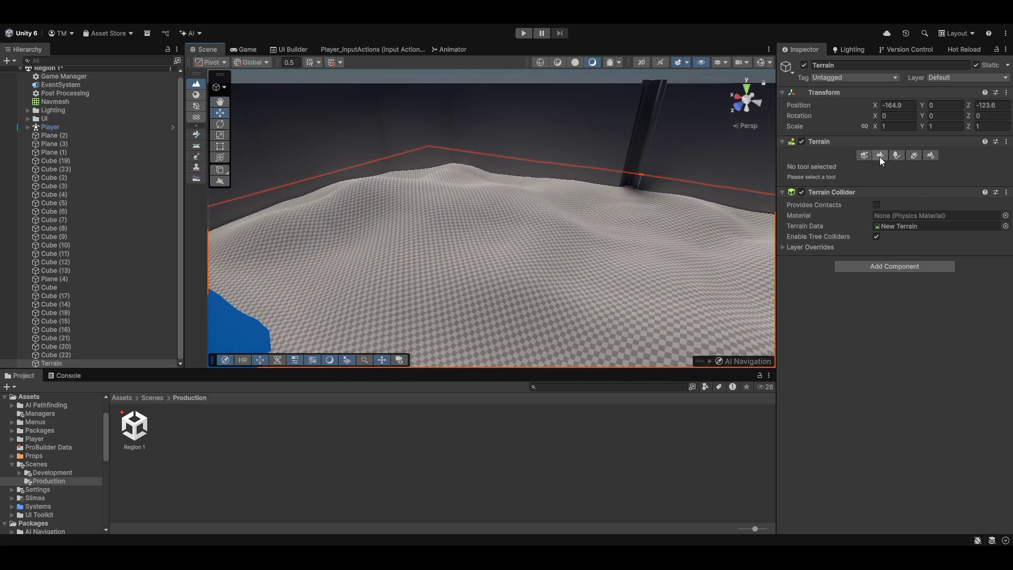
left_click(880, 156)
mouse_move(533, 222)
left_mouse_down()
mouse_move(491, 244)
mouse_move(559, 227)
left_mouse_up()
left_click_drag(899, 290, 879, 301)
mouse_move(660, 211)
left_mouse_down()
mouse_move(570, 234)
mouse_move(542, 217)
left_mouse_up()
left_click(236, 50)
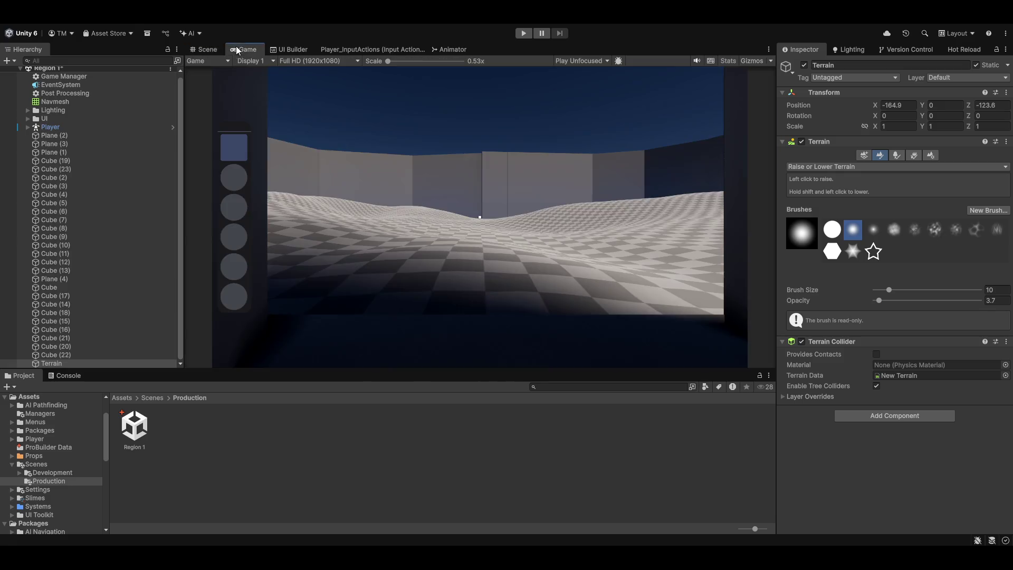
- Back in the Scene view, raise a hill at the terrain's centre with a size 30 brush
left_click(207, 51)
mouse_move(272, 159)
left_mouse_down()
mouse_move(656, 278)
mouse_move(663, 235)
mouse_move(474, 207)
mouse_move(448, 190)
left_mouse_up()
left_click(897, 290)
left_click_drag(540, 192, 557, 245)
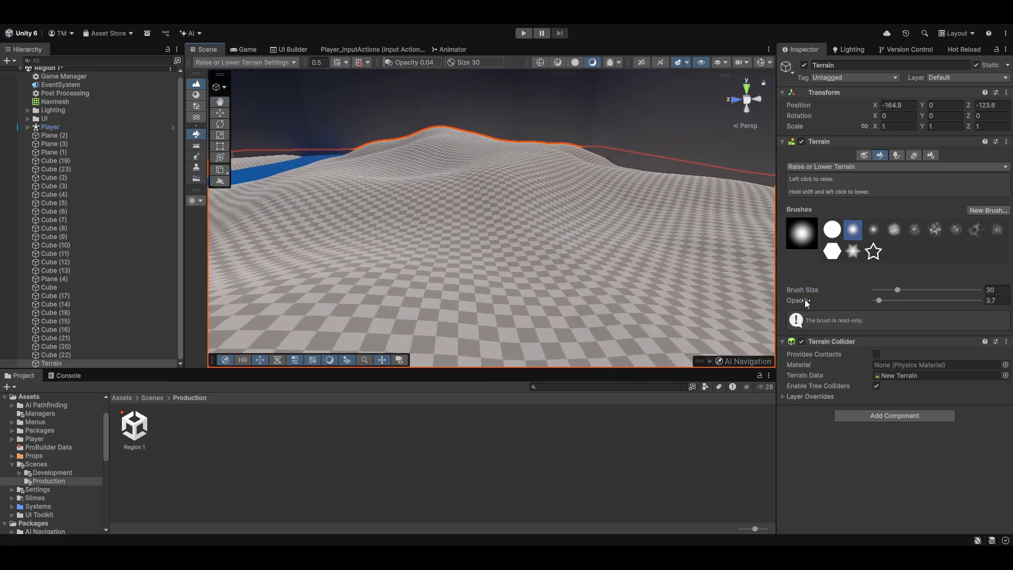
- Widen the brush to size 66 at opacity 1.7 and gently build up the central hill
left_click_drag(906, 291, 907, 292)
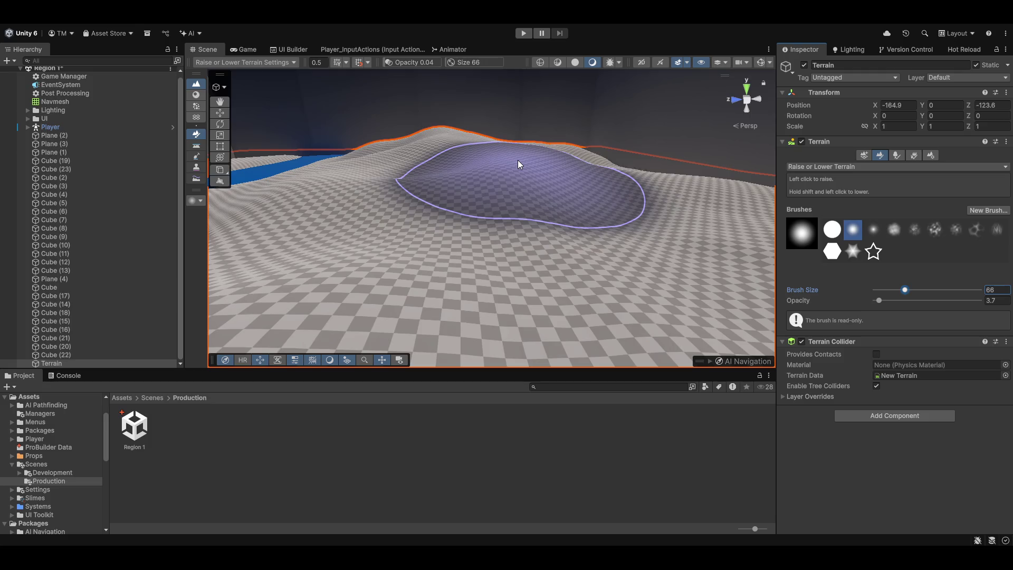
scroll(520, 191, "up", 5)
scroll(519, 191, "down", 3)
mouse_move(581, 195)
left_mouse_down()
mouse_move(533, 231)
mouse_move(709, 249)
left_mouse_up()
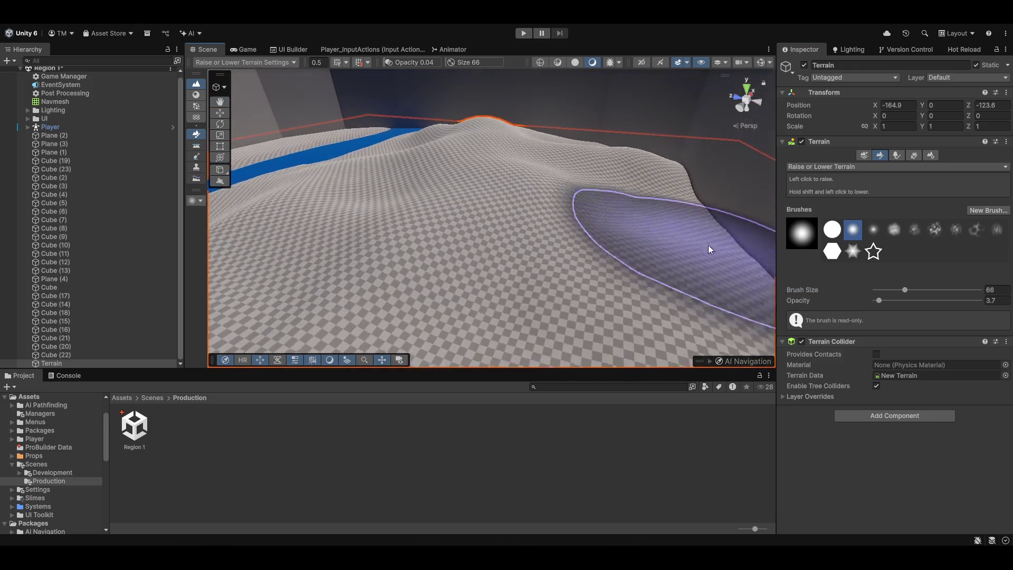
left_click(878, 301)
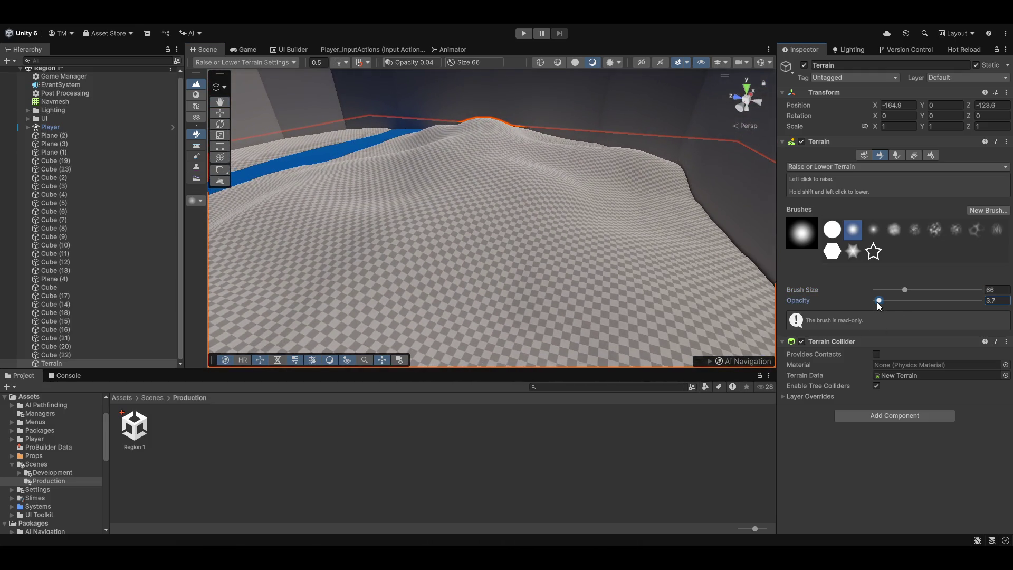
left_click_drag(875, 302, 875, 302)
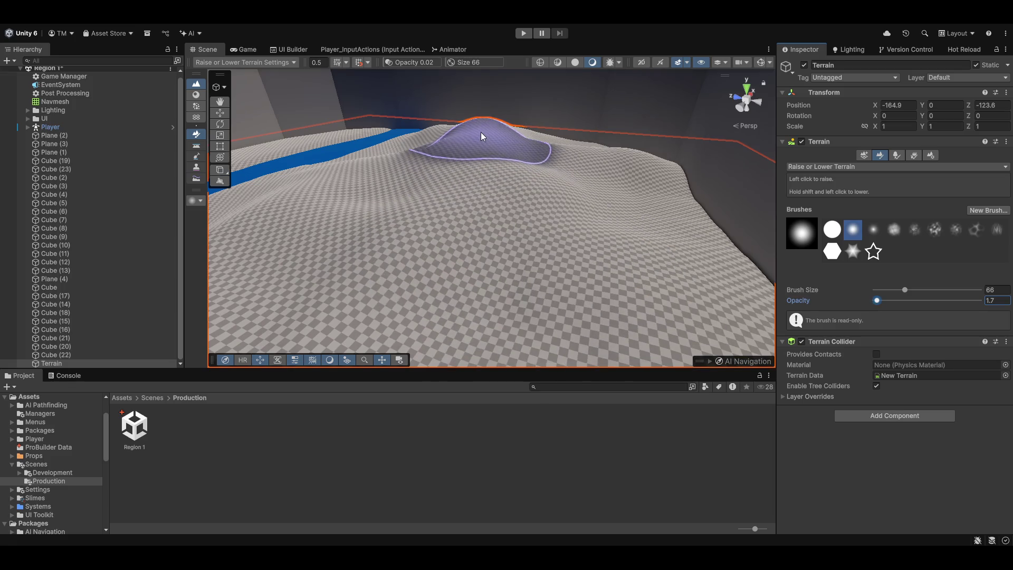
mouse_move(481, 123)
left_mouse_down()
mouse_move(498, 177)
mouse_move(492, 160)
mouse_move(368, 169)
mouse_move(512, 180)
left_mouse_up()
- Orbit to inspect the hill, deselect the sculpt tool, and preview the Game view
mouse_move(564, 219)
left_mouse_down()
mouse_move(685, 213)
mouse_move(498, 159)
mouse_move(509, 175)
mouse_move(392, 160)
mouse_move(561, 179)
mouse_move(576, 151)
mouse_move(452, 227)
mouse_move(511, 168)
left_mouse_up()
mouse_move(591, 189)
left_mouse_down()
mouse_move(481, 125)
mouse_move(586, 253)
mouse_move(502, 198)
mouse_move(615, 252)
mouse_move(597, 229)
mouse_move(366, 192)
mouse_move(342, 171)
mouse_move(457, 154)
mouse_move(610, 219)
mouse_move(507, 197)
left_mouse_up()
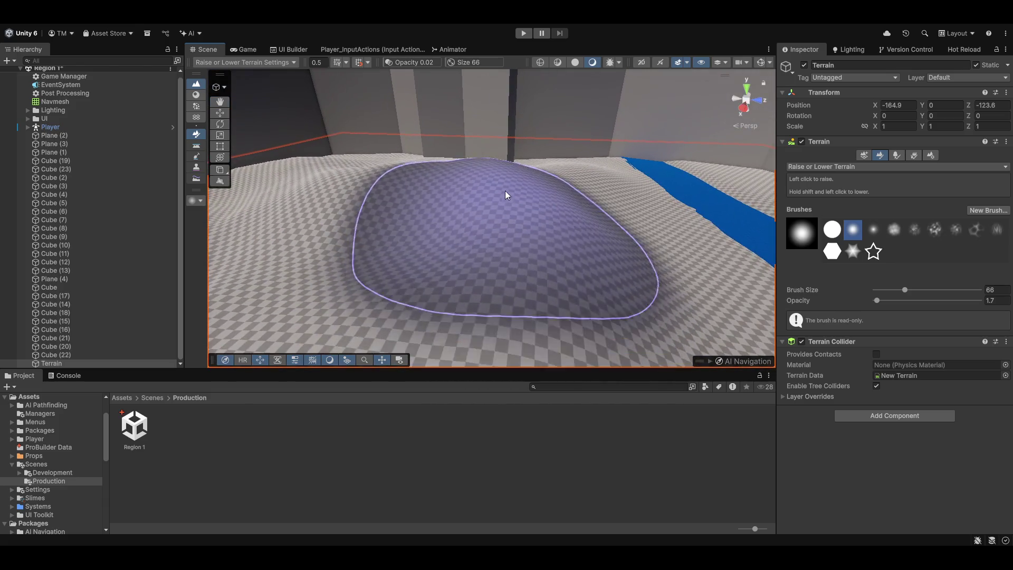
mouse_move(506, 238)
left_mouse_down()
mouse_move(435, 181)
mouse_move(522, 188)
mouse_move(470, 190)
mouse_move(502, 221)
mouse_move(418, 219)
mouse_move(545, 179)
left_mouse_up()
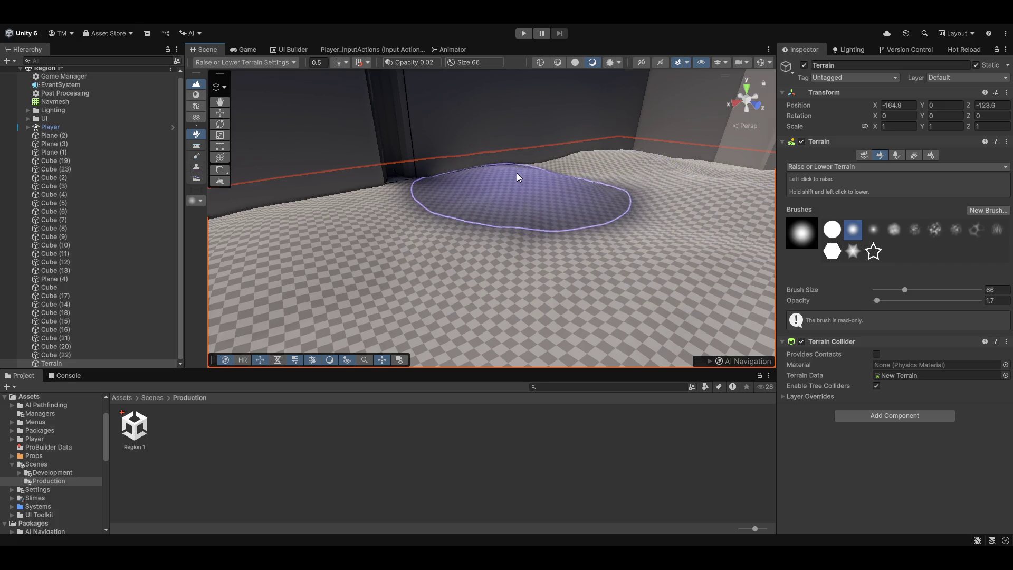
key("q")
mouse_move(550, 187)
left_mouse_down()
mouse_move(534, 163)
mouse_move(502, 156)
mouse_move(482, 215)
mouse_move(524, 239)
mouse_move(730, 224)
mouse_move(681, 198)
left_mouse_up()
left_click(244, 49)
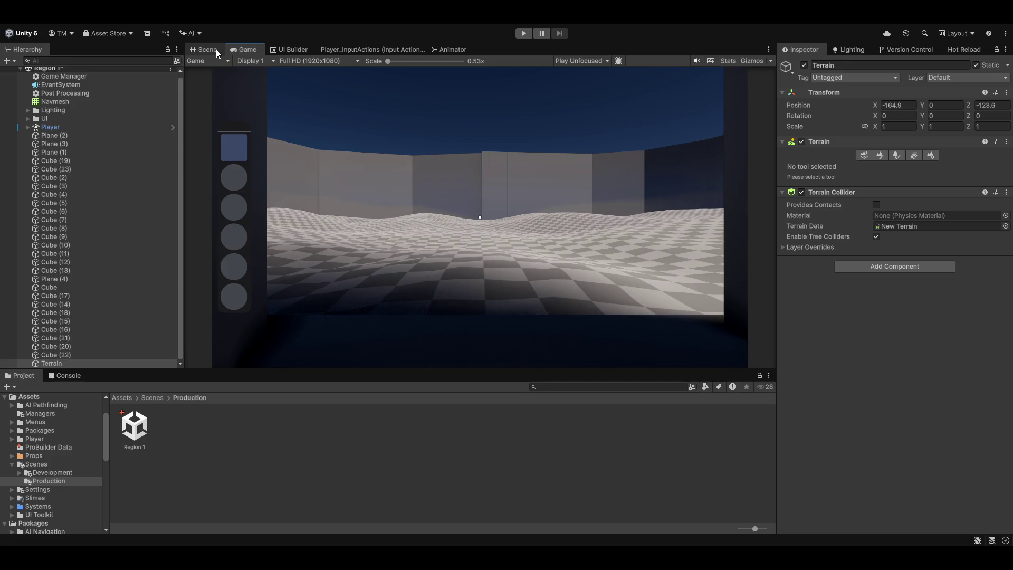
- In the Scene view, browse the Terrain tools: trees, details and general terrain settings
left_click(216, 50)
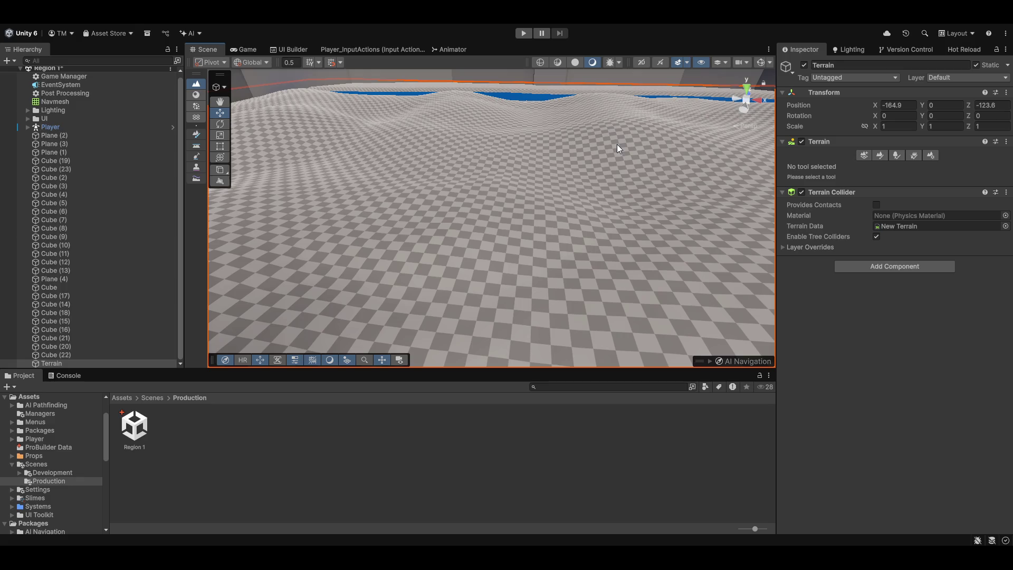
left_click(896, 155)
left_click(864, 154)
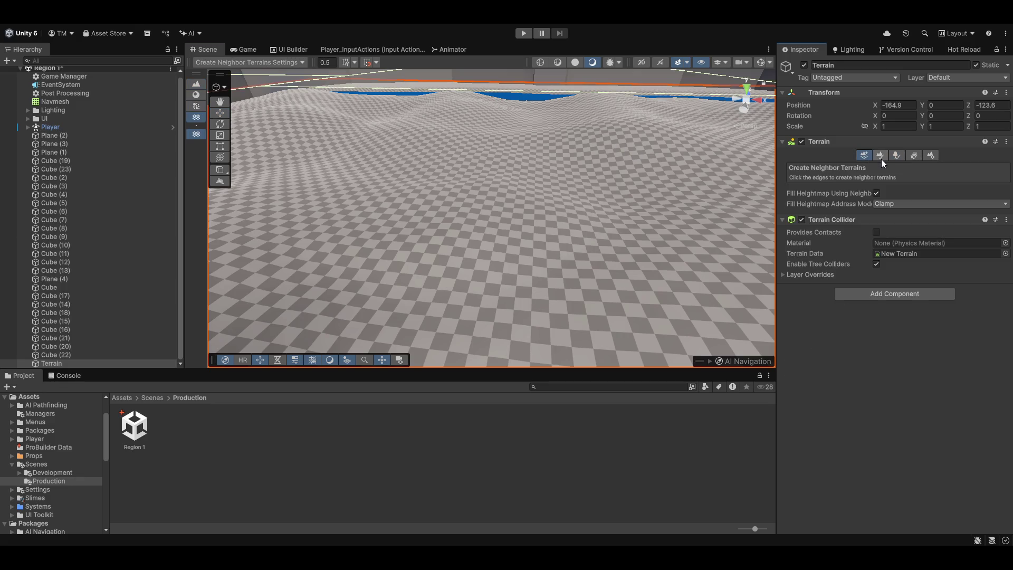
left_click(880, 156)
left_click(896, 155)
left_click(913, 155)
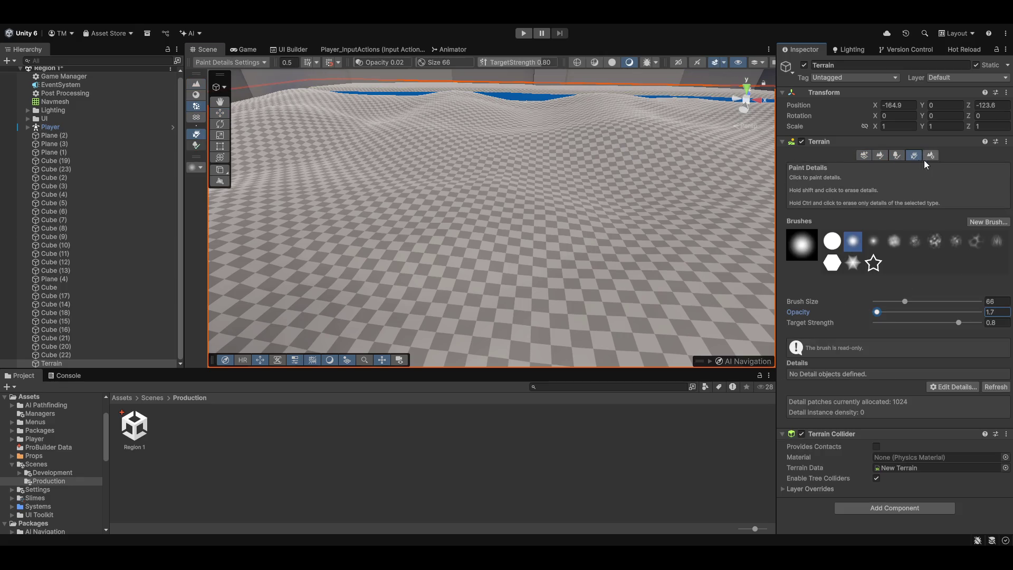
left_click(931, 156)
scroll(813, 231, "down", 8)
scroll(799, 236, "down", 6)
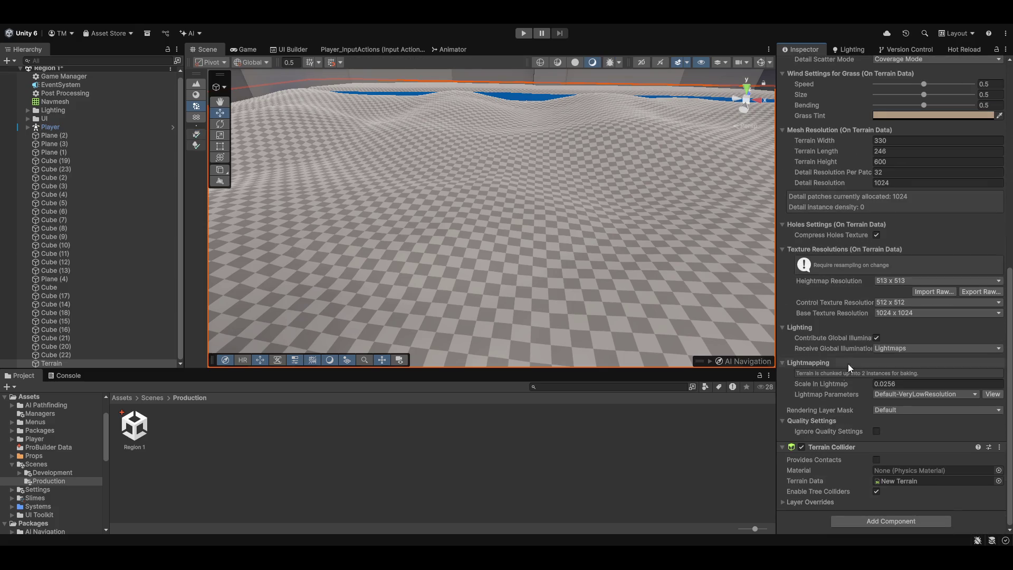
scroll(840, 371, "up", 15)
- Choose Paint Texture from the Paint Terrain mode list
left_click(879, 155)
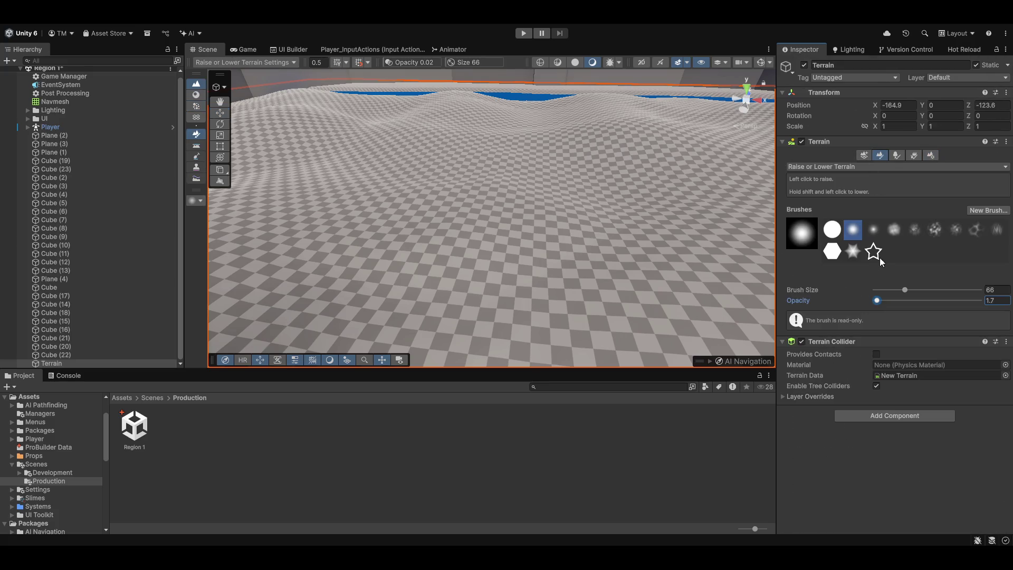
left_click(831, 167)
left_click(830, 197)
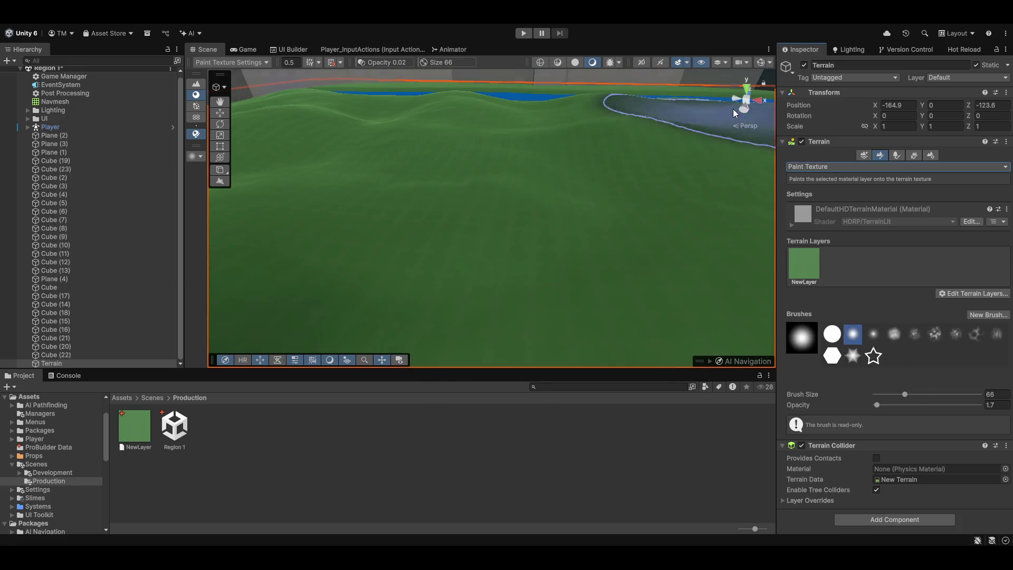
- Add the green NewLayer to Terrain Layers, then play-test the level in the Game view
mouse_move(686, 132)
left_mouse_down()
mouse_move(606, 211)
mouse_move(672, 188)
mouse_move(622, 308)
left_mouse_up()
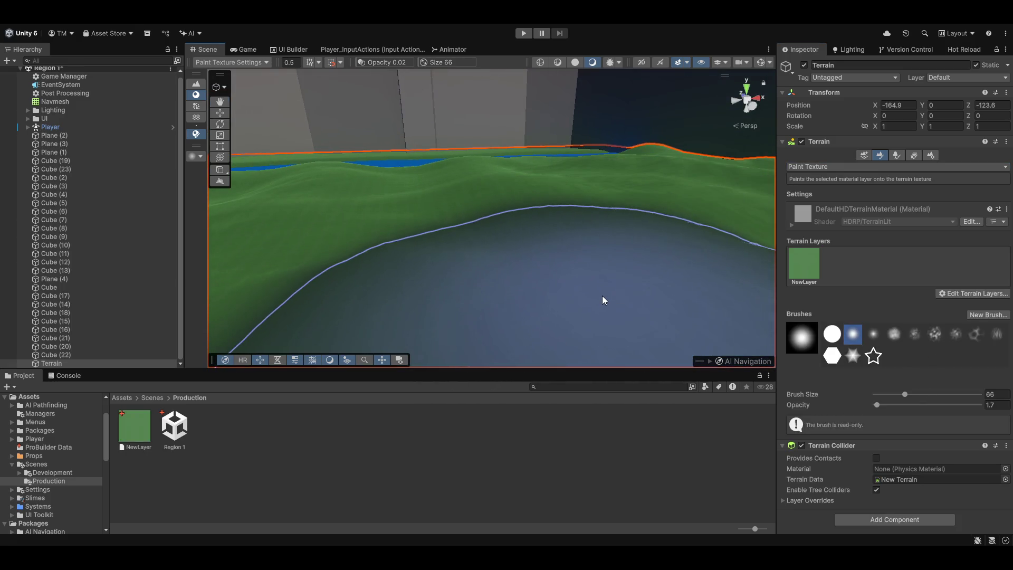
key("w")
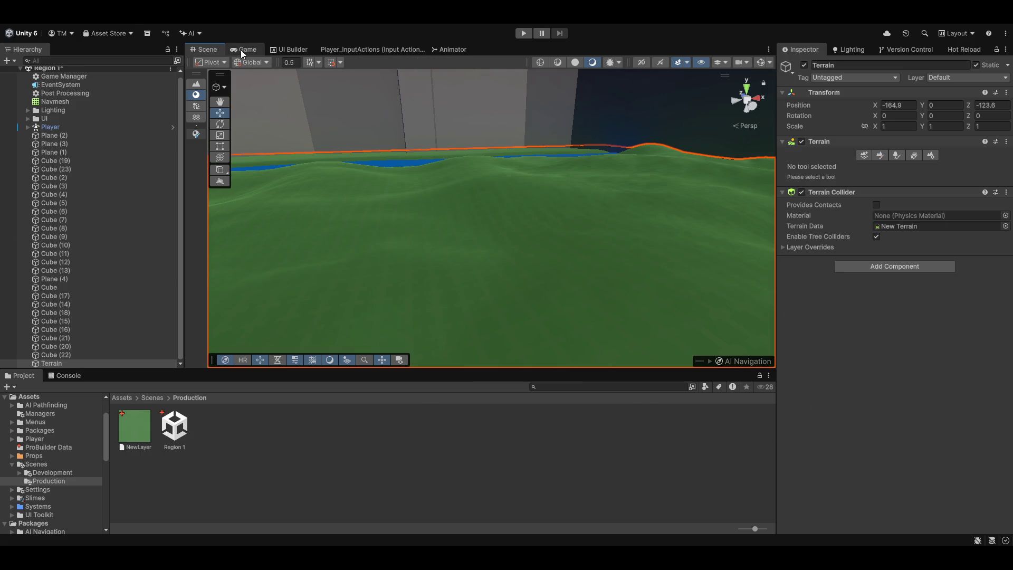
left_click(244, 49)
left_click(524, 33)
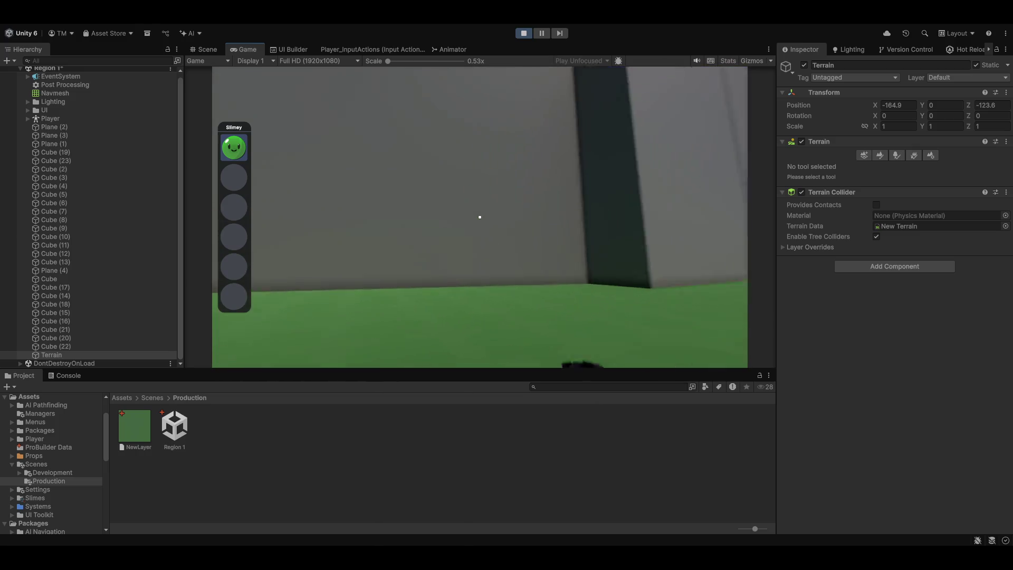
left_click(523, 32)
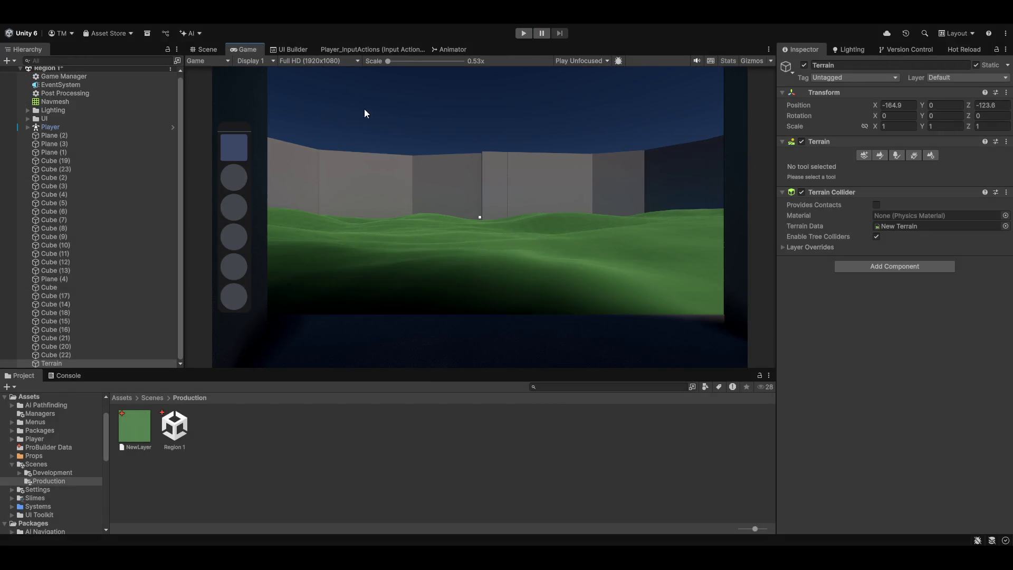
- In the Scene view, select the wall section Cube (6), orbiting around the walled area
left_click(202, 49)
left_click(425, 105)
key("f")
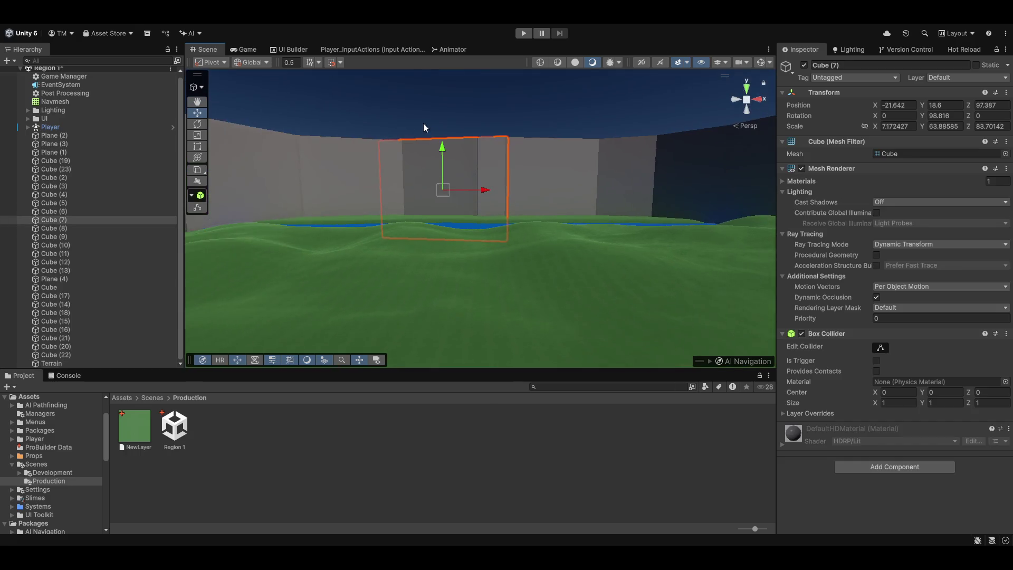
left_click(491, 201, "ctrl")
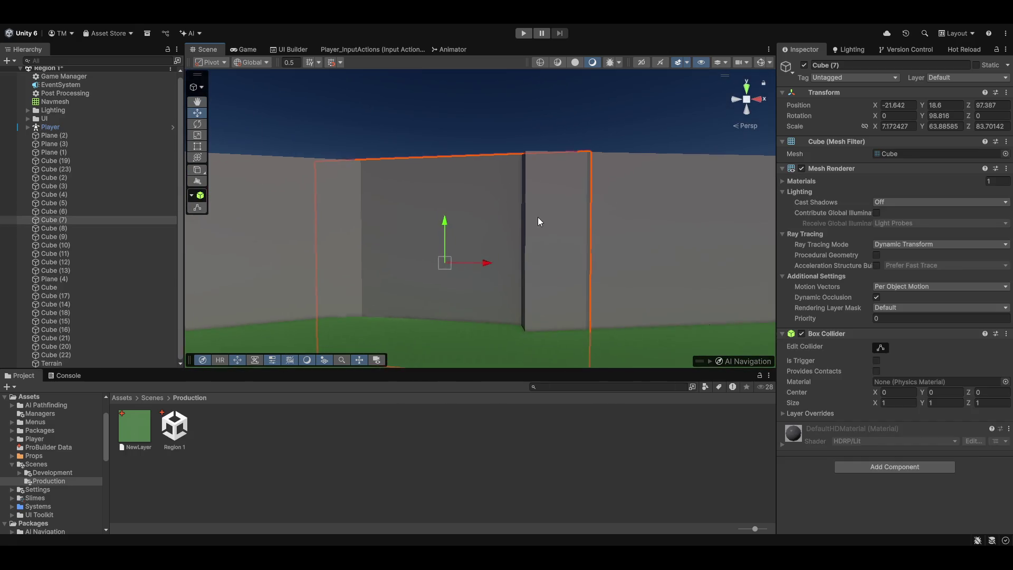
left_click_drag(537, 217, 583, 312)
scroll(583, 313, "down", 5)
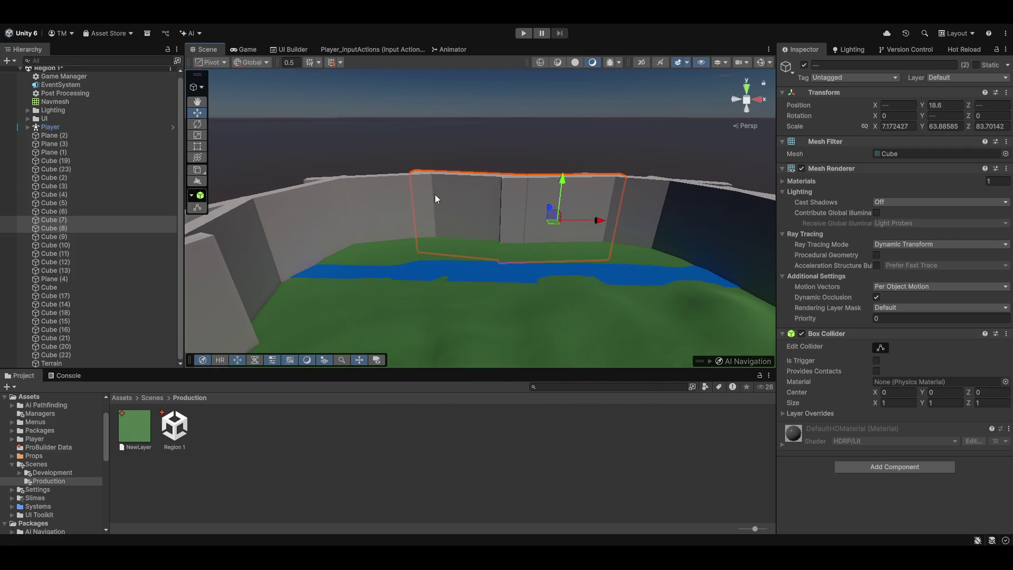
left_click(387, 195)
mouse_move(593, 214)
left_mouse_down()
mouse_move(334, 240)
mouse_move(290, 269)
mouse_move(311, 277)
left_mouse_up()
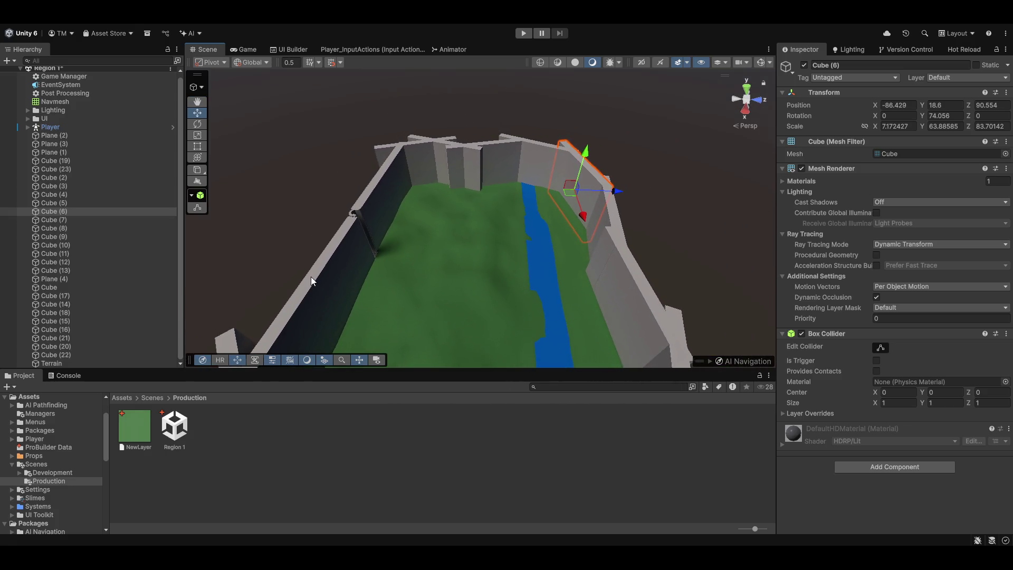
left_click_drag(588, 234, 621, 229)
- Duplicate Cube (6), rotate it flat, scale it about fivefold and move it above the enclosure
key("ctrl+d")
left_click_drag(495, 180, 473, 145)
key("r")
left_click_drag(533, 188, 795, 199)
mouse_move(633, 199)
left_mouse_down()
mouse_move(558, 217)
mouse_move(560, 168)
mouse_move(577, 167)
mouse_move(550, 185)
mouse_move(368, 208)
mouse_move(558, 213)
mouse_move(508, 97)
mouse_move(517, 68)
mouse_move(540, 56)
mouse_move(537, 67)
left_mouse_up()
scroll(576, 251, "up", 2)
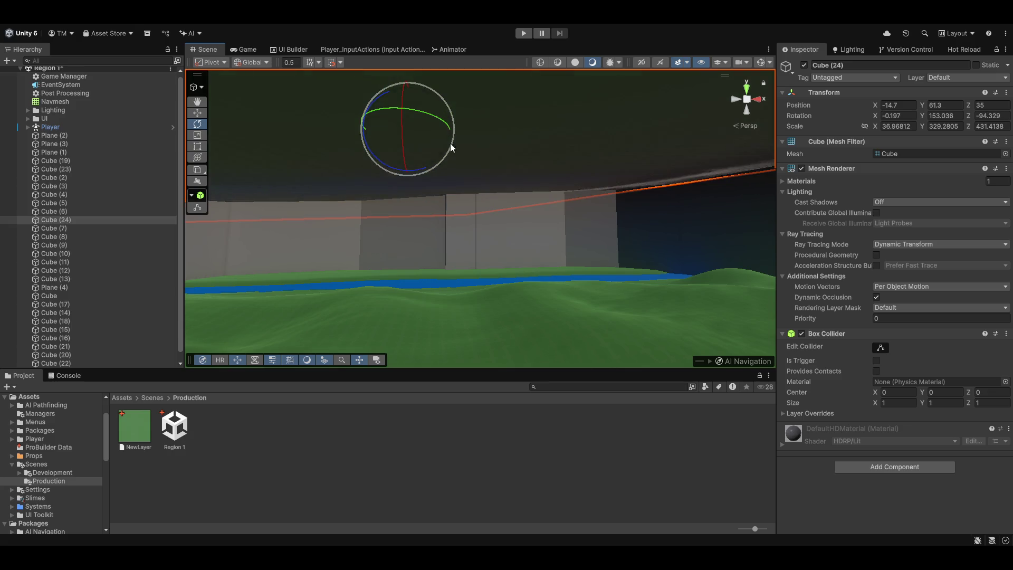
left_click_drag(389, 165, 385, 165)
- Undo the slab tilt, then duplicate Cube (6) and tilt the copy inward as a ceiling panel
key("ctrl+z")
mouse_move(536, 215)
left_mouse_down()
mouse_move(507, 242)
mouse_move(534, 214)
mouse_move(493, 210)
mouse_move(466, 262)
mouse_move(413, 244)
left_mouse_up()
left_click(542, 199)
key("ctrl+d")
key("e")
mouse_move(516, 170)
left_mouse_down()
mouse_move(501, 191)
mouse_move(520, 180)
mouse_move(489, 179)
mouse_move(496, 199)
mouse_move(533, 208)
mouse_move(522, 210)
mouse_move(500, 176)
left_mouse_up()
key("ctrl+z")
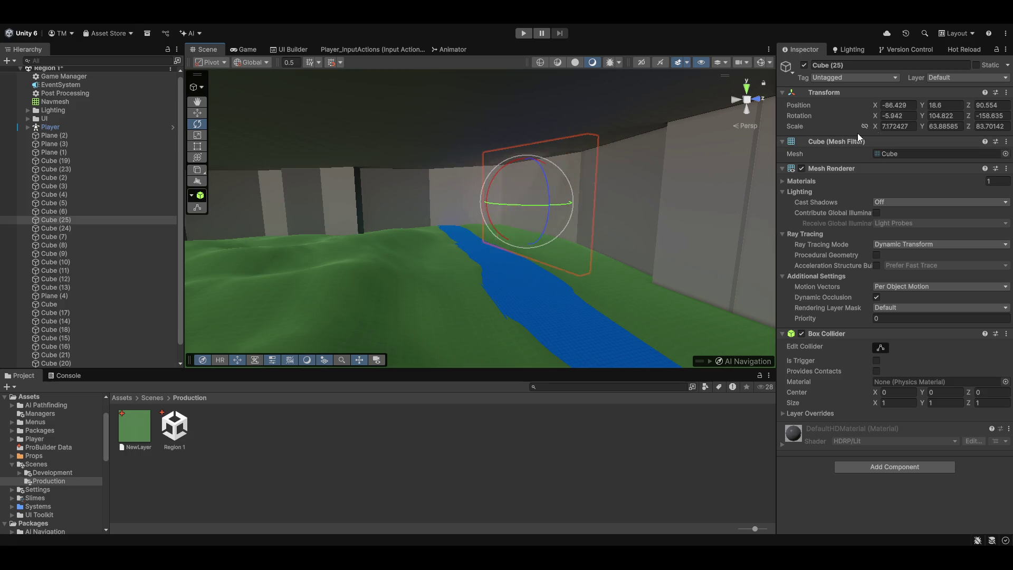
mouse_move(590, 159)
left_mouse_down()
mouse_move(562, 162)
mouse_move(595, 157)
mouse_move(580, 158)
left_mouse_up()
mouse_move(480, 192)
left_mouse_down()
mouse_move(473, 200)
mouse_move(602, 204)
mouse_move(459, 204)
mouse_move(500, 201)
mouse_move(482, 195)
mouse_move(488, 203)
mouse_move(473, 208)
mouse_move(672, 206)
mouse_move(486, 192)
mouse_move(493, 175)
mouse_move(531, 192)
mouse_move(494, 148)
mouse_move(494, 157)
mouse_move(597, 167)
left_mouse_up()
key("alt+shift+a")
key("ctrl+z")
key("ctrl+z")
key("ctrl+z")
key("ctrl+z")
- Raise panel Cube (25) above the wall top and place a copy, Cube (26), along the wall
key("w")
left_click(489, 174)
left_click(492, 177)
key("ctrl+d")
mouse_move(508, 204)
left_mouse_down()
mouse_move(680, 207)
mouse_move(622, 204)
left_mouse_up()
key("e")
key("w")
mouse_move(527, 202)
left_mouse_down()
mouse_move(535, 174)
mouse_move(538, 254)
mouse_move(498, 269)
mouse_move(497, 255)
mouse_move(464, 317)
mouse_move(543, 223)
mouse_move(644, 225)
mouse_move(610, 214)
mouse_move(607, 199)
left_mouse_up()
- Add panels Cube (27), Cube (28) and Cube (29), each turned to follow the wall
key("ctrl+d")
key("w")
key("ctrl+d")
key("e")
mouse_move(663, 226)
left_mouse_down()
mouse_move(642, 220)
mouse_move(672, 224)
left_mouse_up()
key("w")
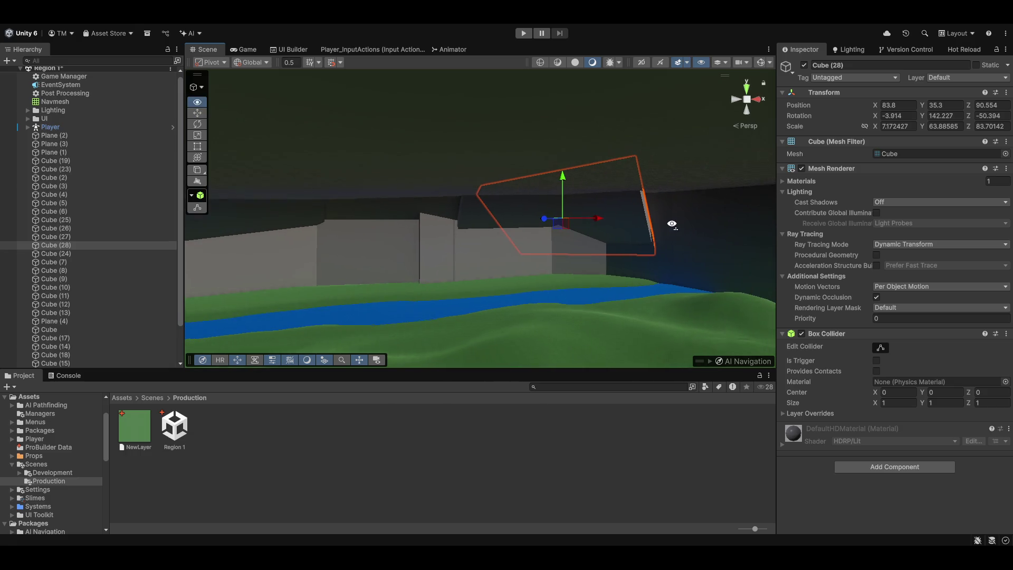
key("ctrl+d")
key("e")
mouse_move(593, 220)
left_mouse_down()
mouse_move(568, 217)
mouse_move(704, 223)
mouse_move(502, 220)
mouse_move(617, 215)
mouse_move(431, 225)
mouse_move(458, 243)
mouse_move(512, 232)
mouse_move(415, 239)
left_mouse_up()
key("w")
- Duplicate Cube (25) into Cube (30) and slide it into place on the other wall
left_click(431, 225)
key("ctrl+d")
key("e")
key("w")
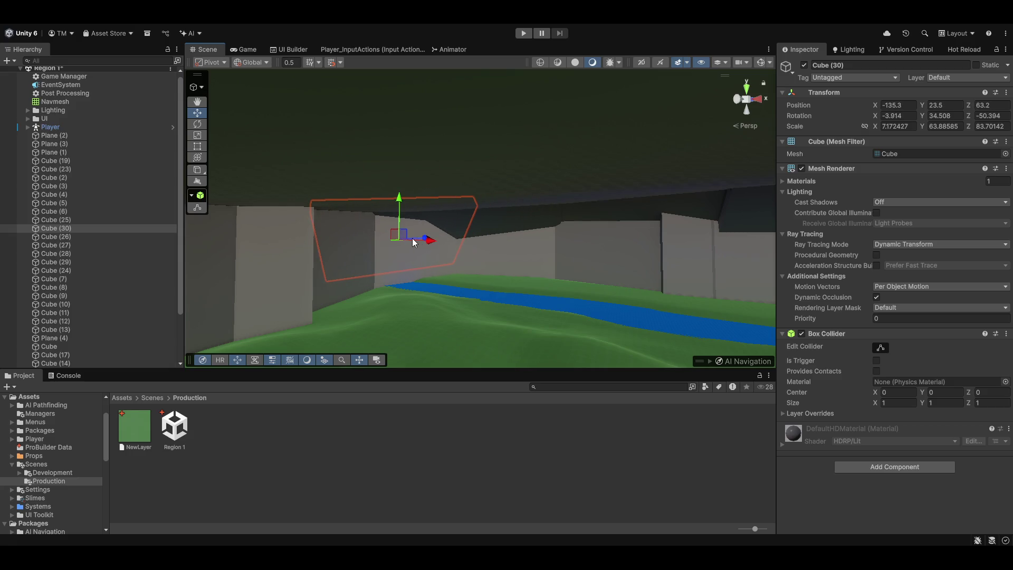
mouse_move(430, 236)
left_mouse_down()
mouse_move(412, 240)
mouse_move(391, 205)
left_mouse_up()
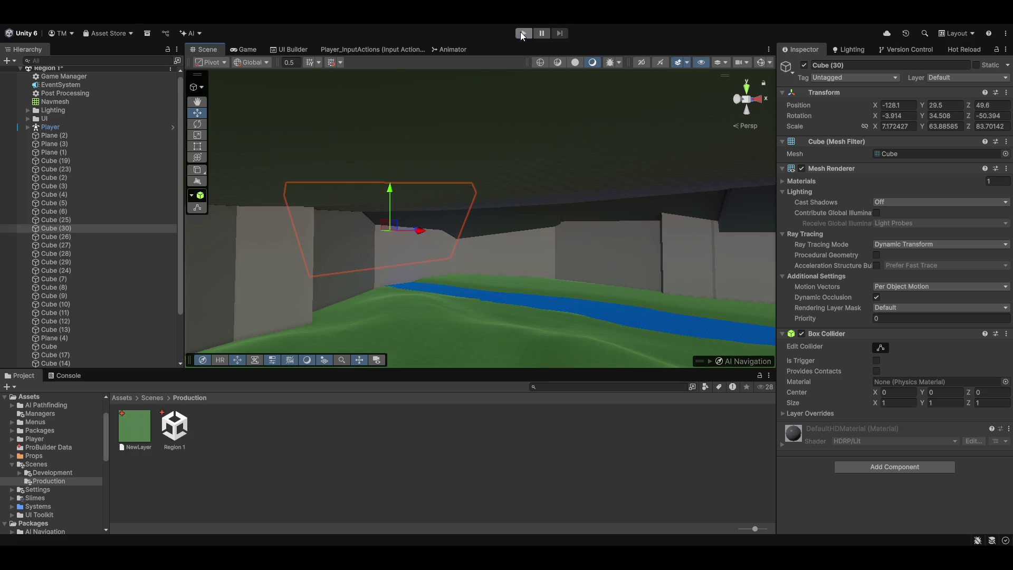
- Enter Play mode, restarting it once, and give the game control of the player
left_click(522, 33)
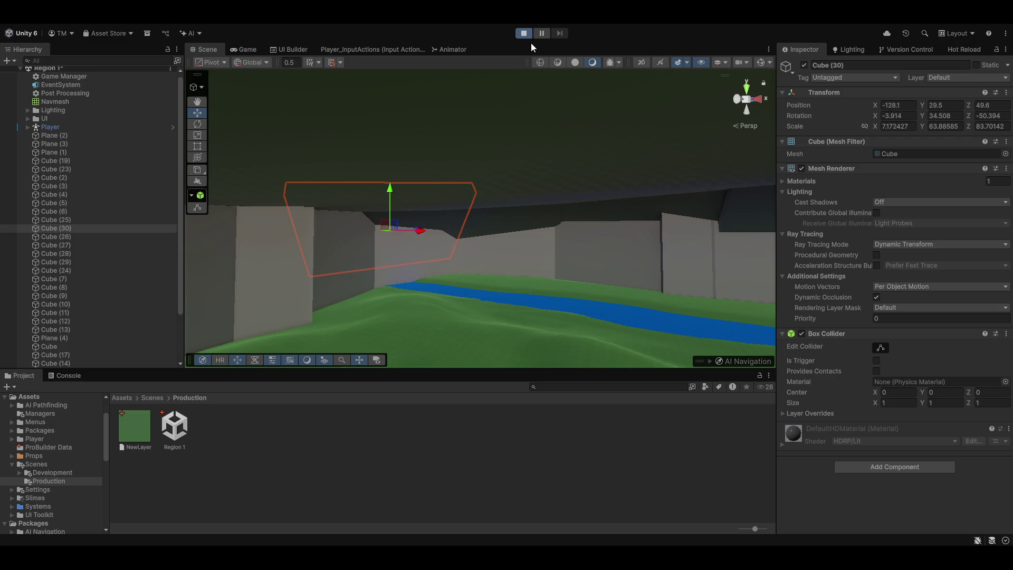
left_click(521, 33)
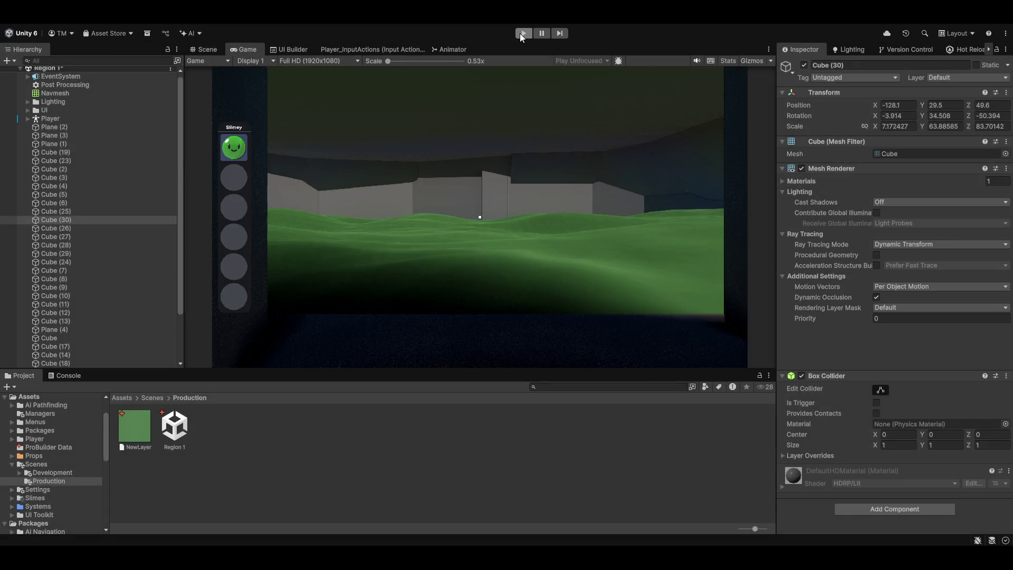
left_click(524, 33)
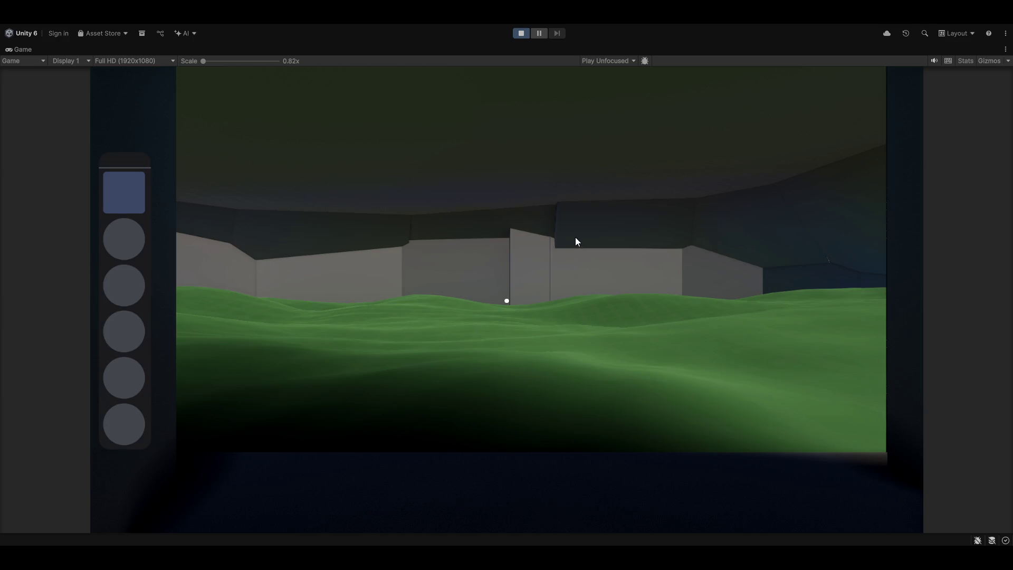
left_click(576, 242)
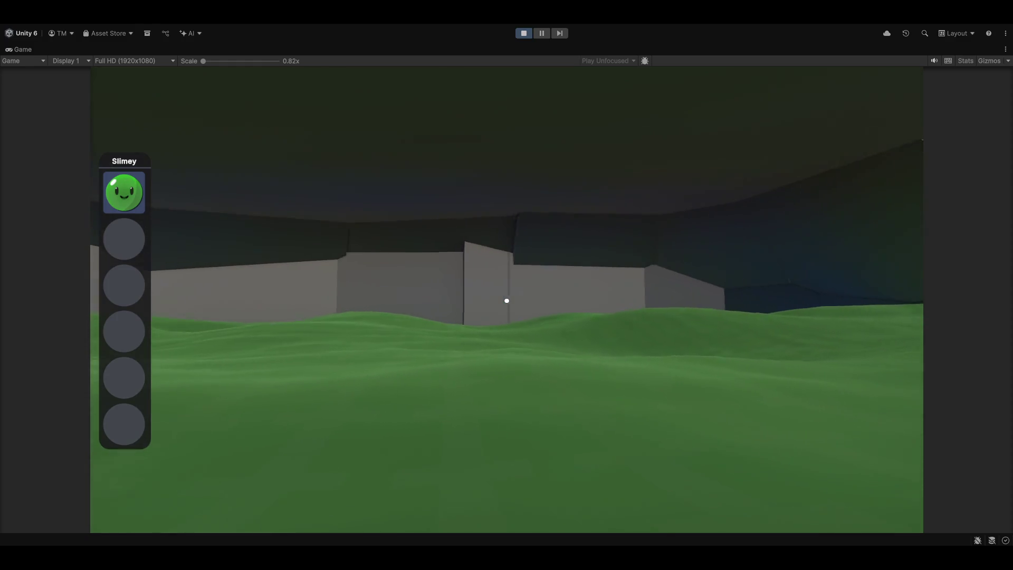
- Walk the character to the river and up the grass slope, swinging its hand along the way
left_click(506, 301)
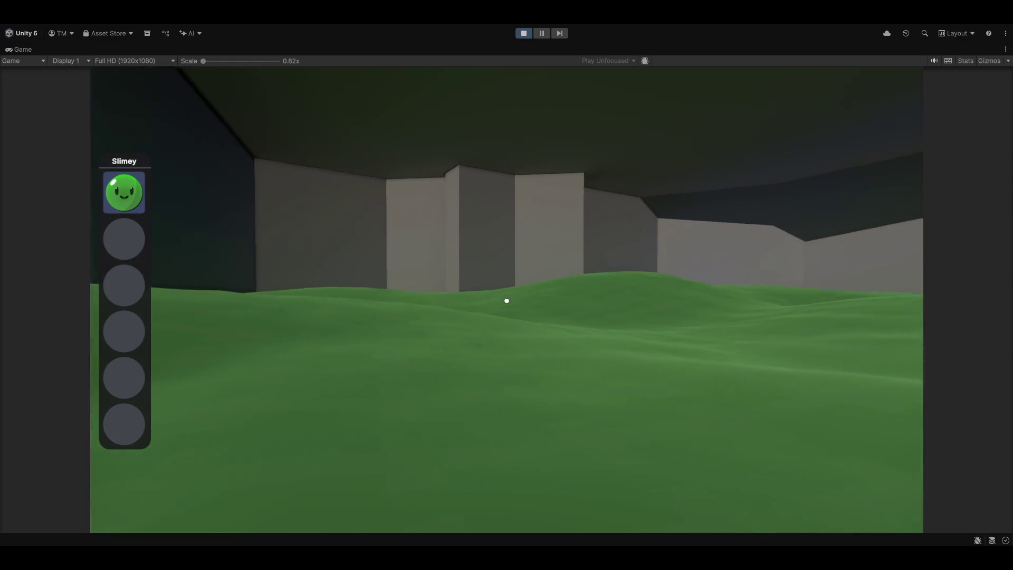
left_click(506, 301)
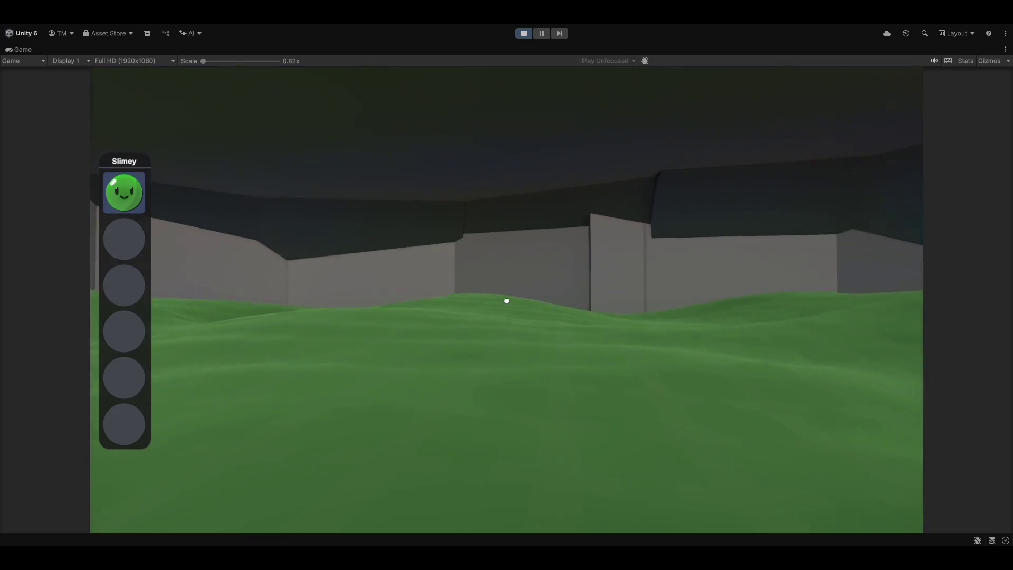
left_click(506, 301)
left_click(506, 301)
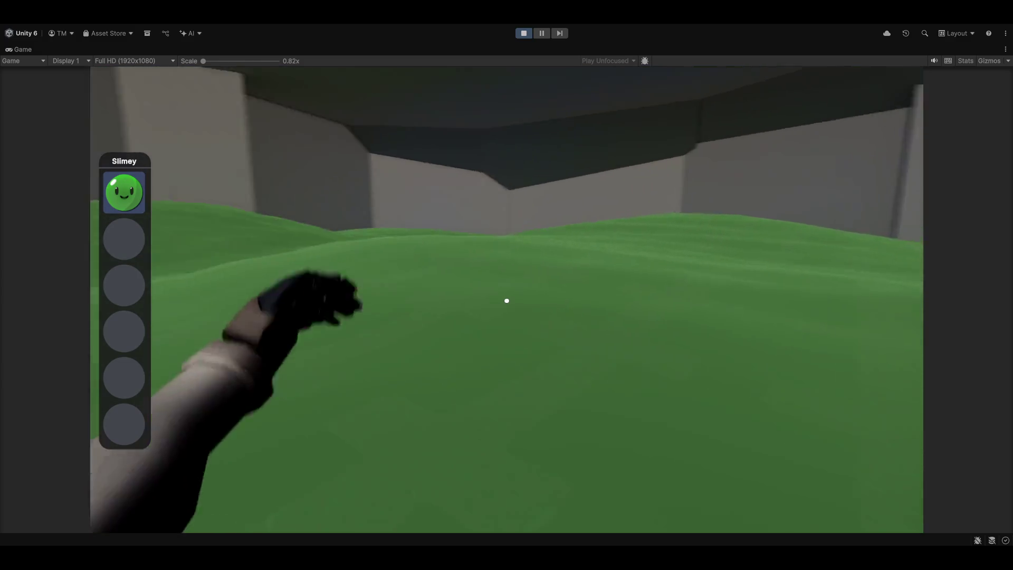
left_click(507, 301)
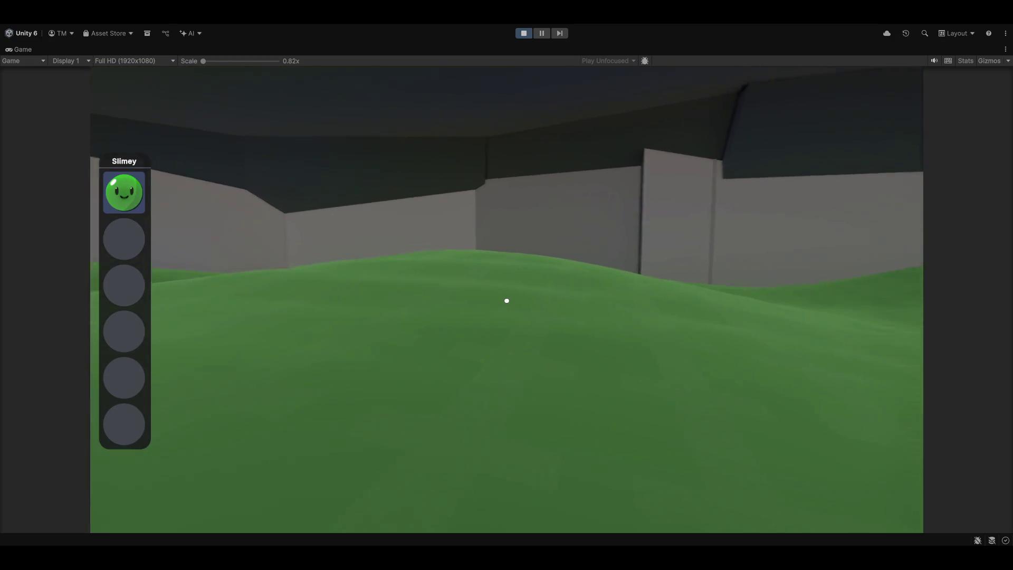
left_click(507, 301)
left_click(506, 300)
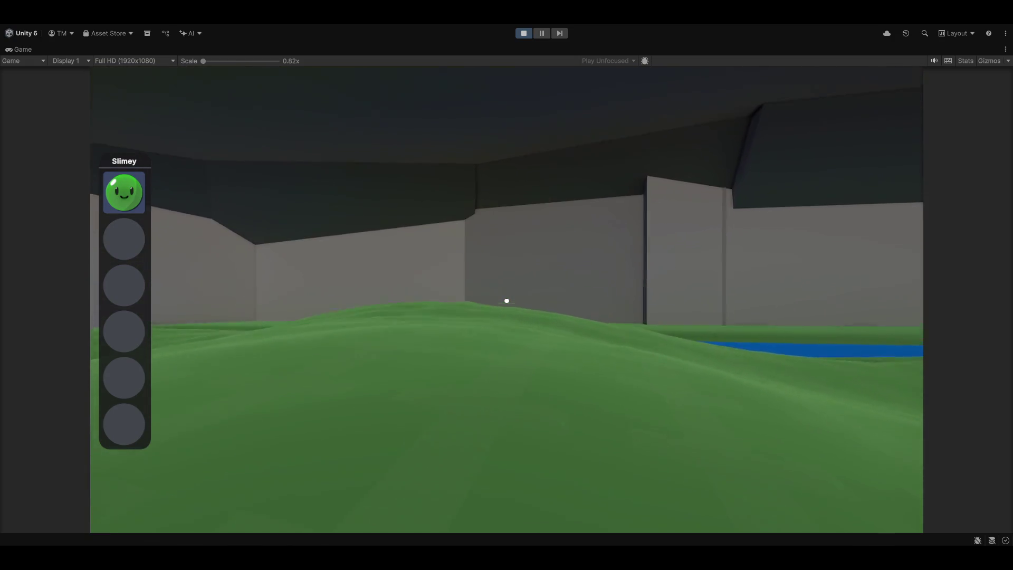
left_click(506, 301)
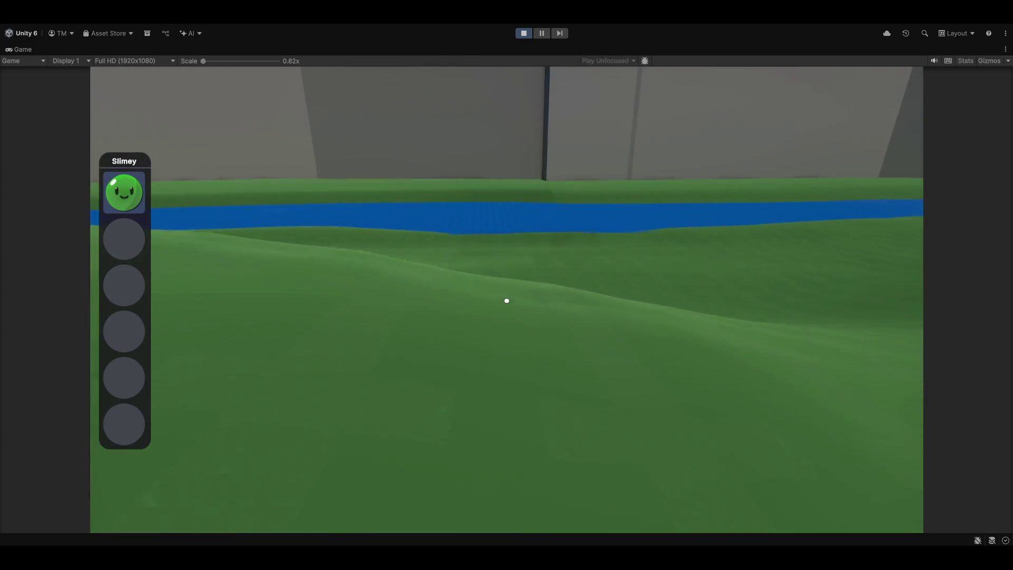
left_click(506, 300)
left_click(507, 301)
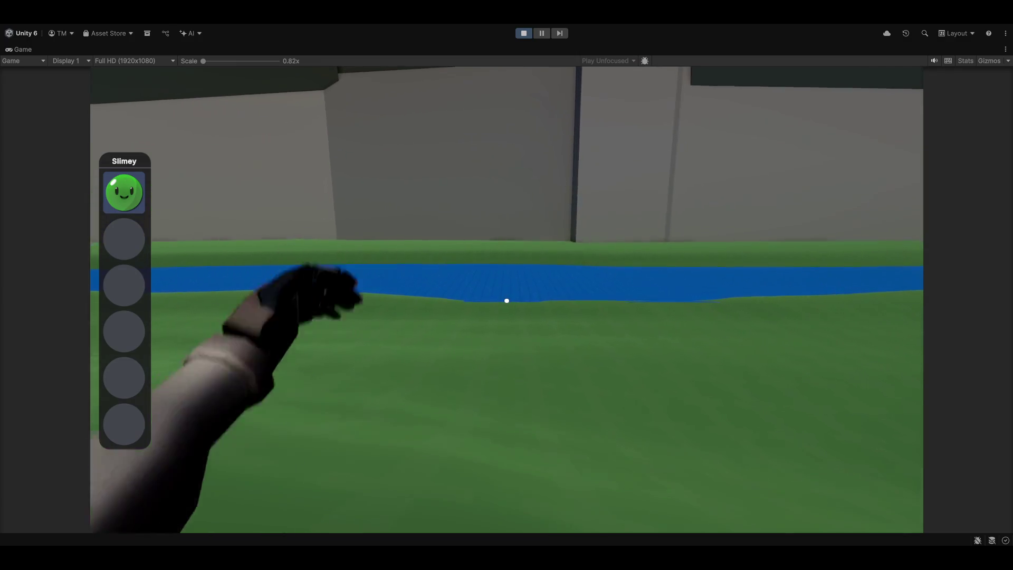
left_click(507, 301)
left_click(506, 301)
left_click(507, 300)
left_click(507, 301)
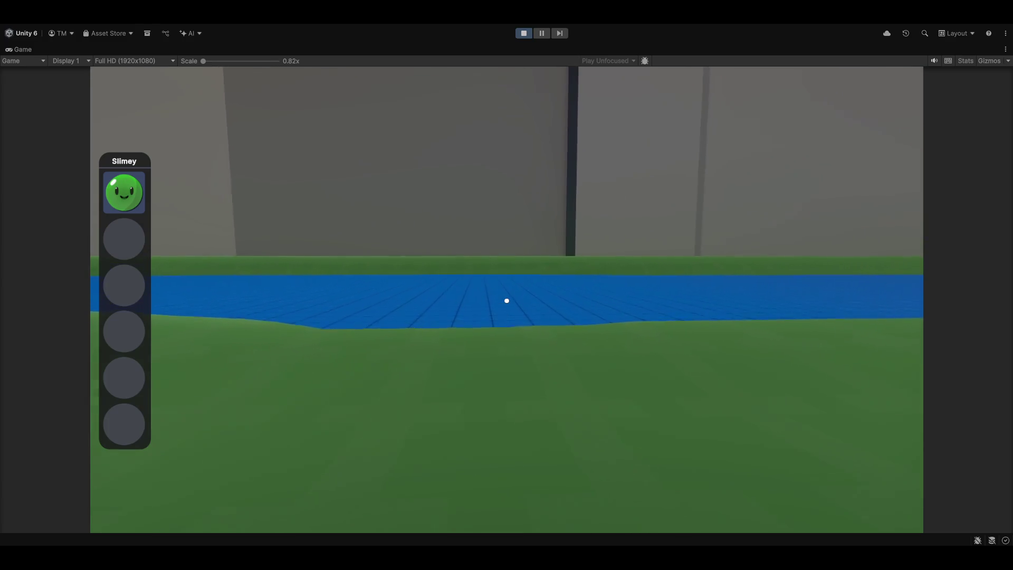
left_click(507, 301)
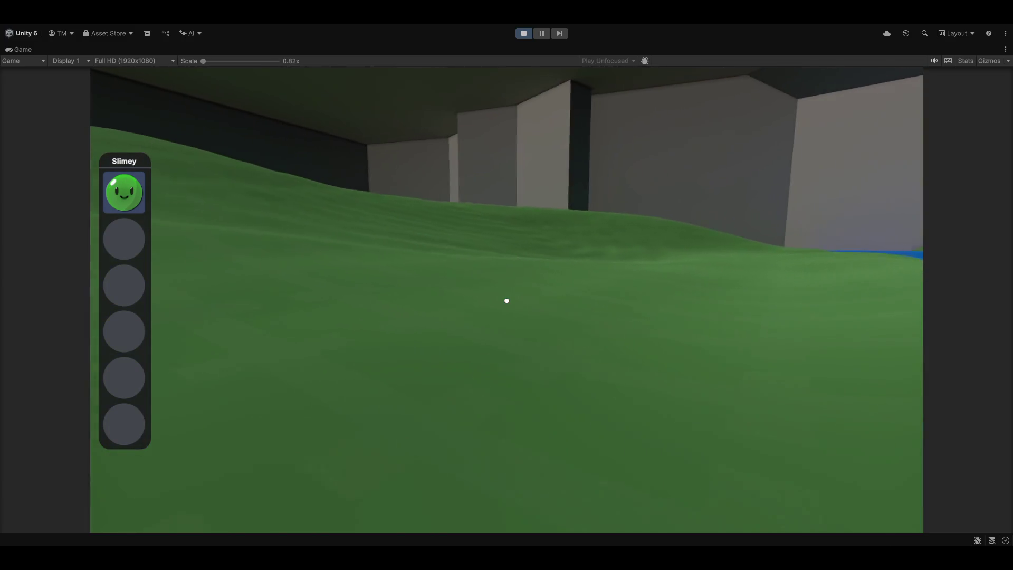
left_click(506, 301)
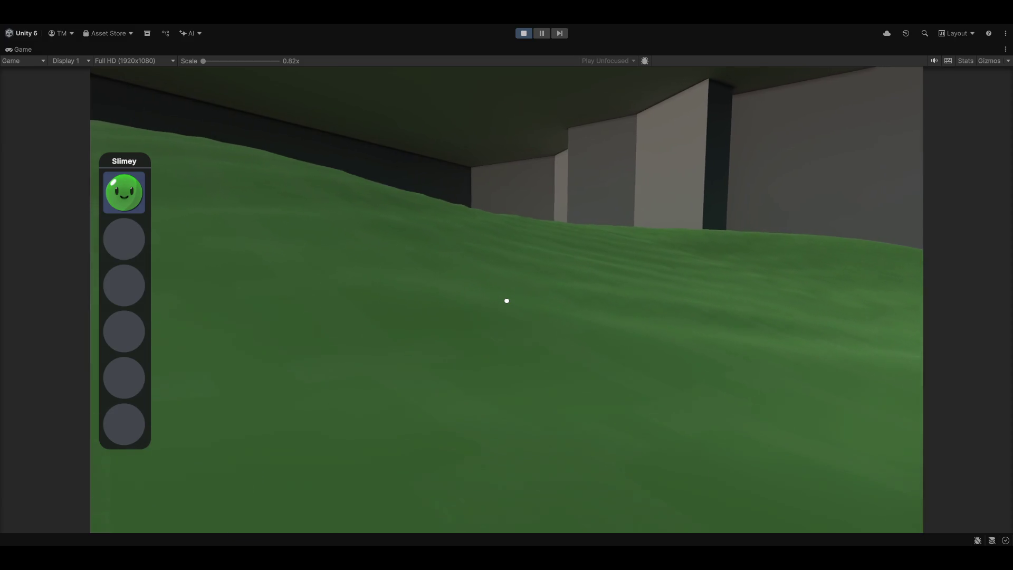
left_click(506, 301)
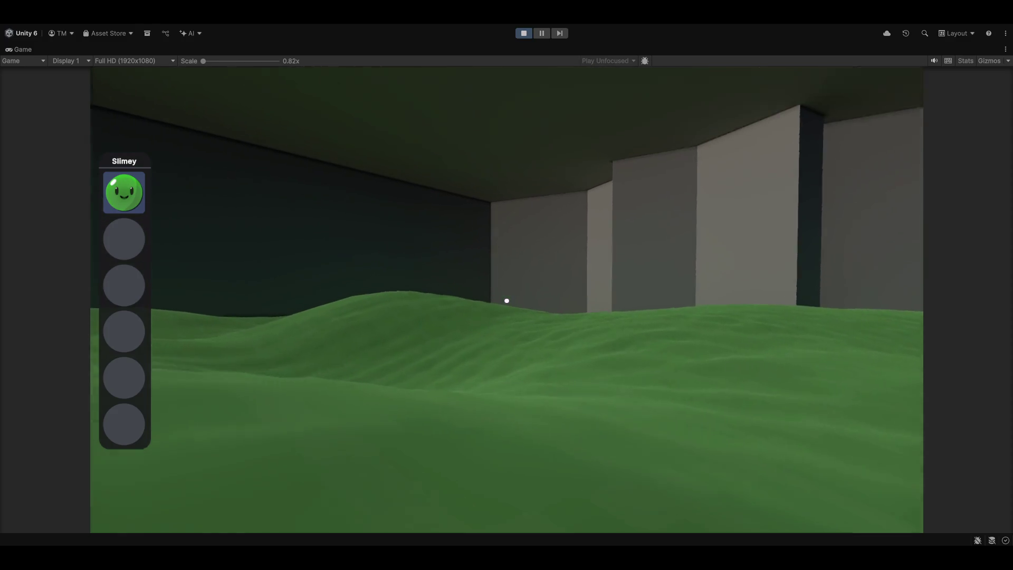
left_click(507, 301)
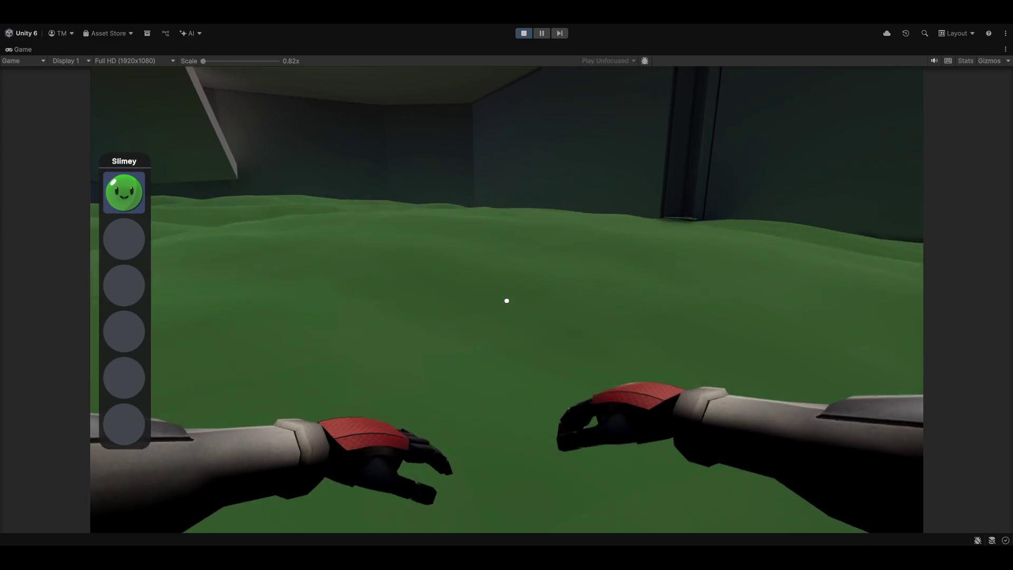
- Release control from the game with Escape and stop Play mode
key("Escape")
left_click(523, 33)
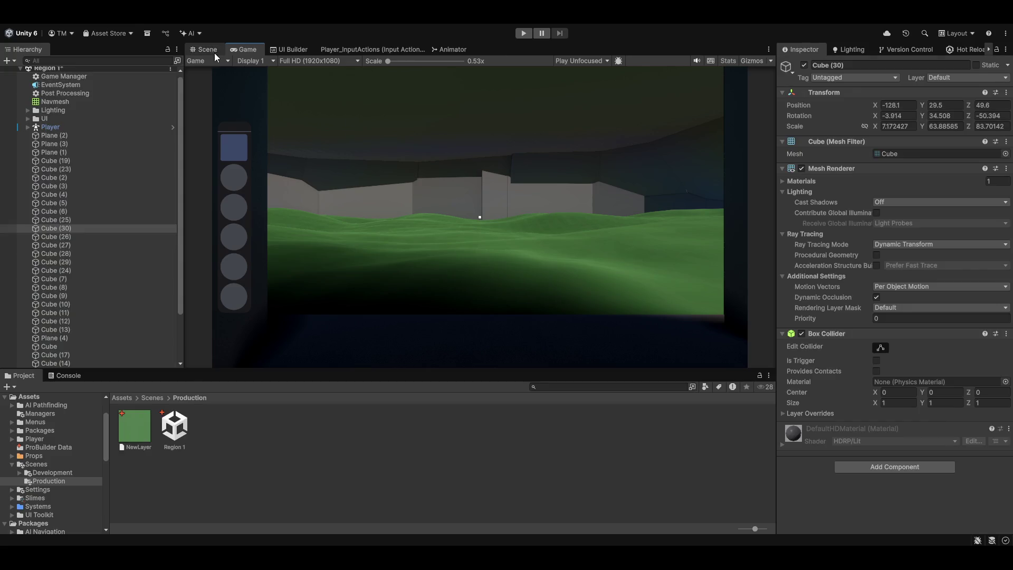
- Select the terrain and add NewLayer 1 as a second terrain layer in Paint Texture
left_click(471, 312)
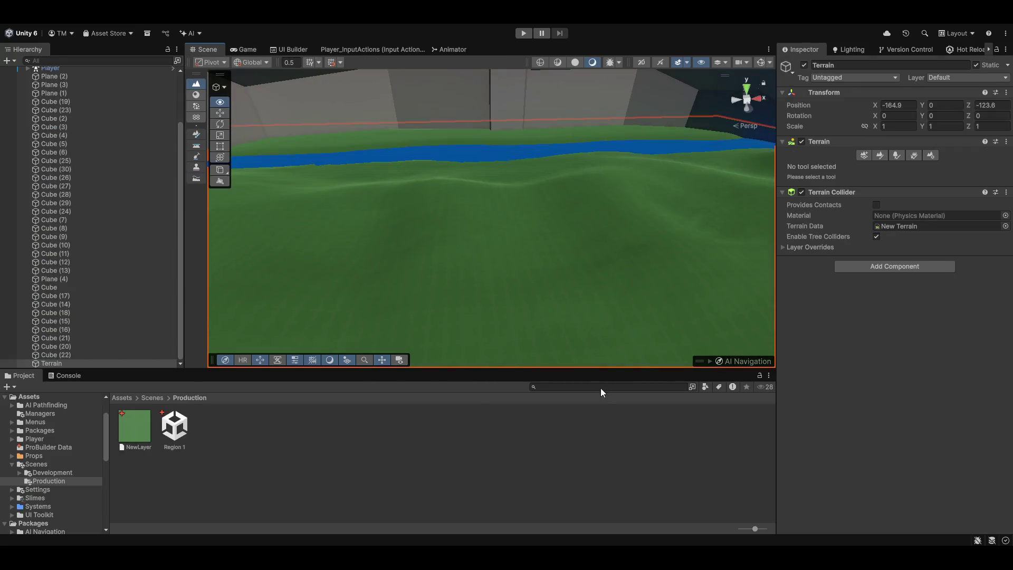
left_click(880, 156)
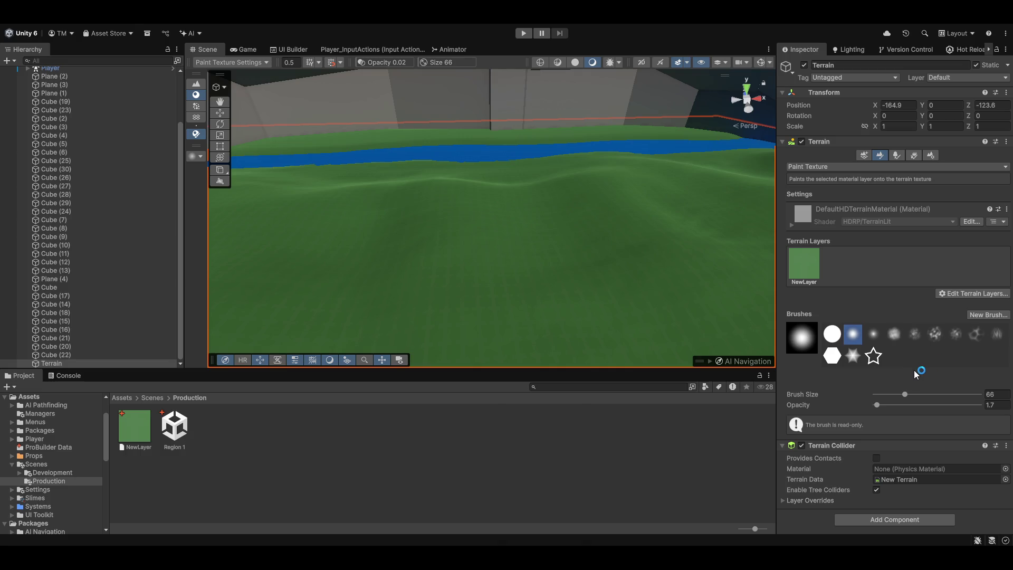
mouse_move(479, 215)
left_mouse_down()
mouse_move(565, 249)
mouse_move(558, 255)
mouse_move(596, 227)
mouse_move(683, 250)
left_mouse_up()
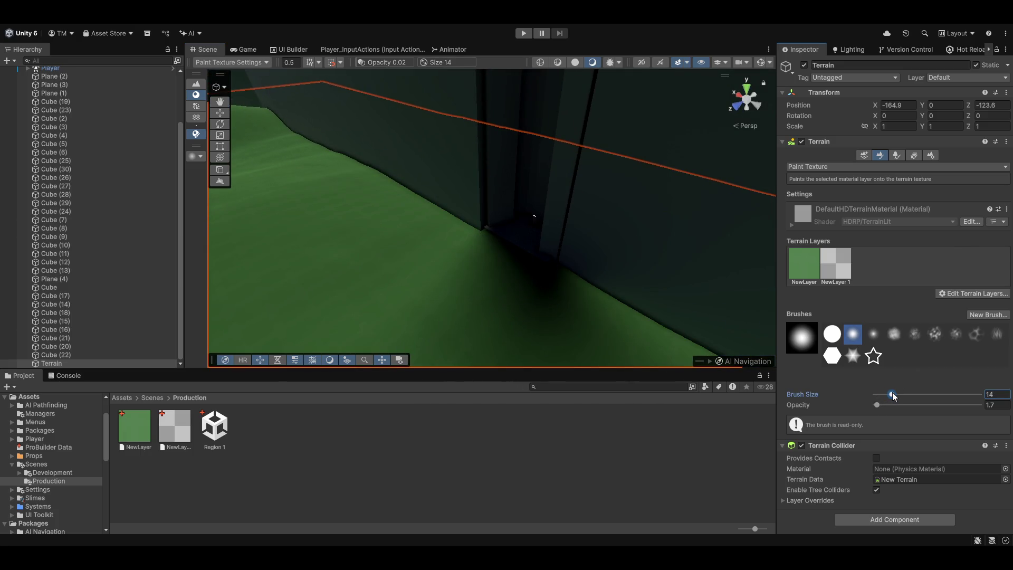
mouse_move(543, 278)
left_mouse_down()
mouse_move(593, 255)
mouse_move(508, 246)
left_mouse_up()
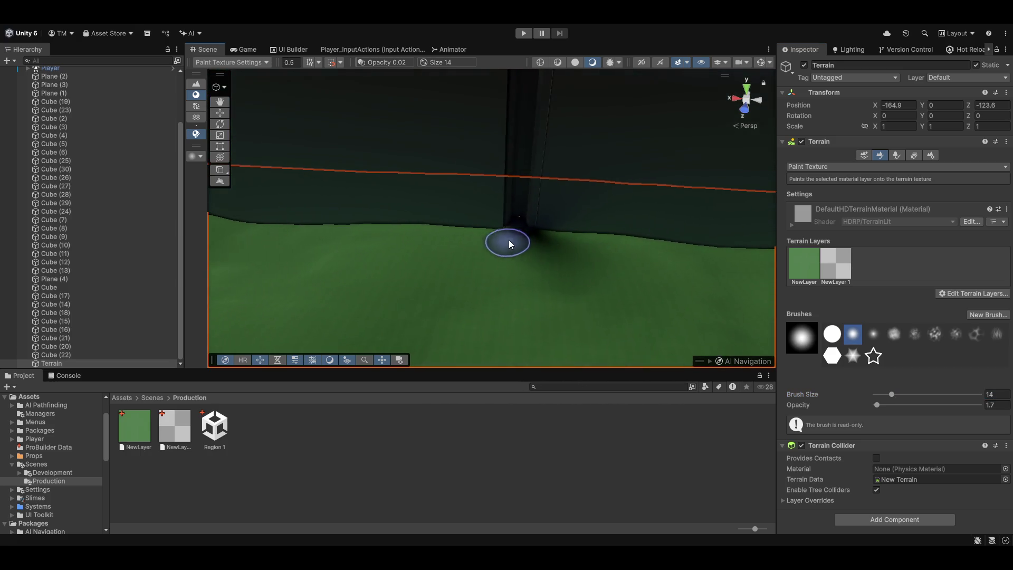
key("ctrl+z")
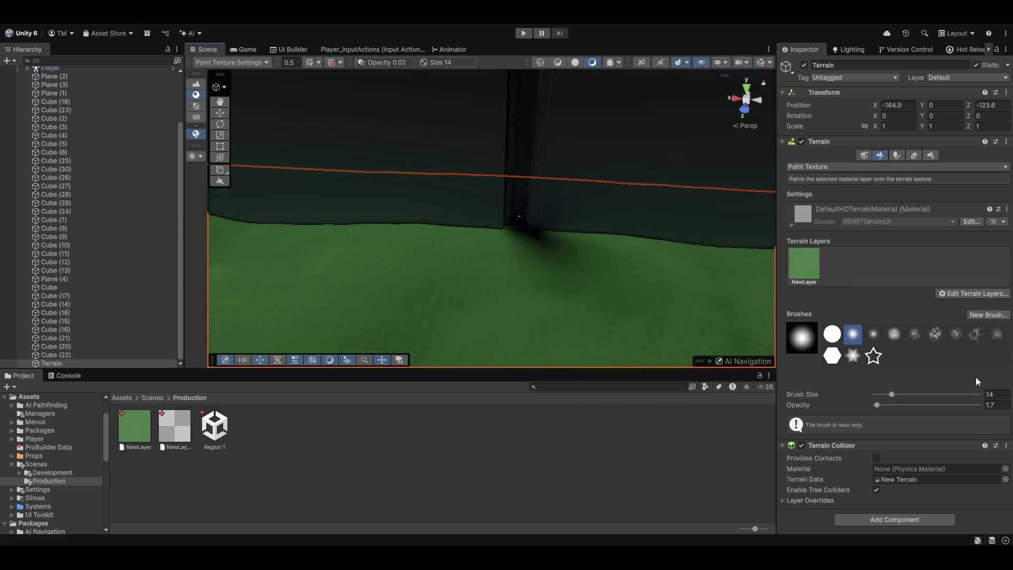
key("ctrl+y")
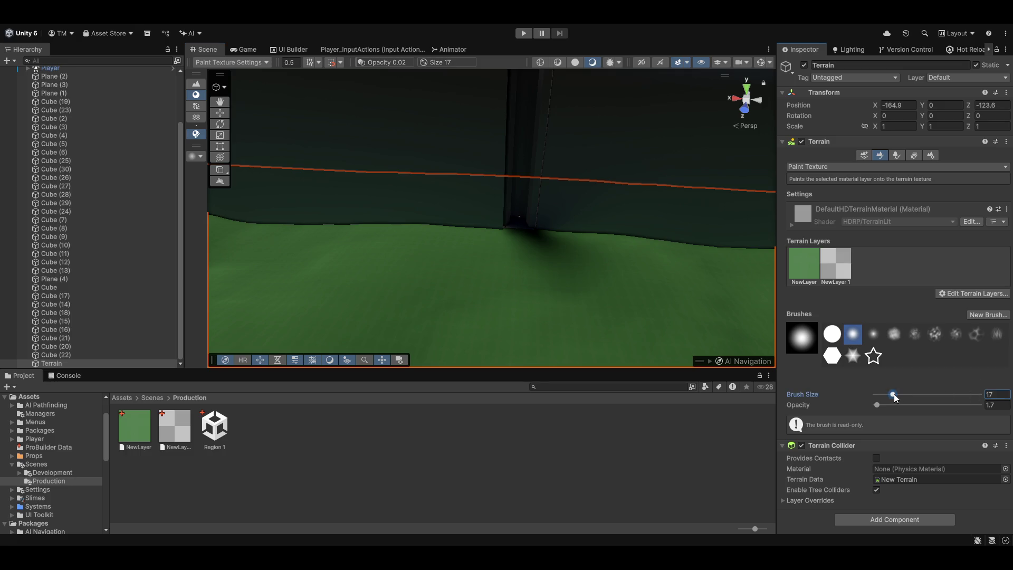
- Choose checker NewLayer 1 at opacity 100, then try a test stroke and undo it
left_click_drag(881, 404, 891, 404)
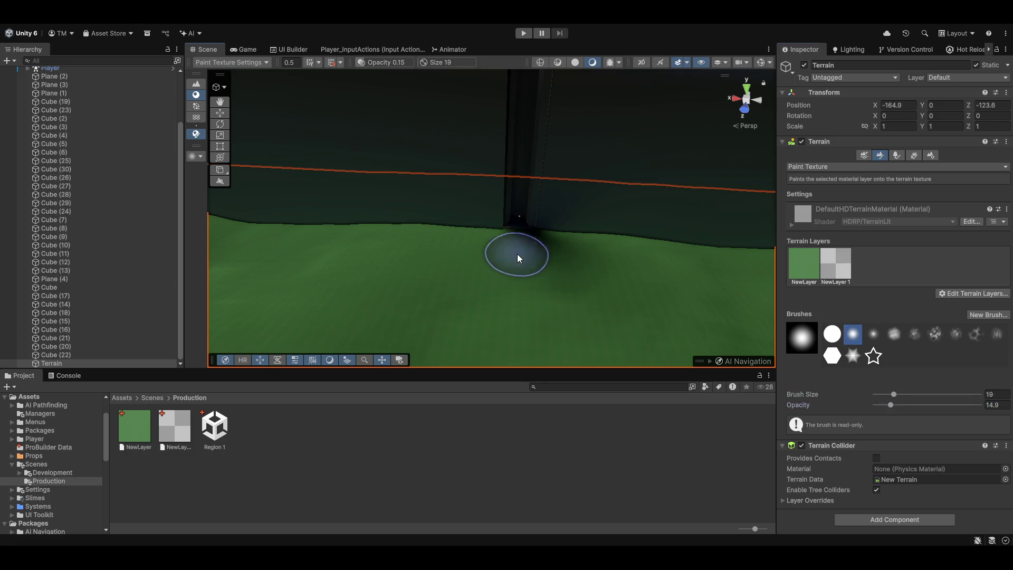
key("ctrl+z")
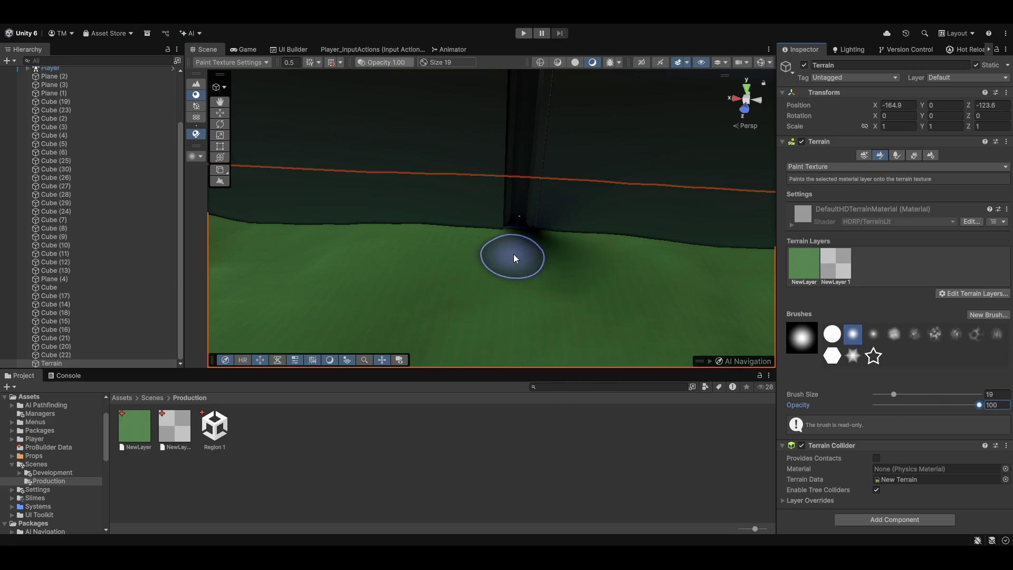
mouse_move(552, 328)
left_mouse_down()
mouse_move(577, 310)
mouse_move(660, 301)
mouse_move(537, 261)
mouse_move(640, 223)
mouse_move(558, 192)
mouse_move(718, 222)
left_mouse_up()
left_click(842, 265)
mouse_move(473, 213)
left_mouse_down()
mouse_move(499, 171)
mouse_move(505, 207)
mouse_move(638, 242)
mouse_move(520, 218)
mouse_move(800, 343)
left_mouse_up()
key("ctrl+z")
scroll(812, 378, "down", 3)
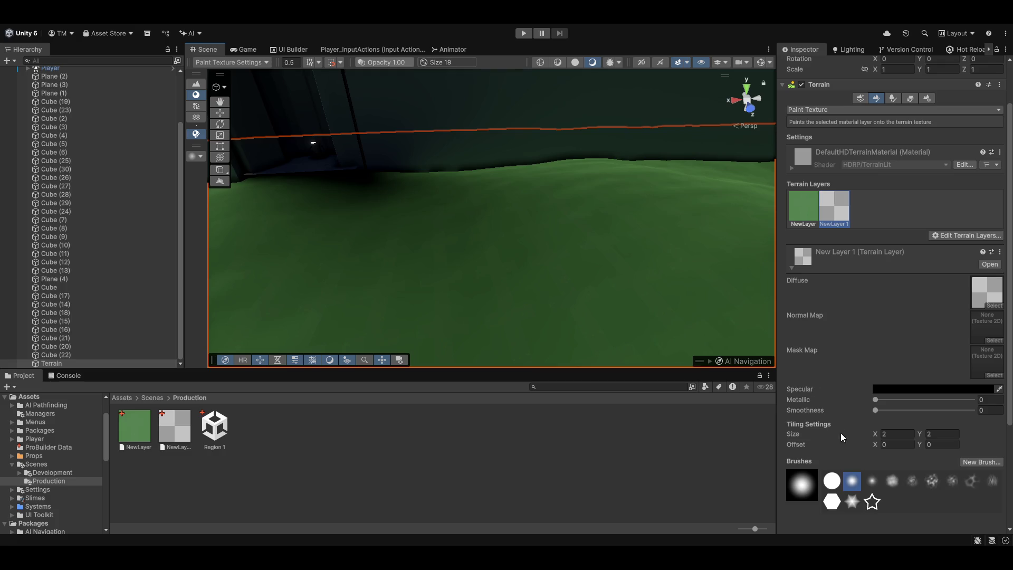
- Set a size 18, low-opacity brush and paint trial checker stripes below the wall and pillar
scroll(839, 279, "up", 3)
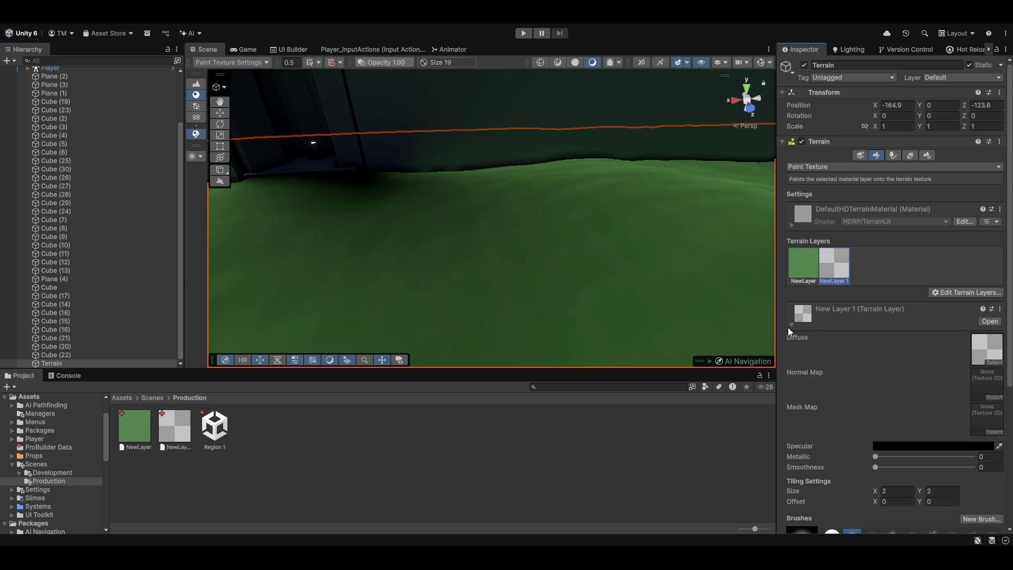
scroll(846, 277, "down", 10)
left_click(886, 395)
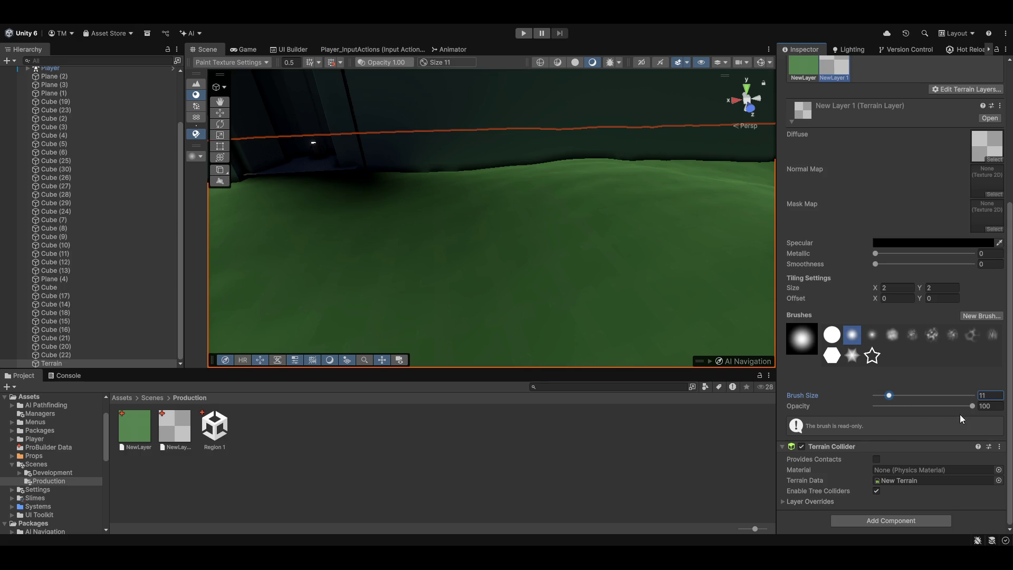
scroll(414, 287, "up", 5)
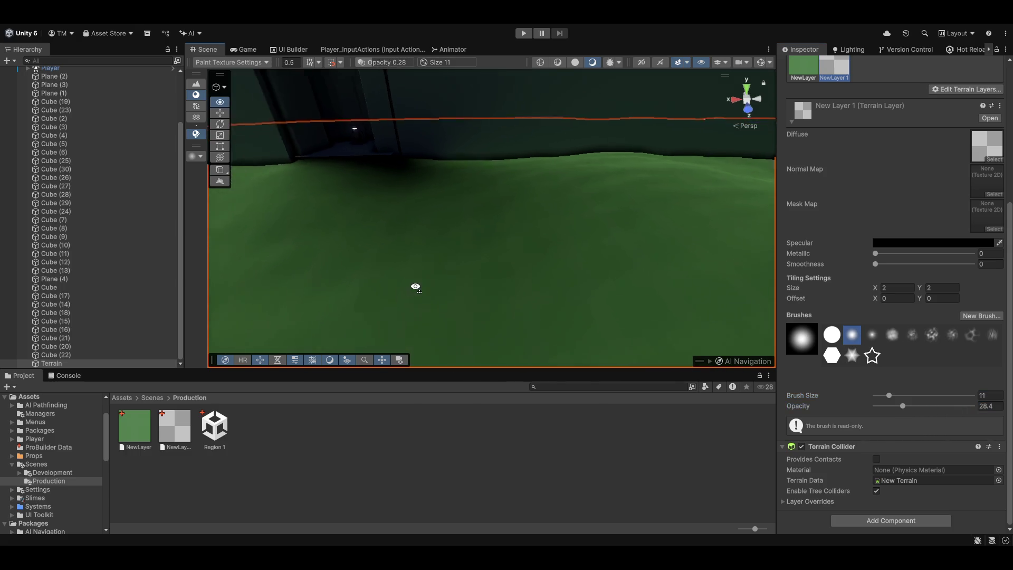
left_click_drag(533, 194, 589, 317)
scroll(589, 317, "down", 8)
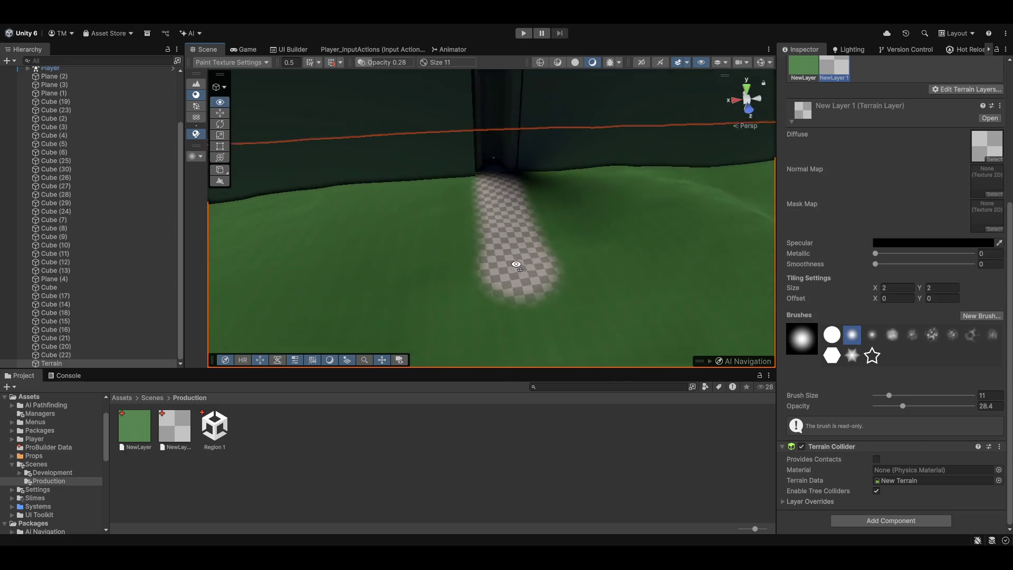
scroll(505, 225, "down", 5)
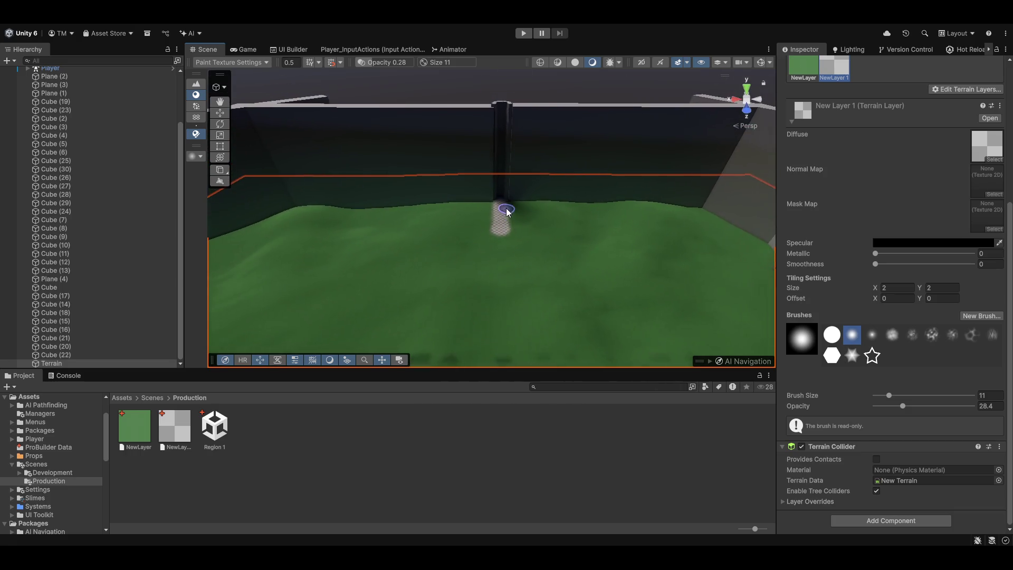
left_click_drag(907, 405, 884, 409)
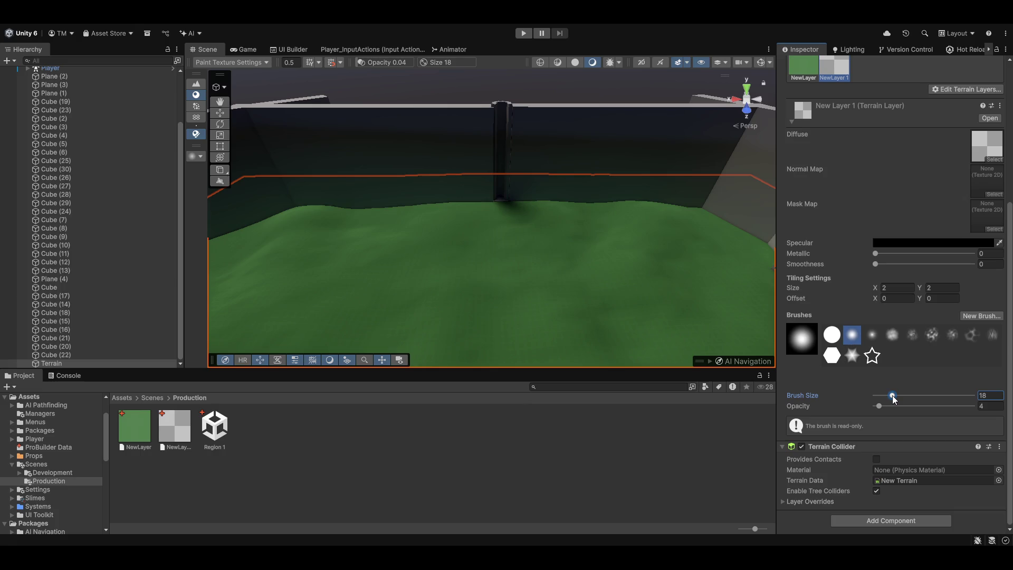
left_click_drag(500, 210, 511, 283)
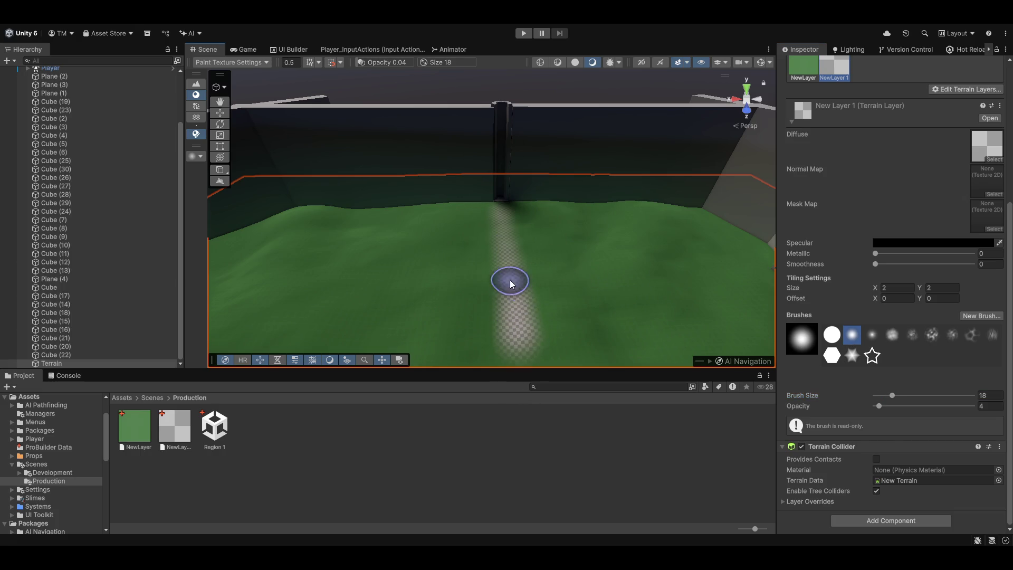
mouse_move(575, 292)
left_mouse_down()
mouse_move(502, 276)
mouse_move(583, 262)
mouse_move(572, 249)
left_mouse_up()
key("ctrl+z")
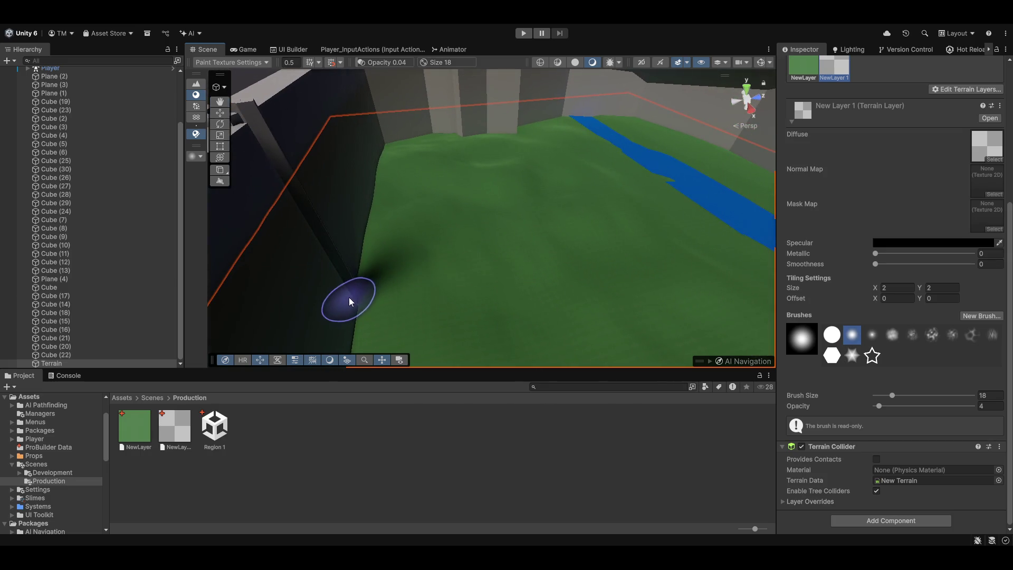
- Paint a checker path from the pillar base with branches extending across the terrain
left_click_drag(350, 302, 472, 286)
mouse_move(652, 248)
left_mouse_down()
mouse_move(446, 276)
mouse_move(498, 263)
left_mouse_up()
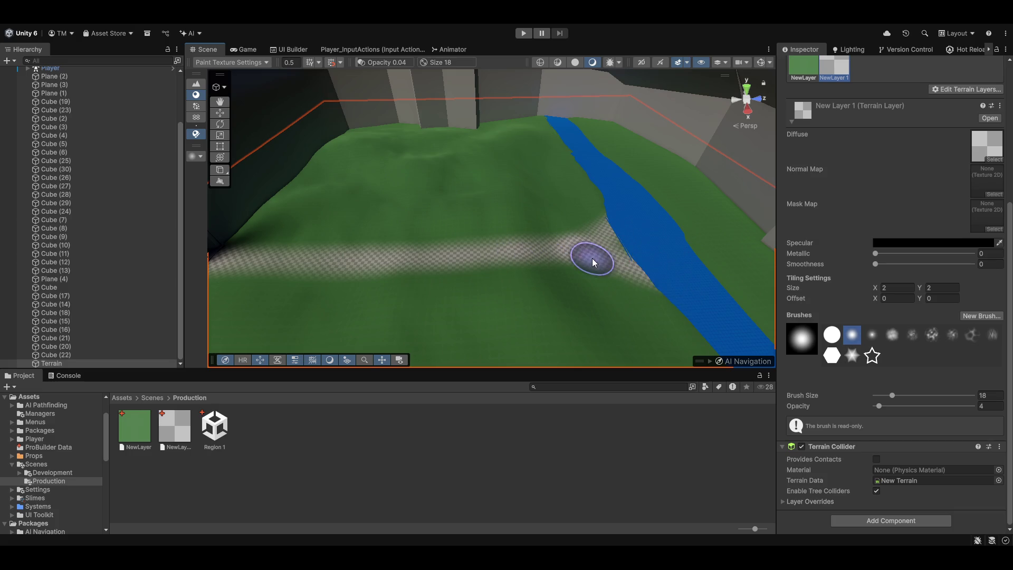
left_click_drag(594, 245, 442, 233)
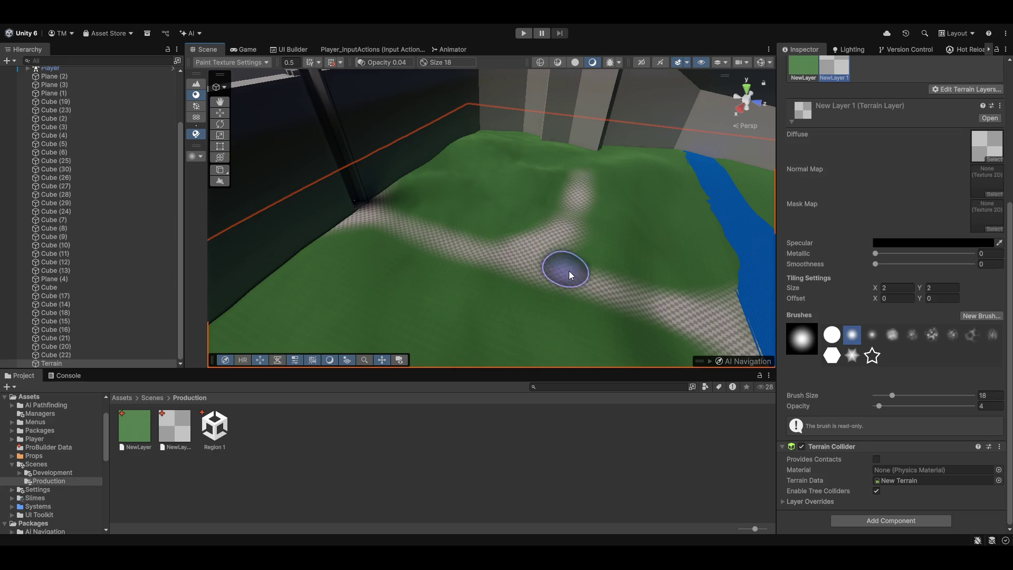
mouse_move(583, 222)
left_mouse_down()
mouse_move(547, 194)
mouse_move(441, 240)
mouse_move(358, 246)
left_mouse_up()
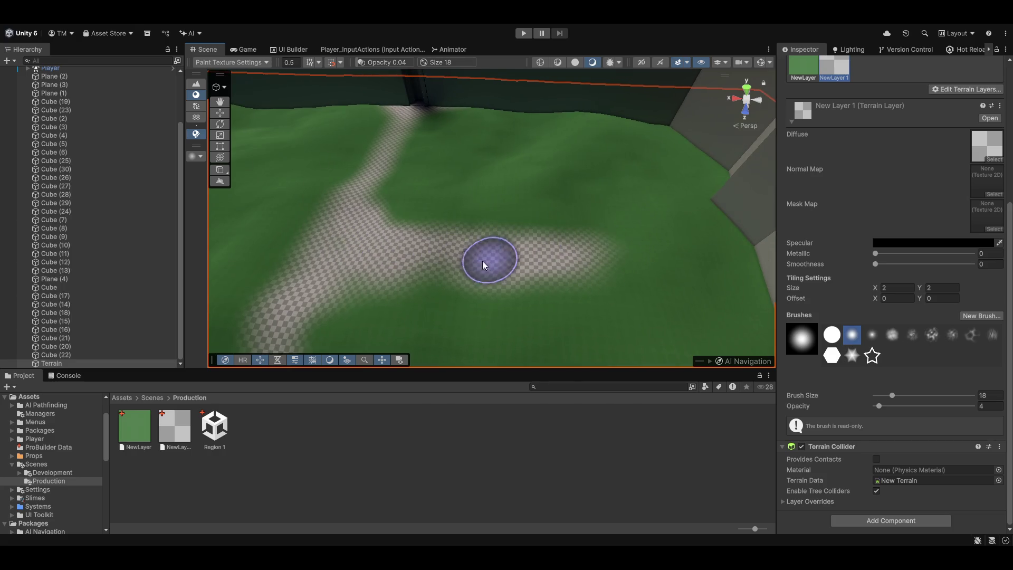
mouse_move(442, 281)
left_mouse_down()
mouse_move(502, 274)
mouse_move(450, 269)
mouse_move(574, 271)
mouse_move(445, 255)
mouse_move(531, 251)
mouse_move(230, 111)
left_mouse_up()
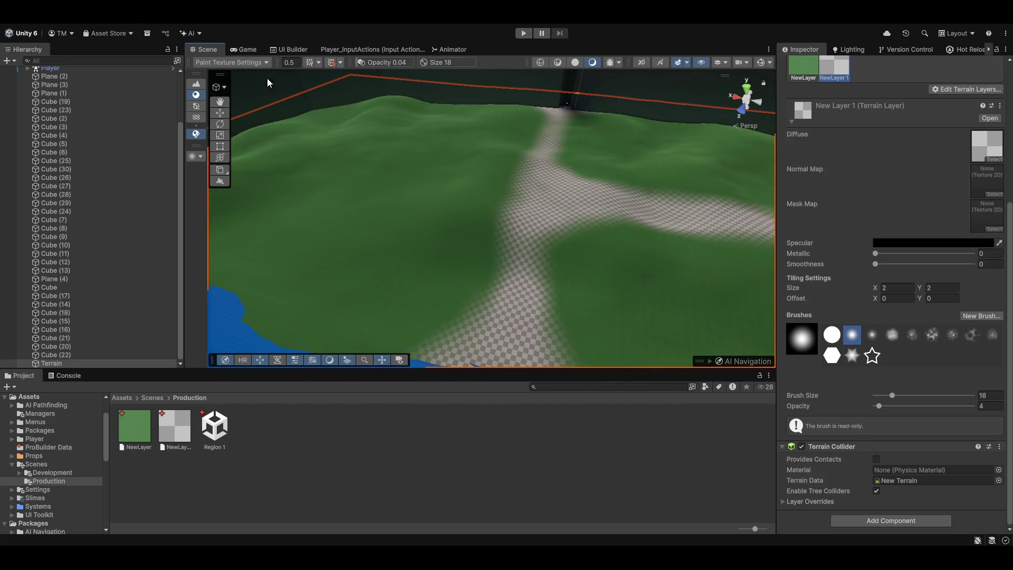
scroll(852, 220, "up", 5)
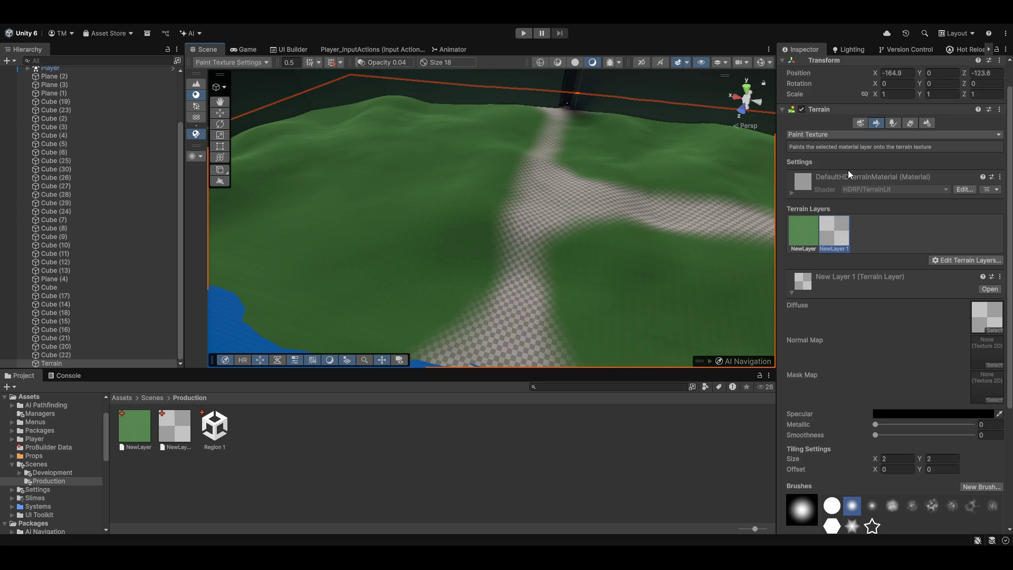
- Switch to Raise or Lower Terrain with brush size 22 and opacity 1.2
key("shift+q")
mouse_move(556, 226)
left_mouse_down()
mouse_move(502, 256)
mouse_move(402, 233)
mouse_move(837, 200)
left_mouse_up()
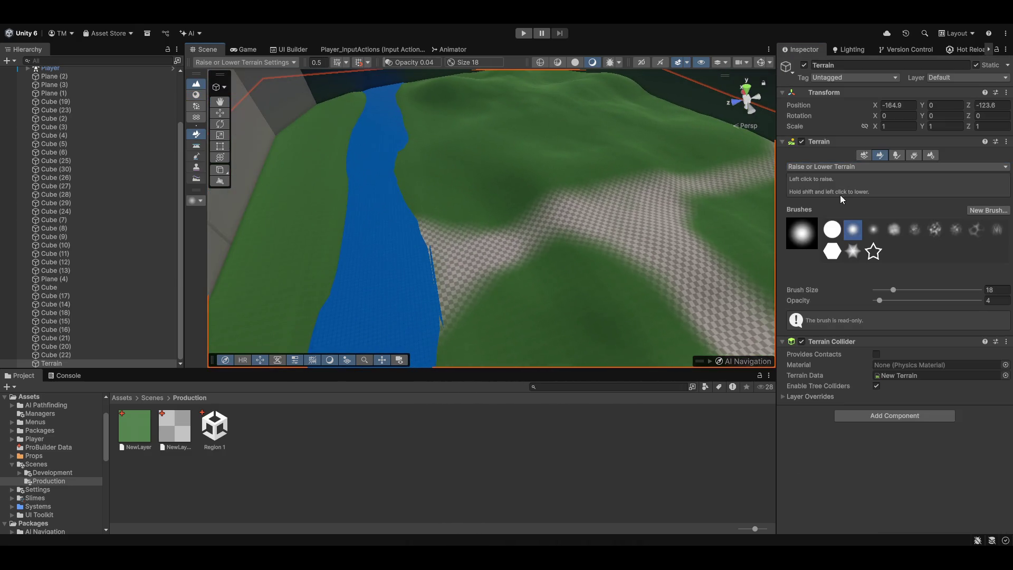
left_click_drag(878, 297, 904, 289)
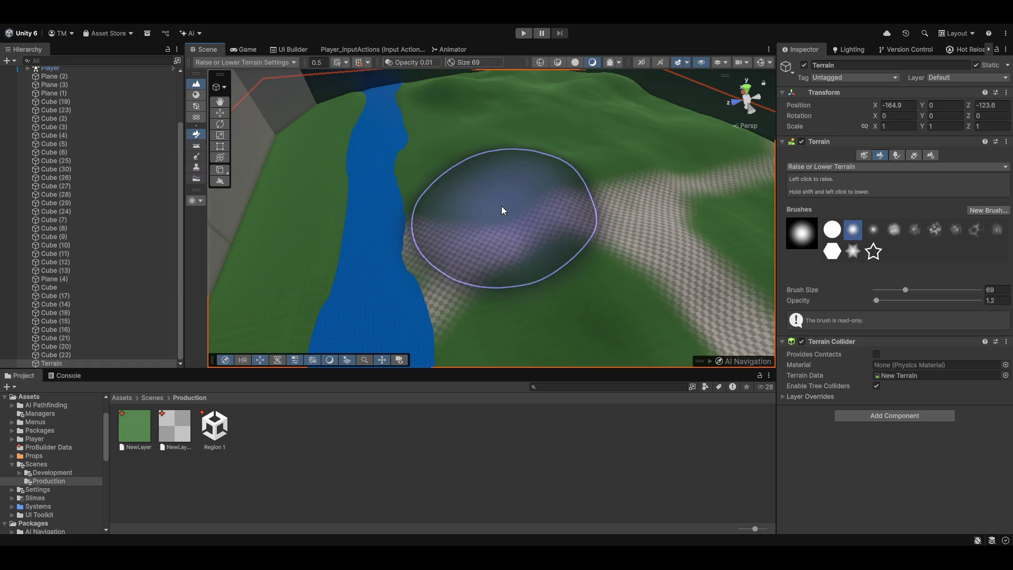
mouse_move(383, 261)
left_mouse_down()
mouse_move(627, 238)
mouse_move(401, 204)
mouse_move(515, 232)
mouse_move(536, 199)
mouse_move(674, 199)
mouse_move(561, 181)
mouse_move(525, 206)
left_mouse_up()
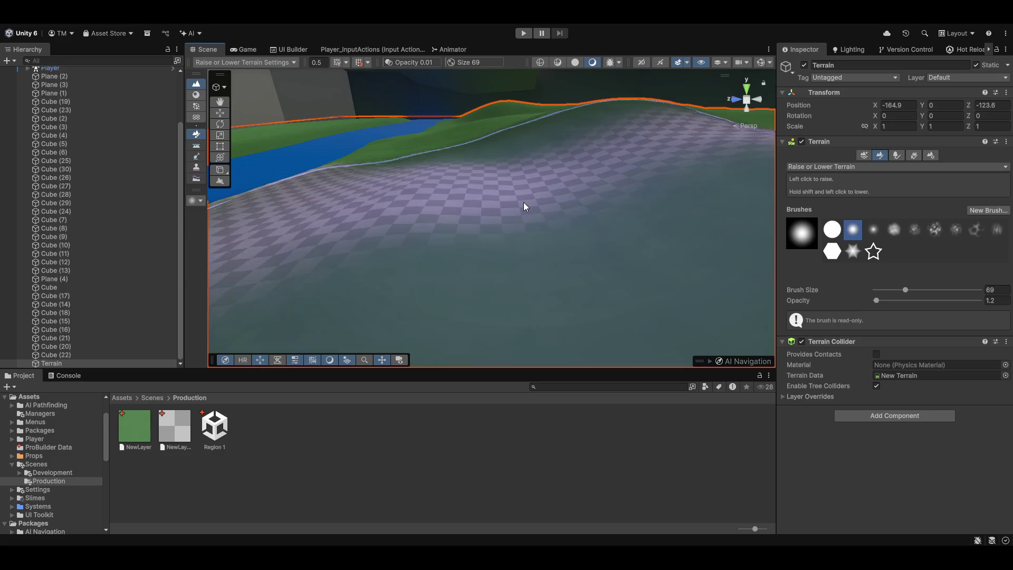
left_click(895, 289)
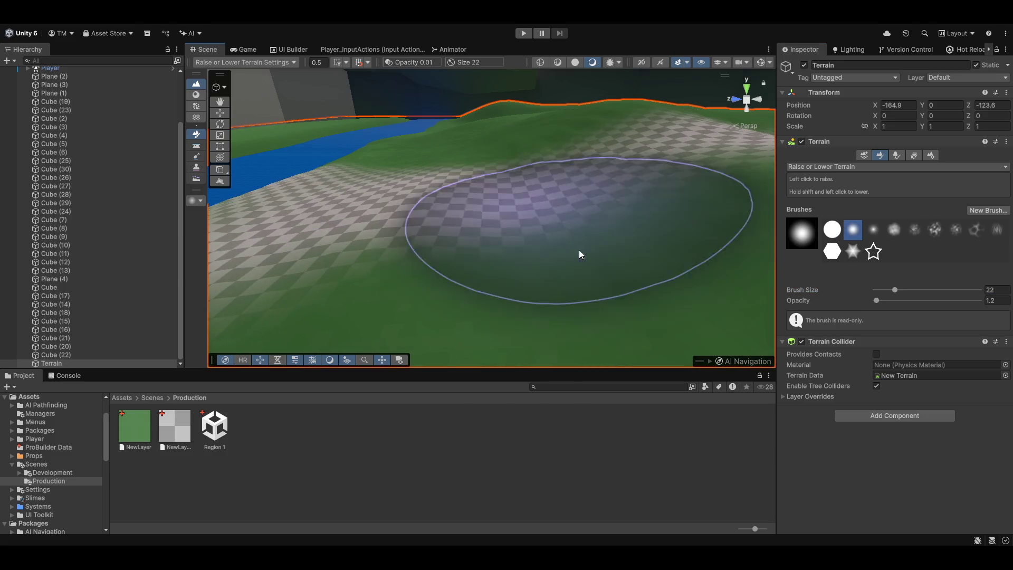
- Raise several rolling hills along the checker paths, then switch to Smooth Height
mouse_move(584, 267)
left_mouse_down()
mouse_move(482, 201)
mouse_move(537, 197)
left_mouse_up()
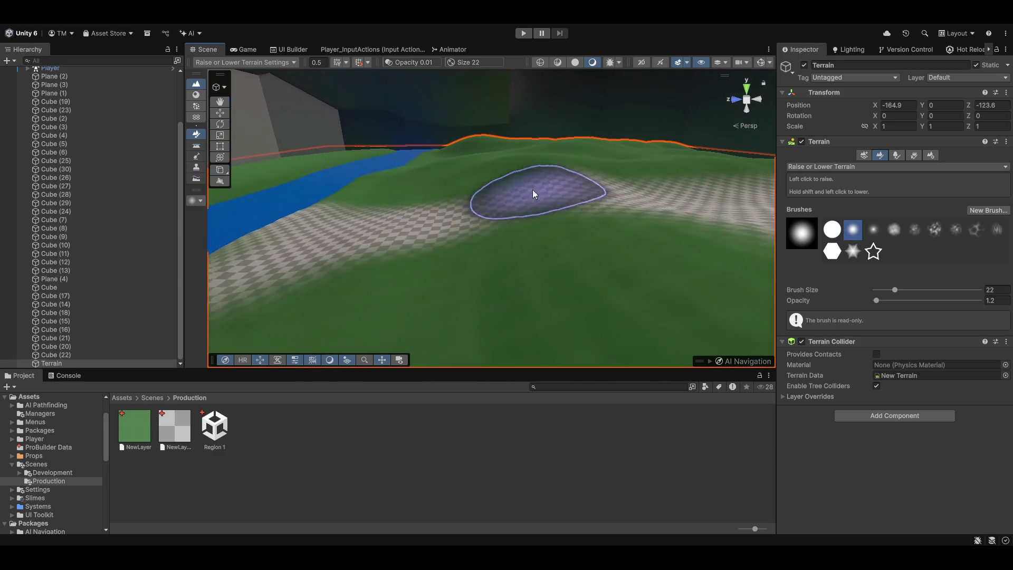
left_click_drag(583, 232, 700, 202)
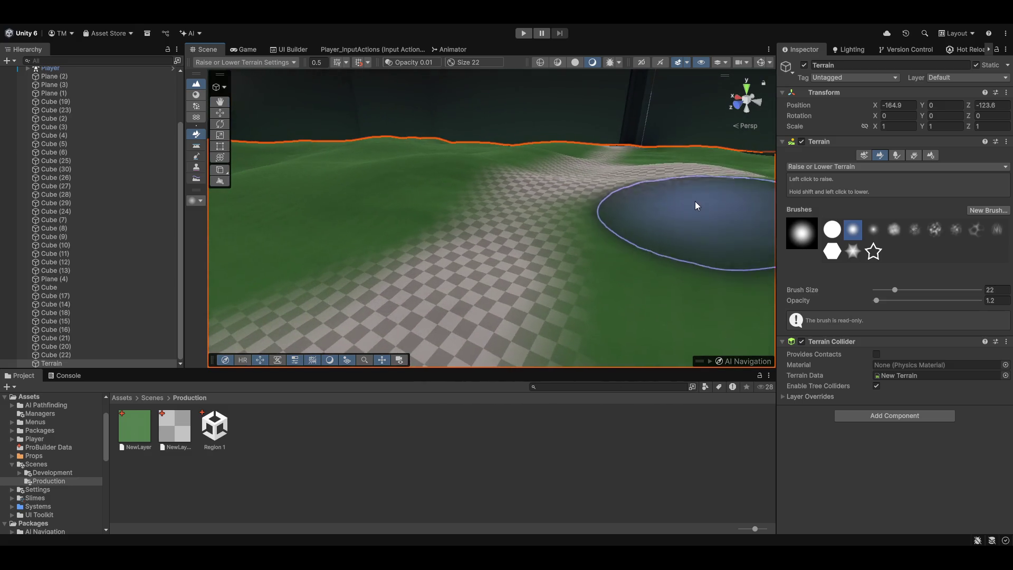
left_click_drag(549, 207, 572, 183)
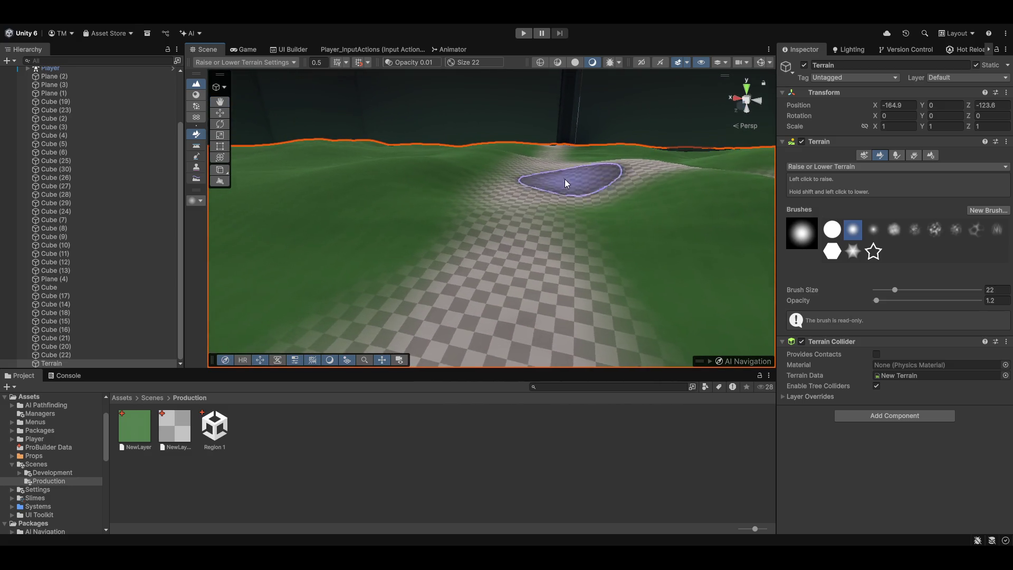
mouse_move(606, 241)
left_mouse_down()
mouse_move(529, 233)
mouse_move(346, 242)
left_mouse_up()
mouse_move(373, 195)
left_mouse_down()
mouse_move(461, 215)
mouse_move(422, 206)
left_mouse_up()
left_click_drag(508, 215, 445, 206)
key("F4")
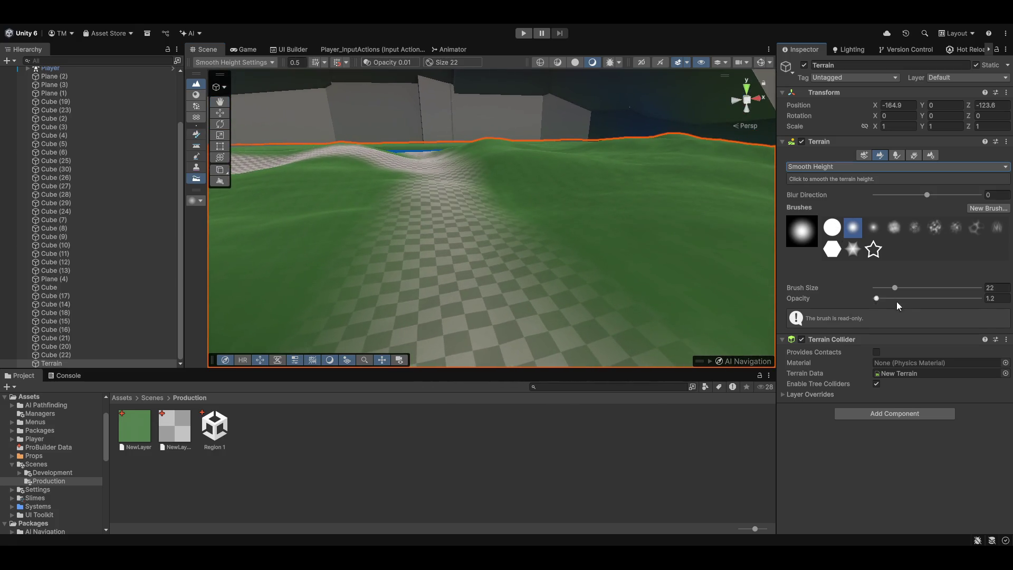
- Set the terrain Detail Resolution to 1024 and Heightmap Resolution to 513 x 513
left_click(929, 155)
scroll(897, 306, "down", 10)
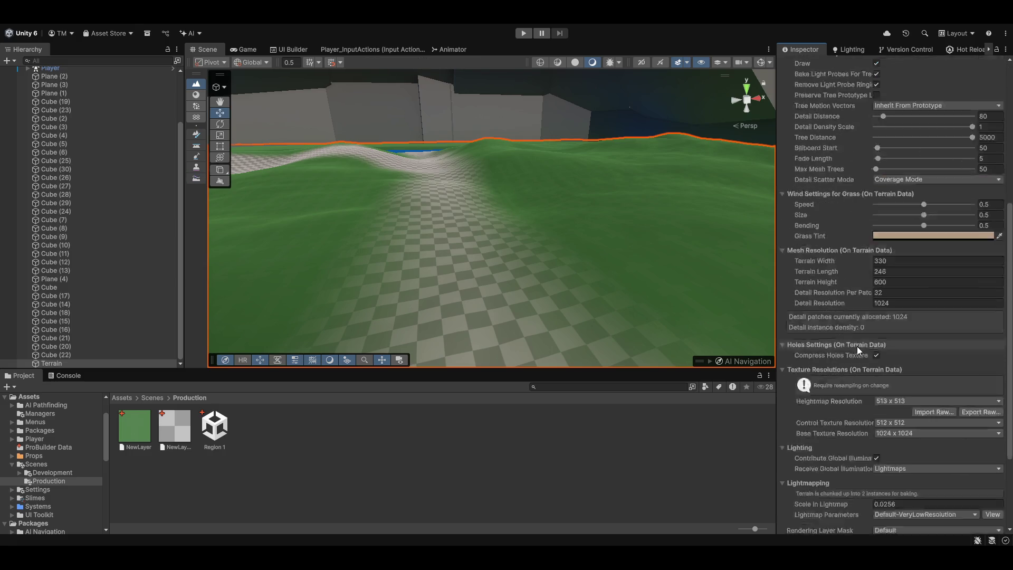
scroll(844, 198, "up", 4)
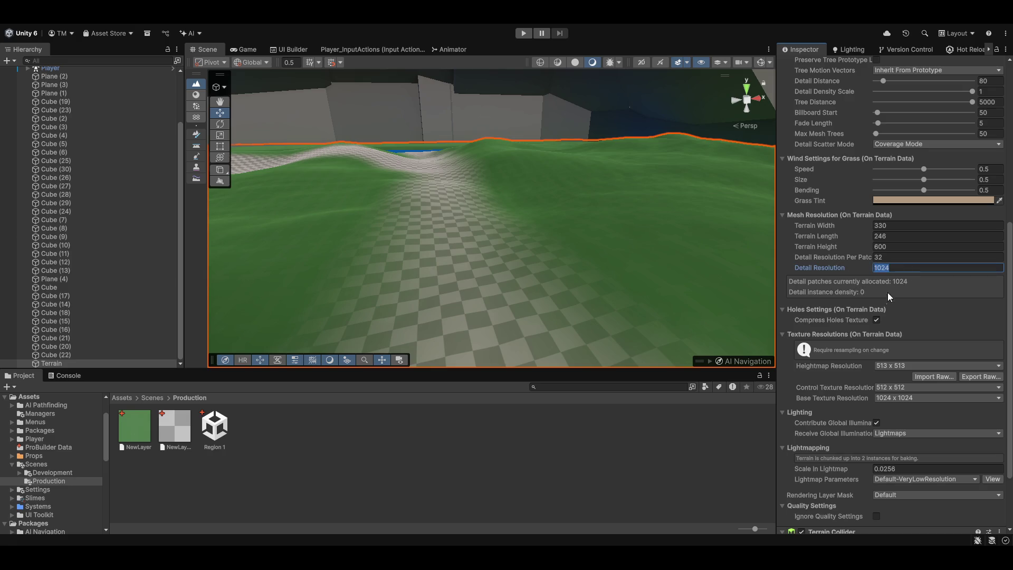
type("2048")
key("Return")
key("Tab")
key("Tab")
key("Down")
- Reframe the view on the green terrain and pick the Smooth Height tool
left_click_drag(546, 264, 543, 248)
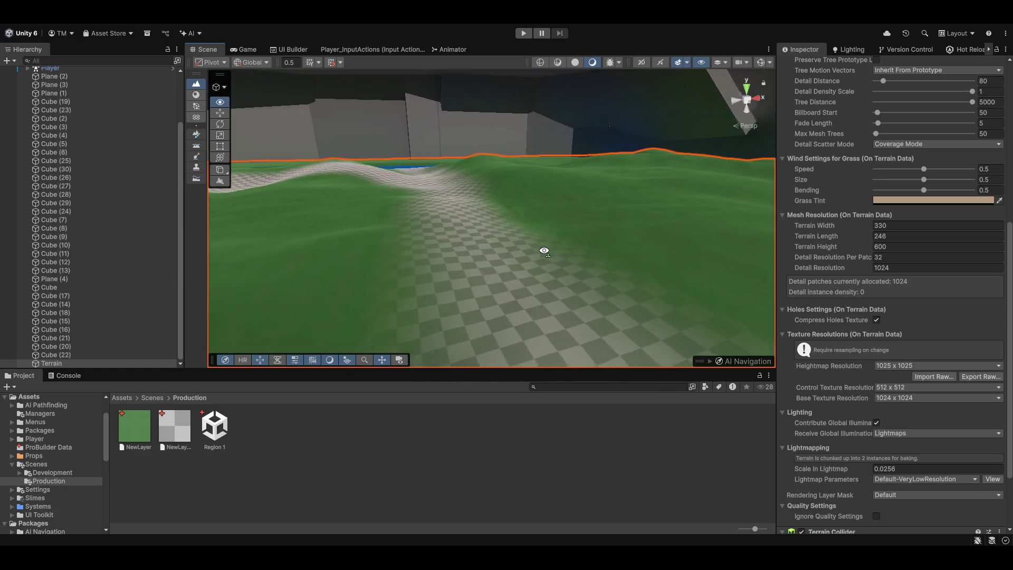
scroll(901, 395, "down", 3)
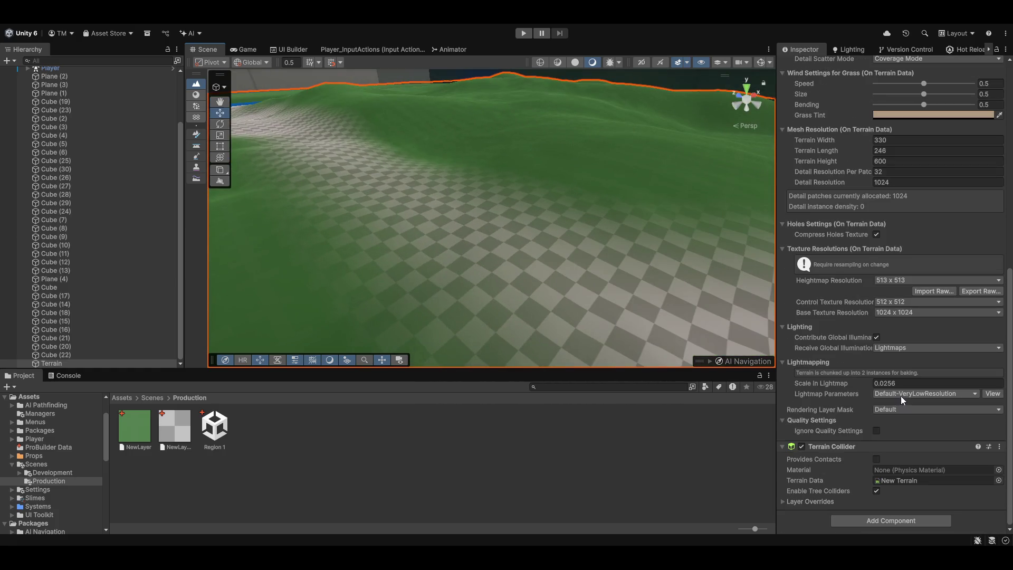
left_click_drag(459, 232, 436, 203)
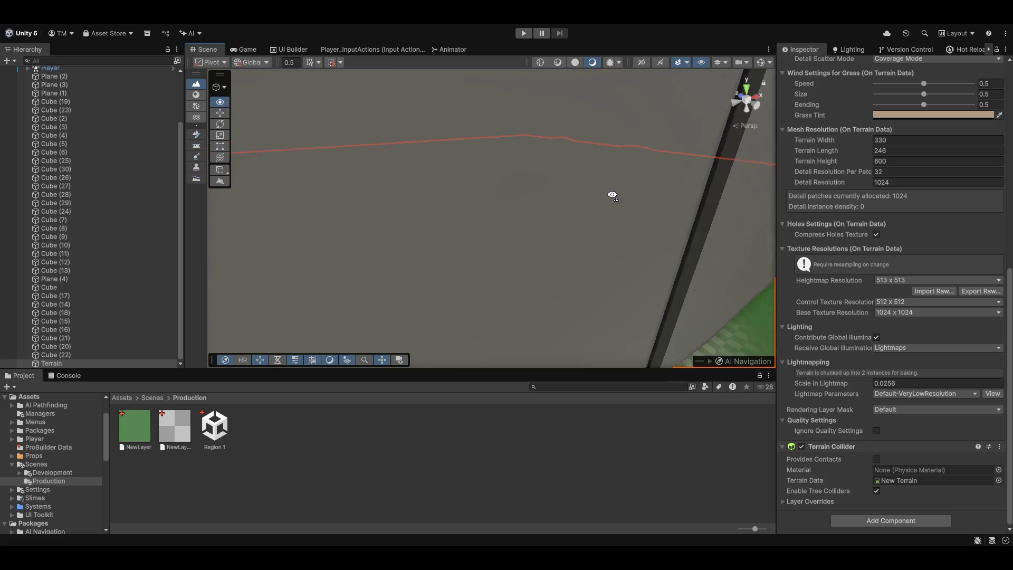
left_click_drag(610, 196, 612, 237)
scroll(948, 255, "up", 5)
left_click(879, 155)
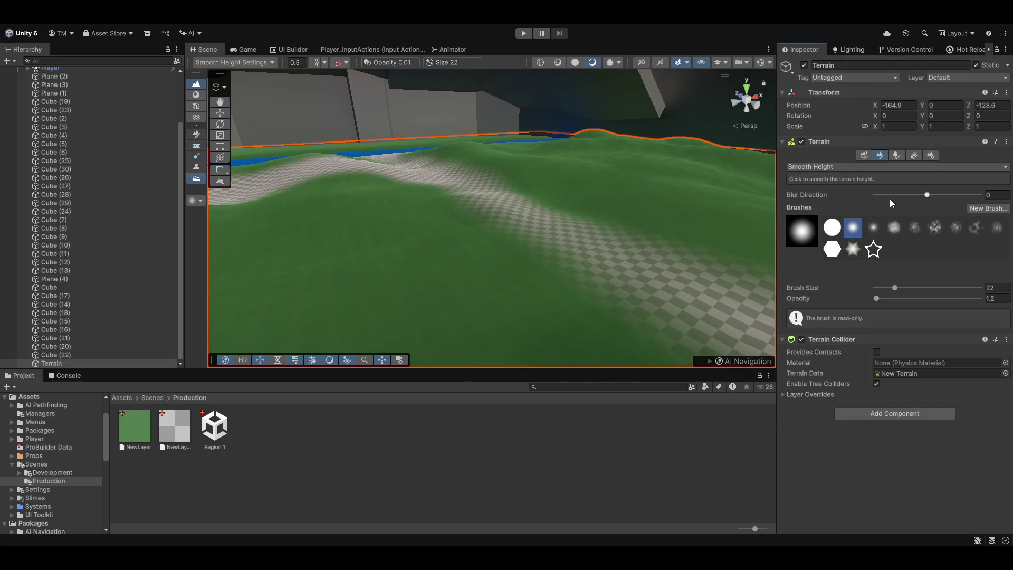
- Enlarge the Smooth Height brush from 22 to 25 at opacity 100, reselecting the tool after it dropped
mouse_move(475, 198)
left_mouse_down()
mouse_move(640, 214)
mouse_move(624, 262)
mouse_move(605, 278)
left_mouse_up()
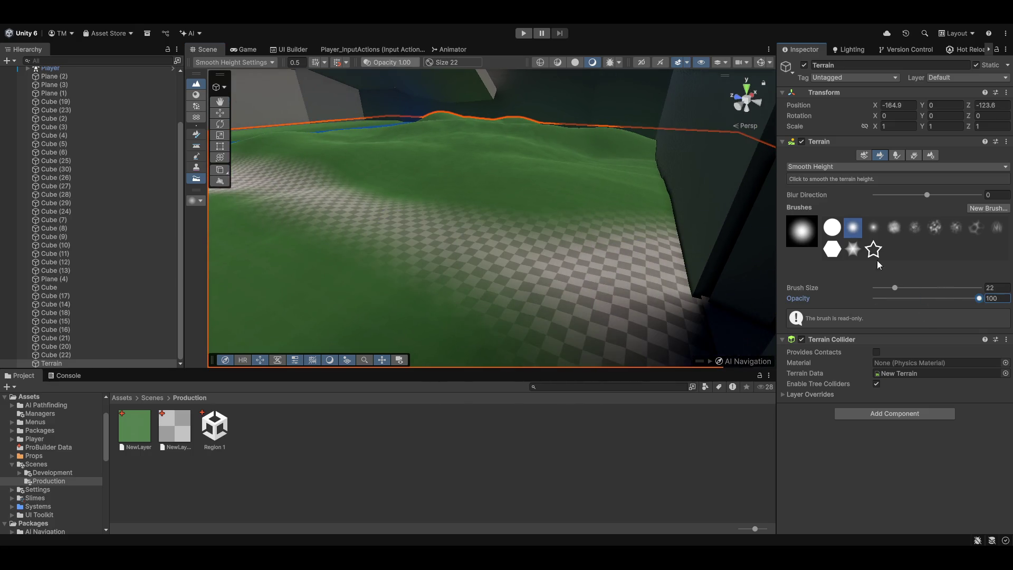
mouse_move(636, 289)
left_mouse_down()
mouse_move(654, 267)
mouse_move(362, 208)
mouse_move(444, 218)
left_mouse_up()
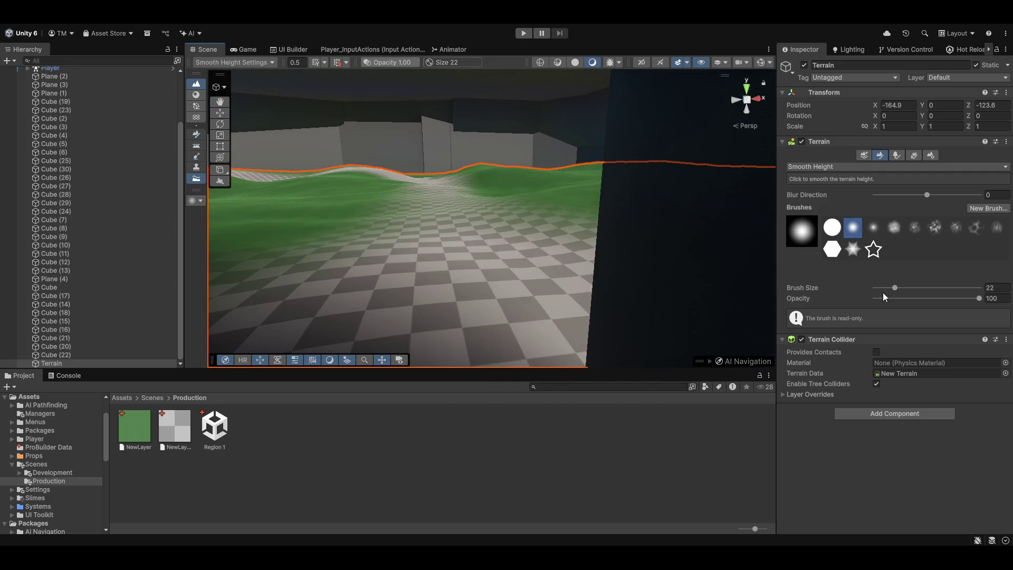
left_click_drag(894, 289, 896, 289)
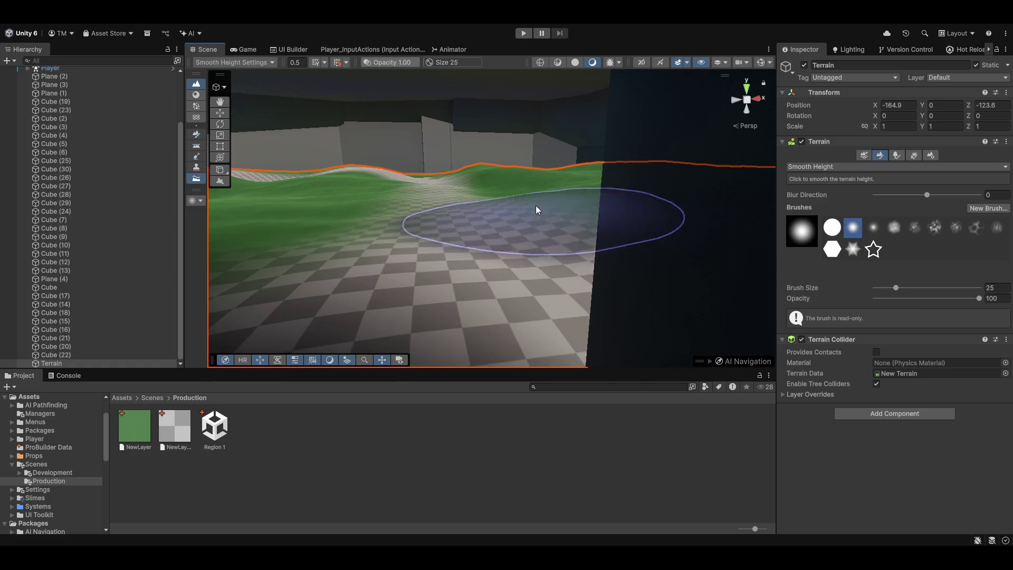
mouse_move(556, 230)
left_mouse_down()
mouse_move(526, 224)
mouse_move(527, 244)
left_mouse_up()
key("w")
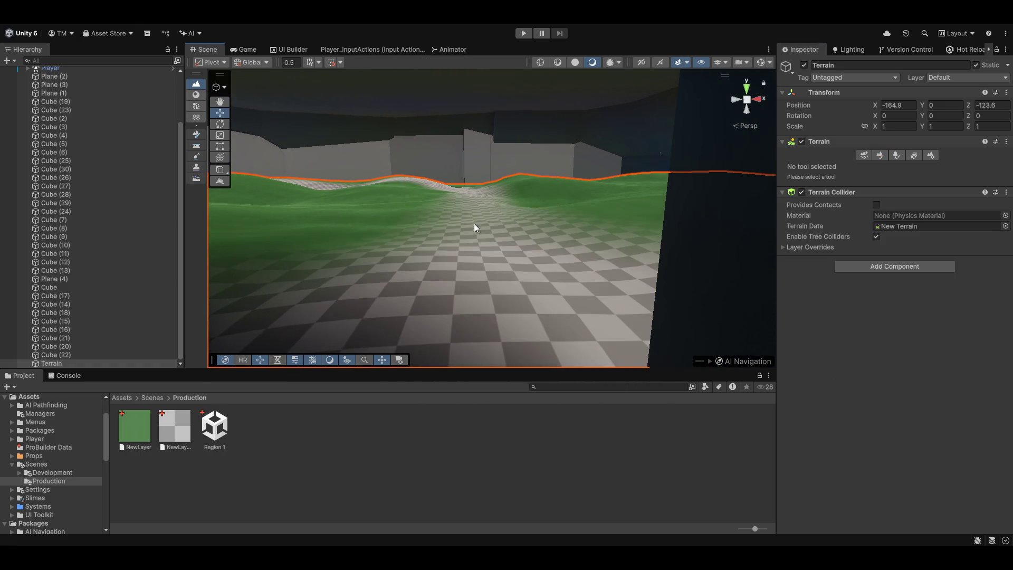
left_click(881, 156)
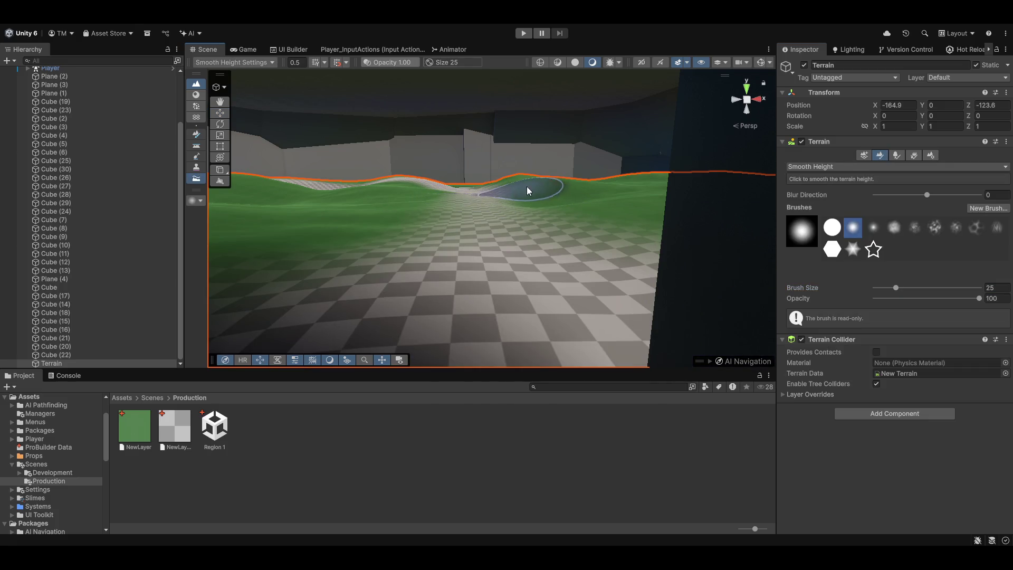
mouse_move(514, 227)
left_mouse_down()
mouse_move(506, 179)
mouse_move(466, 204)
mouse_move(537, 296)
left_mouse_up()
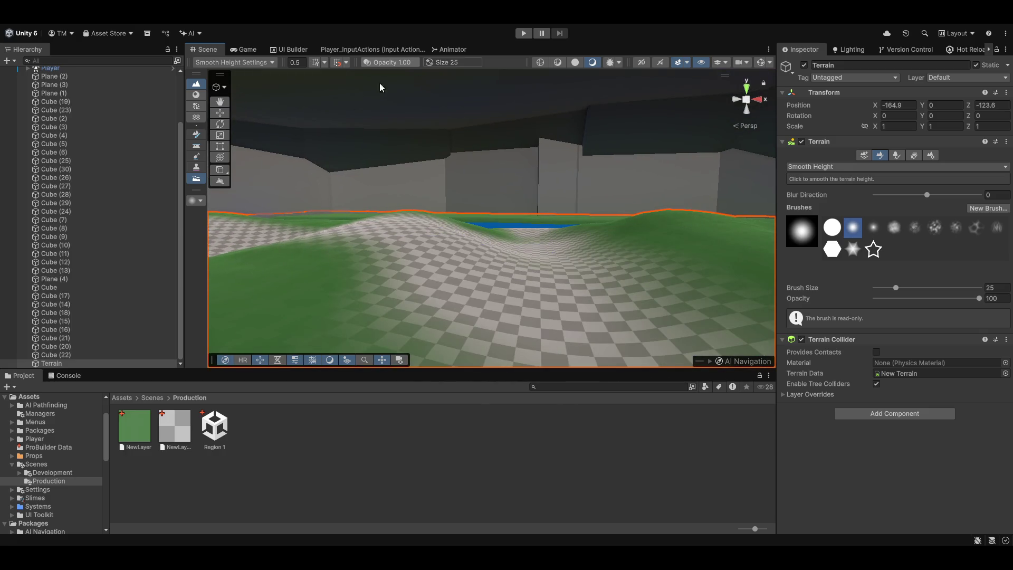
- Switch to Raise or Lower Terrain and resize the brush to 34 at 0.2 opacity
key("F1")
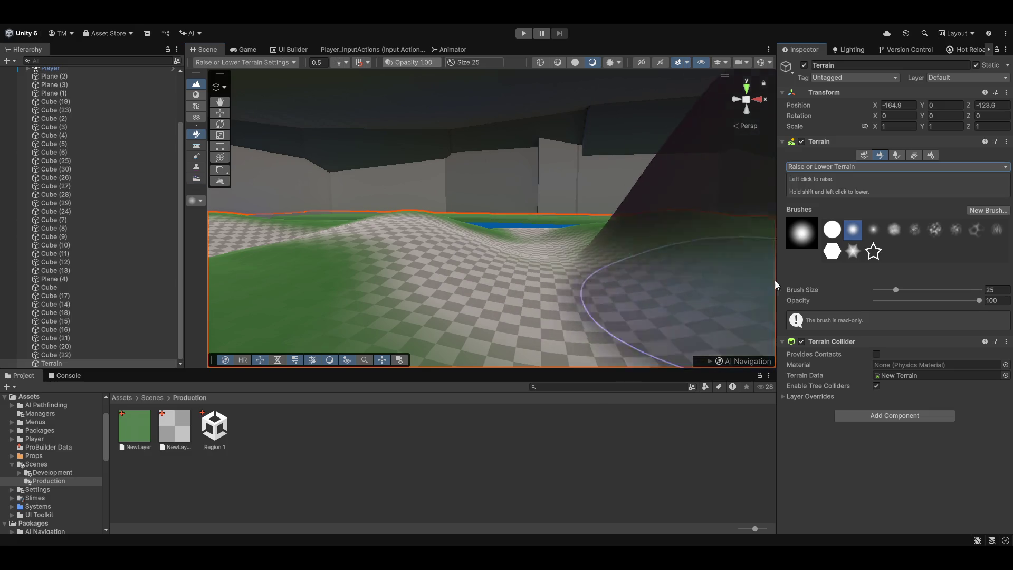
left_click_drag(876, 289, 882, 290)
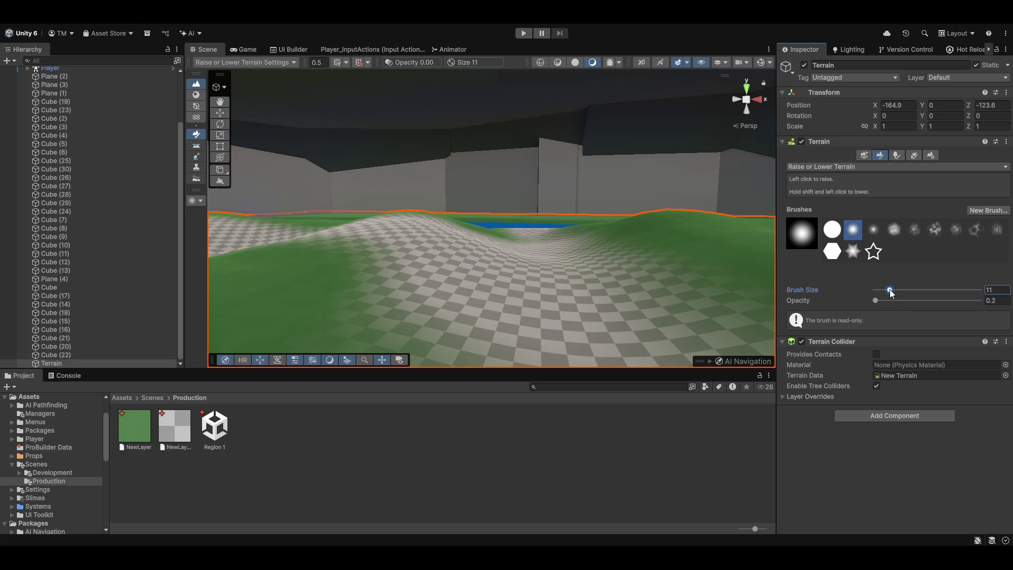
left_click_drag(902, 294, 899, 290)
mouse_move(686, 241)
left_mouse_down()
mouse_move(418, 256)
mouse_move(268, 289)
mouse_move(602, 221)
left_mouse_up()
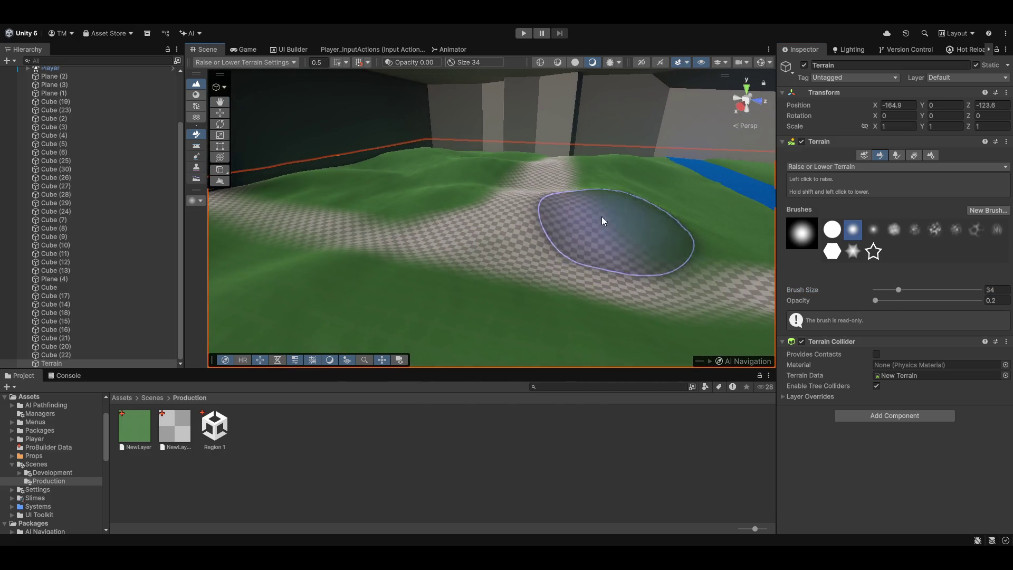
mouse_move(529, 226)
left_mouse_down()
mouse_move(552, 178)
mouse_move(577, 271)
mouse_move(357, 239)
left_mouse_up()
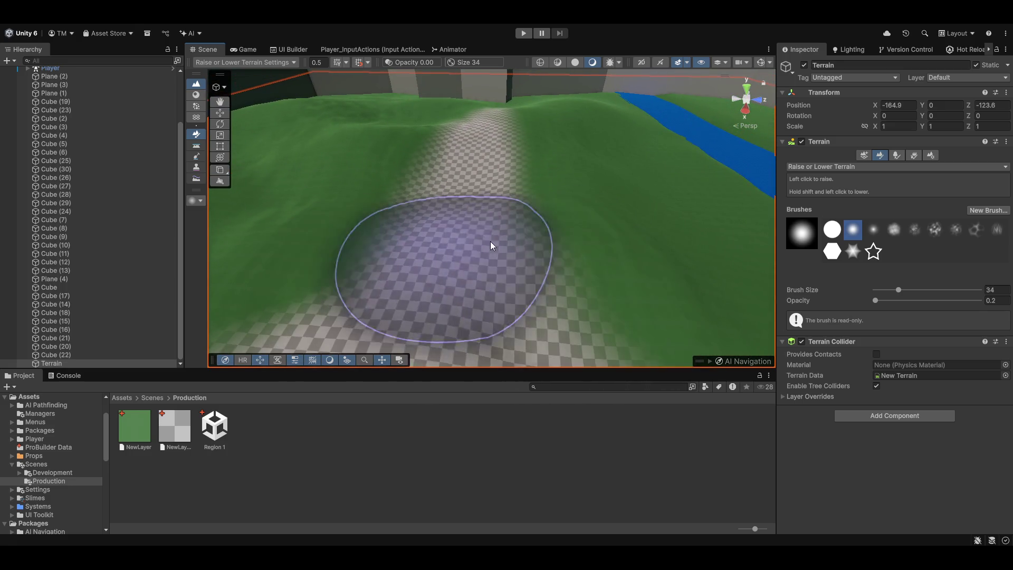
mouse_move(415, 261)
left_mouse_down()
mouse_move(369, 280)
mouse_move(728, 235)
mouse_move(530, 161)
mouse_move(432, 156)
mouse_move(382, 169)
mouse_move(580, 155)
mouse_move(526, 168)
mouse_move(545, 142)
mouse_move(525, 213)
mouse_move(640, 242)
mouse_move(536, 197)
mouse_move(464, 212)
mouse_move(515, 265)
mouse_move(593, 278)
mouse_move(448, 244)
mouse_move(526, 246)
mouse_move(536, 203)
mouse_move(621, 224)
mouse_move(635, 244)
mouse_move(522, 213)
mouse_move(475, 137)
mouse_move(422, 220)
mouse_move(542, 266)
mouse_move(497, 210)
mouse_move(339, 243)
mouse_move(425, 242)
mouse_move(499, 216)
left_mouse_up()
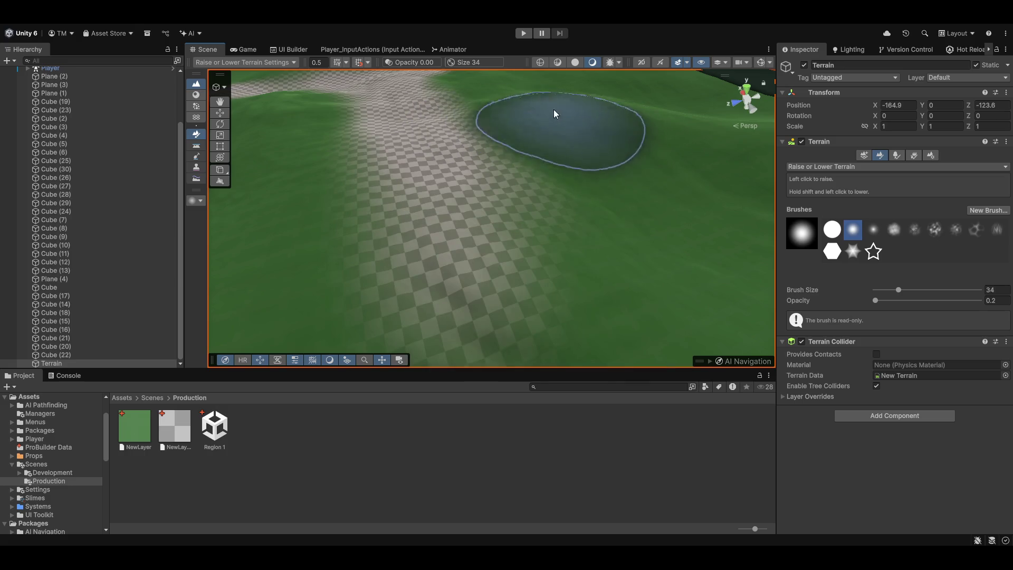
- Orbit around the checkered path, green terrain and river to inspect the sculpted hills
mouse_move(606, 199)
left_mouse_down()
mouse_move(511, 287)
mouse_move(473, 264)
mouse_move(486, 263)
mouse_move(444, 211)
mouse_move(467, 167)
mouse_move(340, 148)
mouse_move(406, 173)
mouse_move(410, 195)
left_mouse_up()
mouse_move(353, 260)
left_mouse_down()
mouse_move(456, 173)
mouse_move(462, 208)
mouse_move(635, 240)
mouse_move(608, 255)
left_mouse_up()
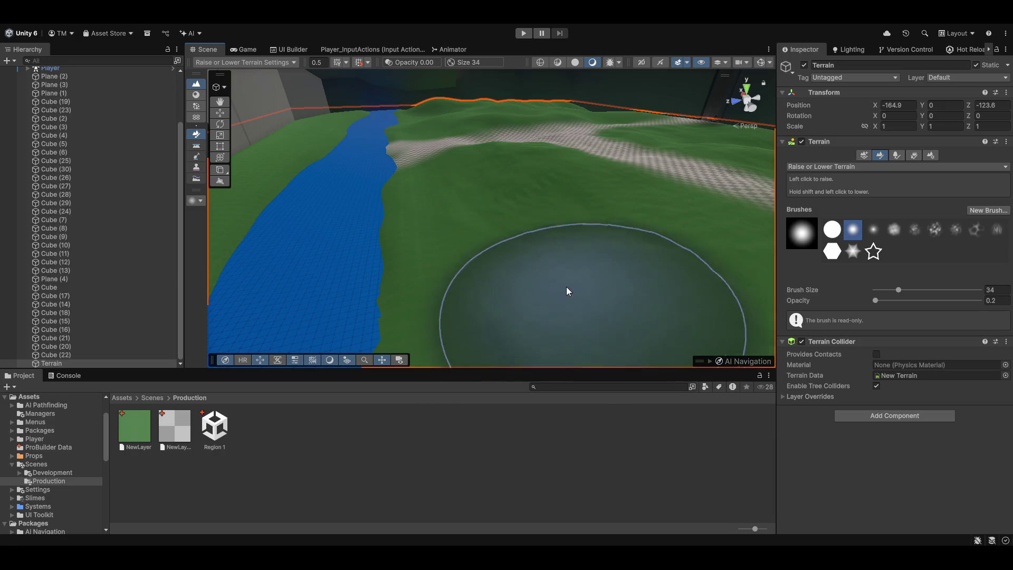
mouse_move(517, 261)
left_mouse_down()
mouse_move(625, 323)
mouse_move(552, 303)
mouse_move(553, 153)
mouse_move(597, 276)
mouse_move(723, 264)
mouse_move(603, 182)
mouse_move(524, 146)
left_mouse_up()
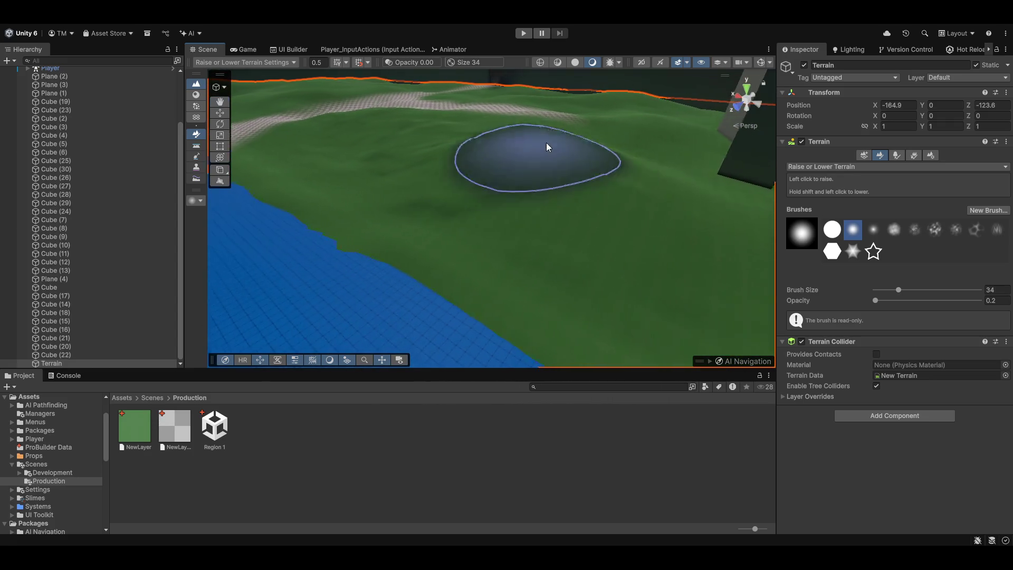
left_click_drag(633, 147, 631, 191)
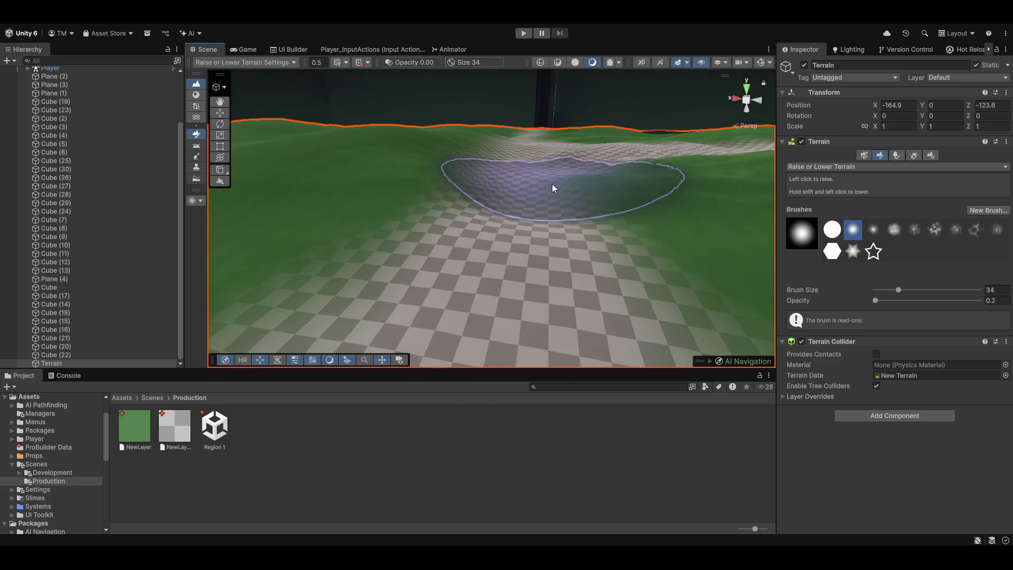
mouse_move(555, 197)
left_mouse_down()
mouse_move(622, 220)
mouse_move(633, 206)
mouse_move(340, 165)
mouse_move(438, 198)
left_mouse_up()
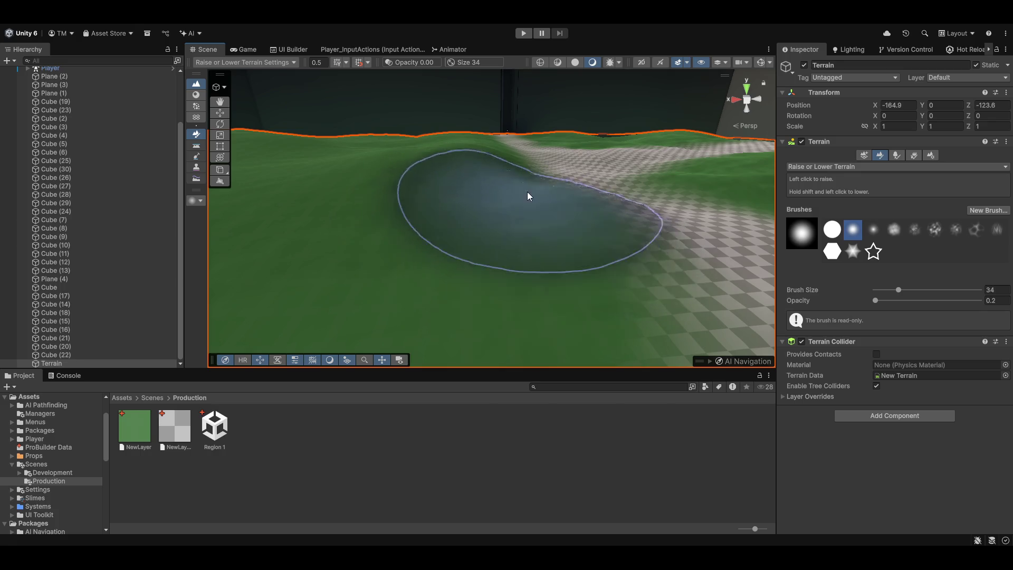
mouse_move(531, 201)
left_mouse_down()
mouse_move(651, 237)
mouse_move(570, 163)
mouse_move(570, 204)
mouse_move(856, 316)
left_mouse_up()
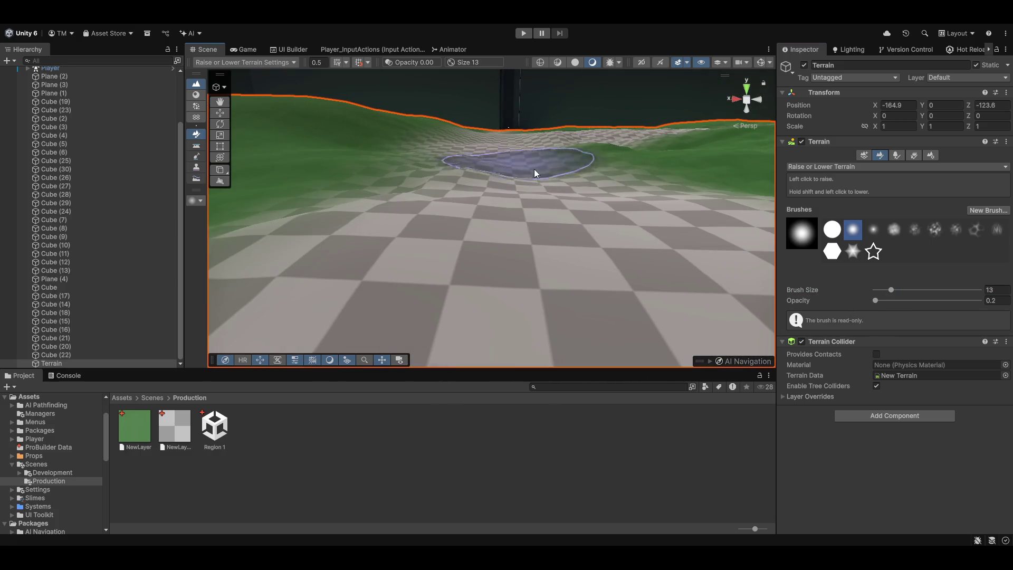
- Switch to Smooth Height and enlarge its brush from 13 to 43
mouse_move(568, 166)
left_mouse_down()
mouse_move(566, 149)
mouse_move(578, 177)
mouse_move(457, 163)
left_mouse_up()
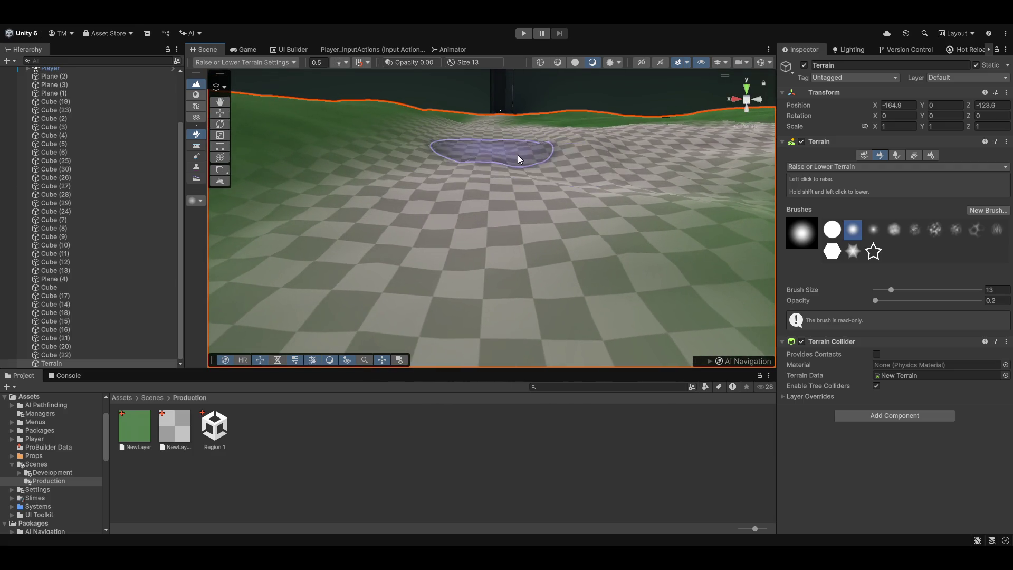
mouse_move(596, 147)
left_mouse_down()
mouse_move(601, 129)
mouse_move(586, 188)
mouse_move(539, 182)
mouse_move(538, 158)
mouse_move(490, 212)
left_mouse_up()
key("w")
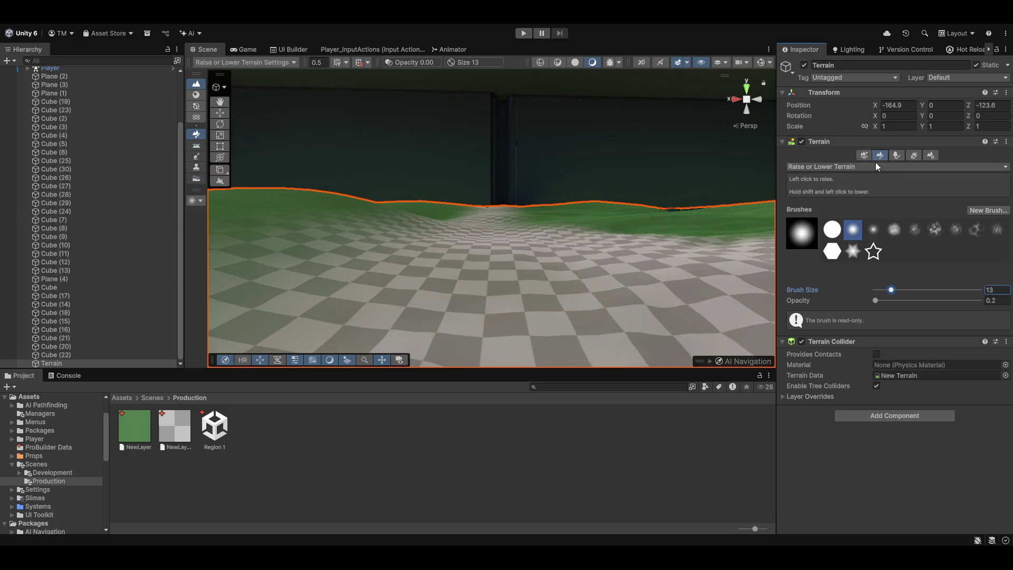
key("F3")
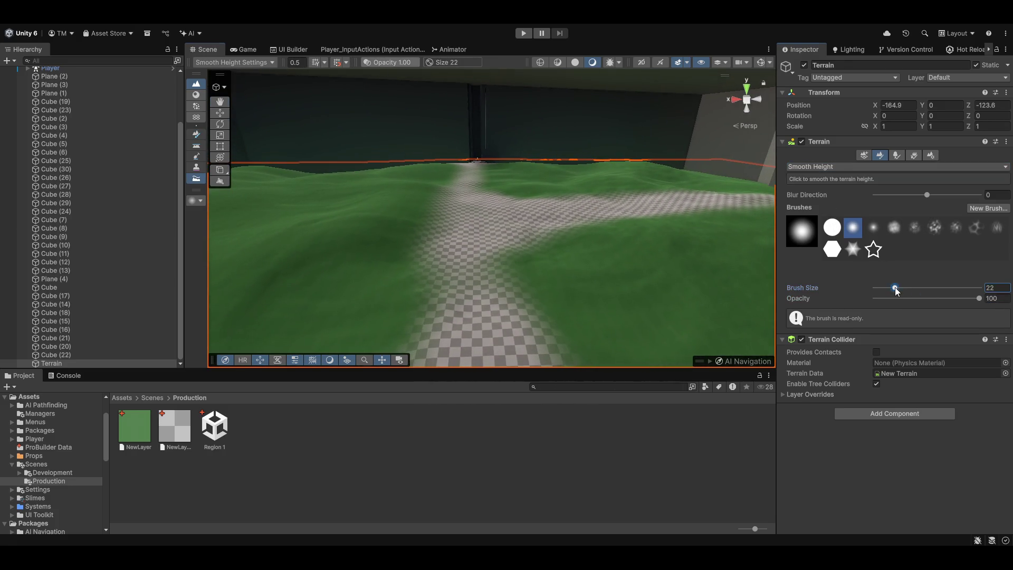
left_click_drag(896, 291, 905, 291)
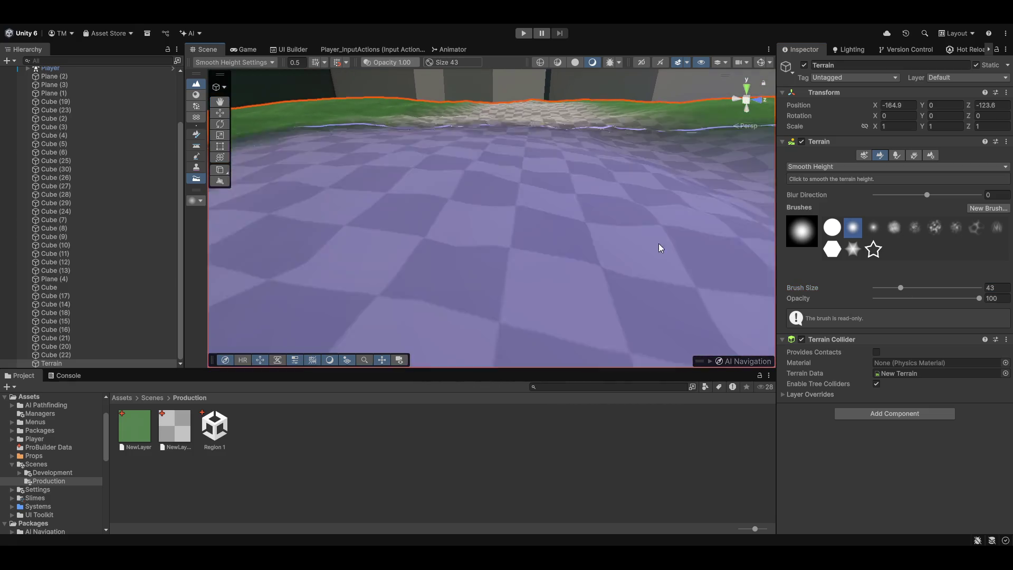